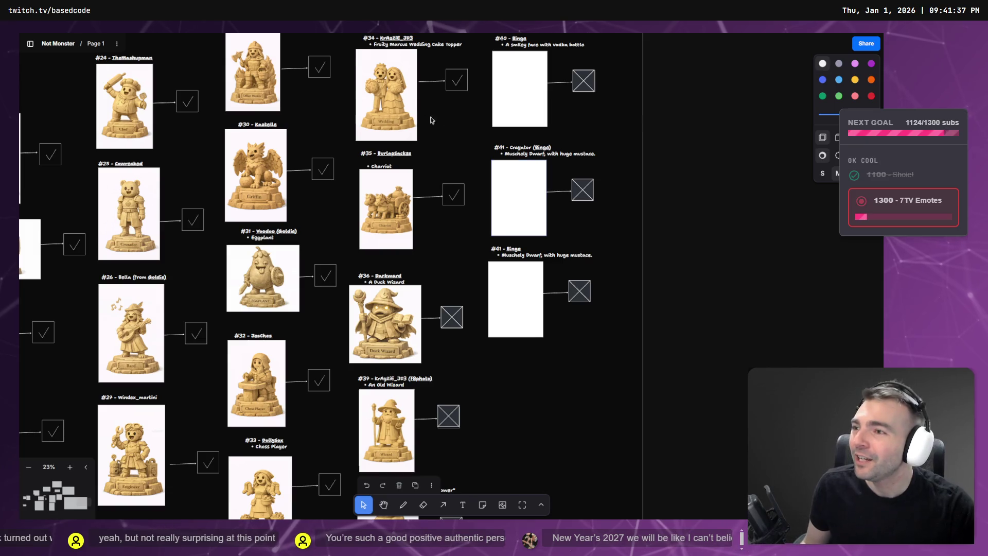
# - Delete the dwarf description line from the lower #41 Binge note, leaving just an empty bullet
pyautogui.click(569, 252)
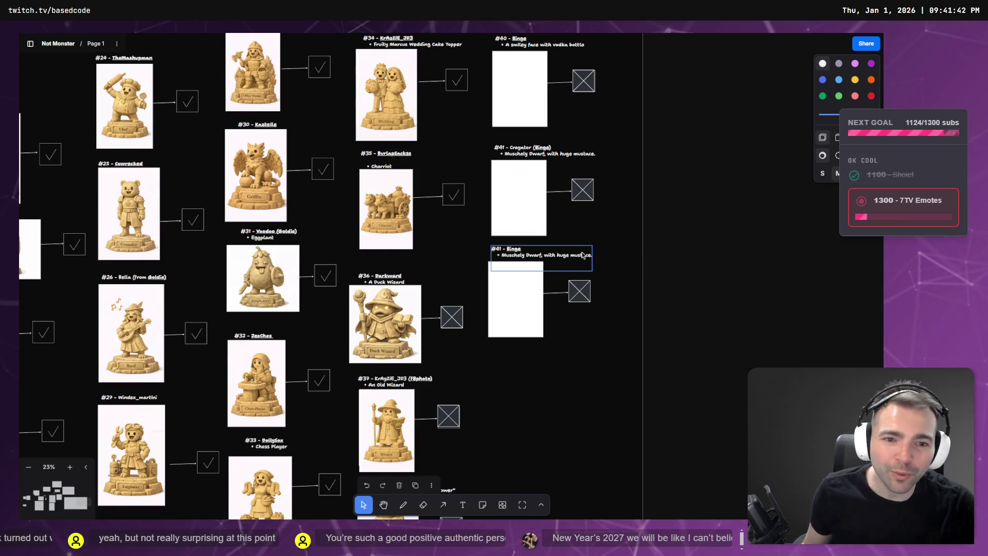
pyautogui.click(570, 252)
pyautogui.click(573, 255)
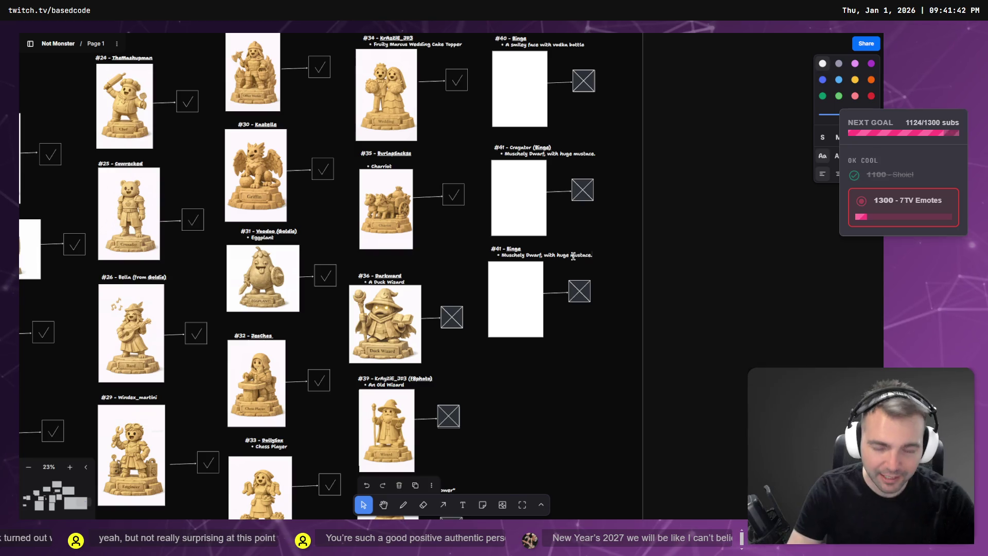
pyautogui.tripleClick(573, 256)
pyautogui.press('BackSpace')
pyautogui.click(695, 261)
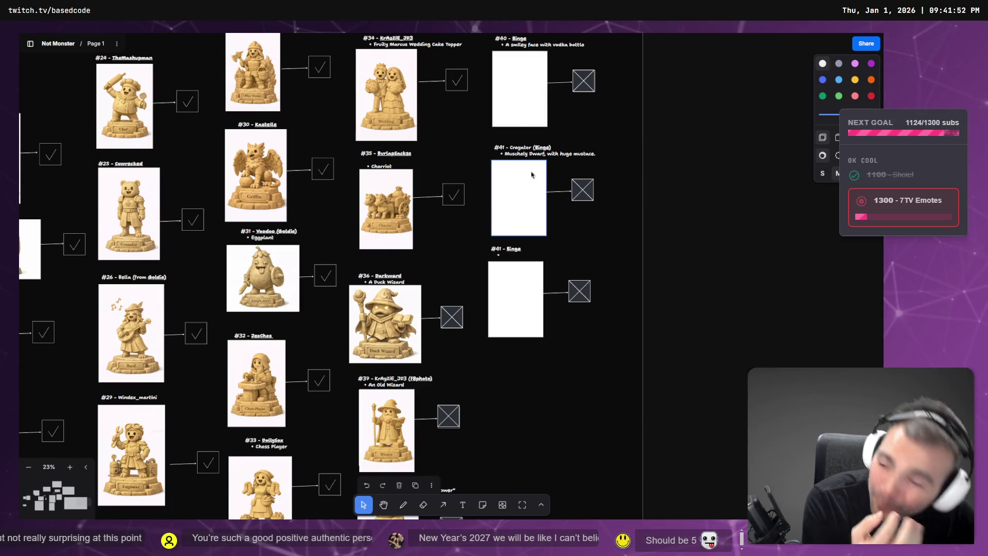
pyautogui.scroll(-6, 508, 173)
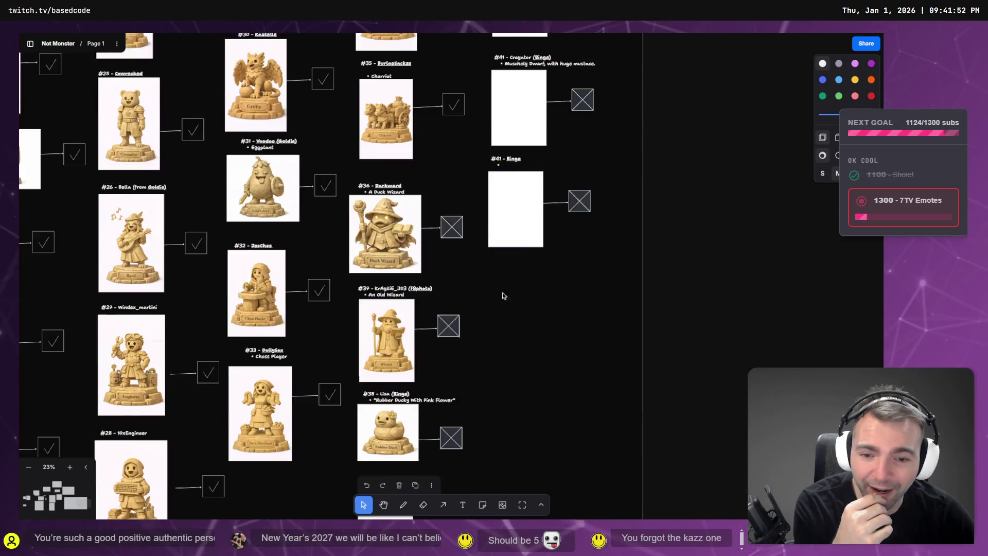
# - Marquee-select the lower #41 Binge entry: its label, blank box, connector and cross box
pyautogui.click(393, 213)
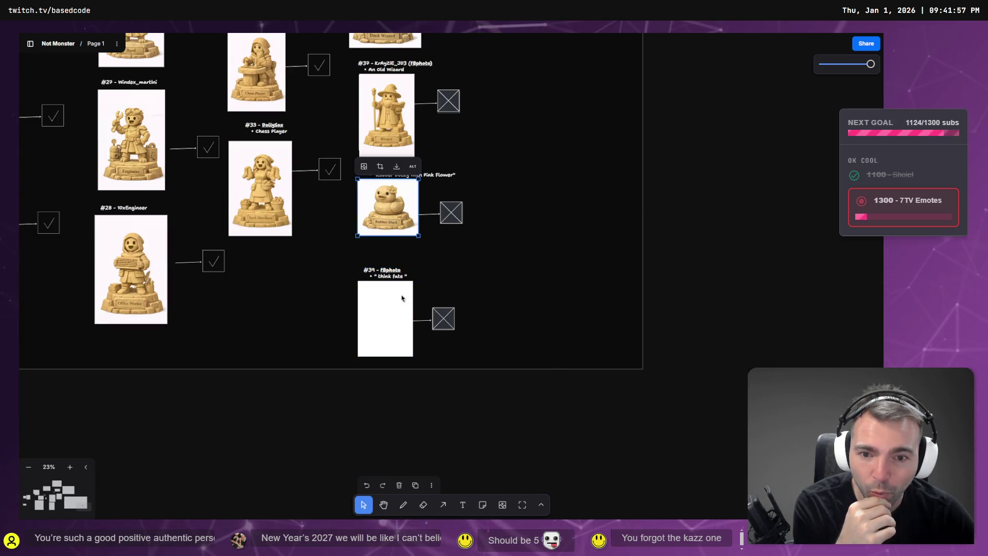
pyautogui.scroll(10, 540, 209)
pyautogui.click(481, 401)
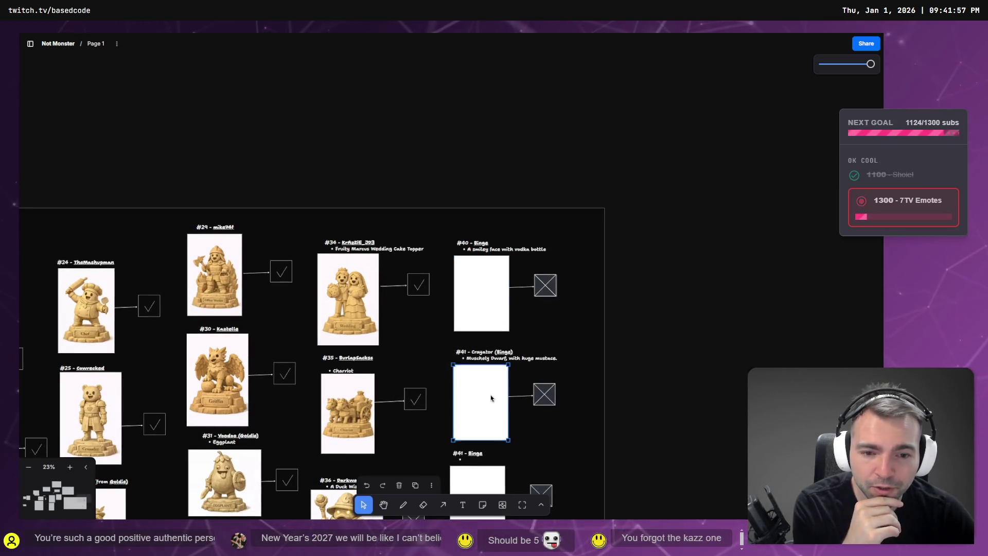
pyautogui.scroll(-3, 515, 371)
pyautogui.click(537, 363)
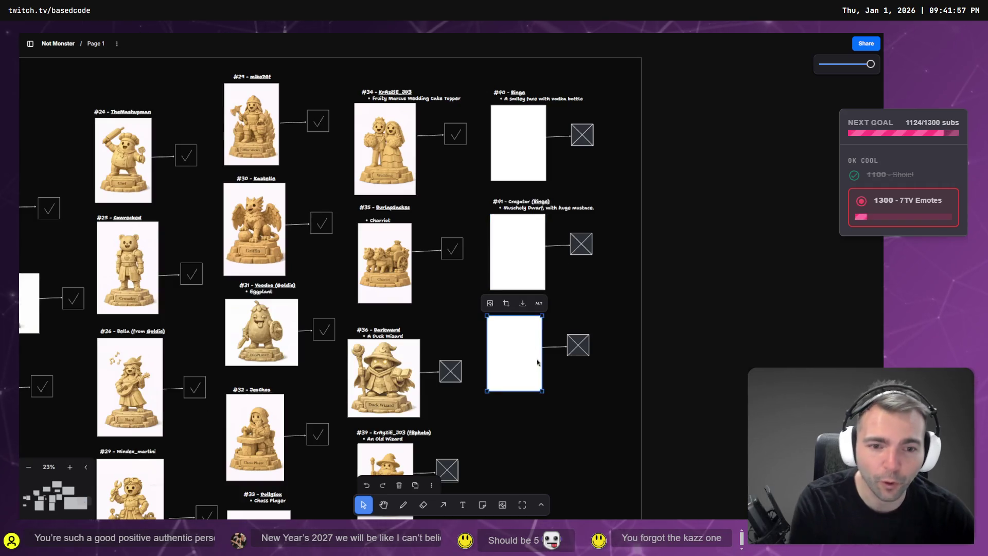
pyautogui.click(665, 325)
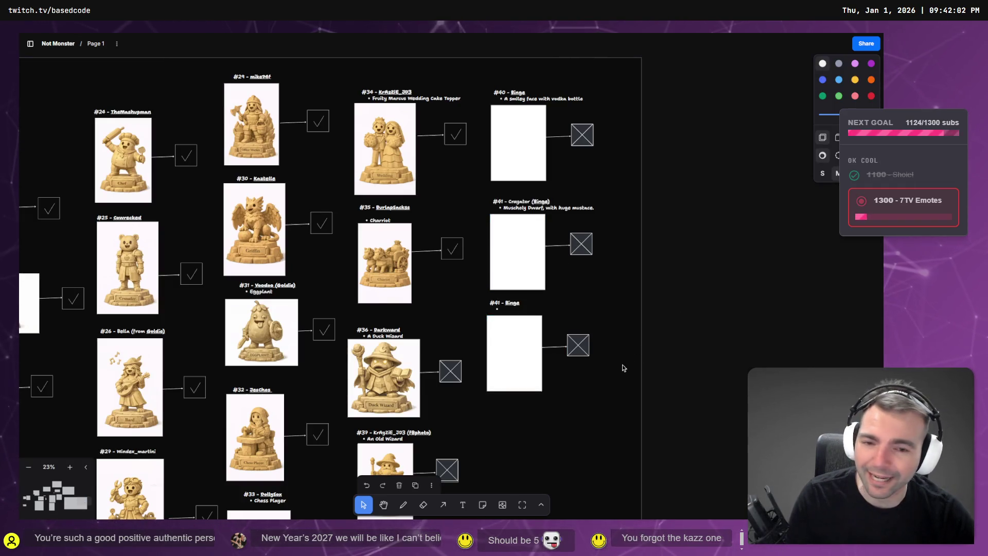
pyautogui.moveTo(625, 308); pyautogui.dragTo(504, 384)
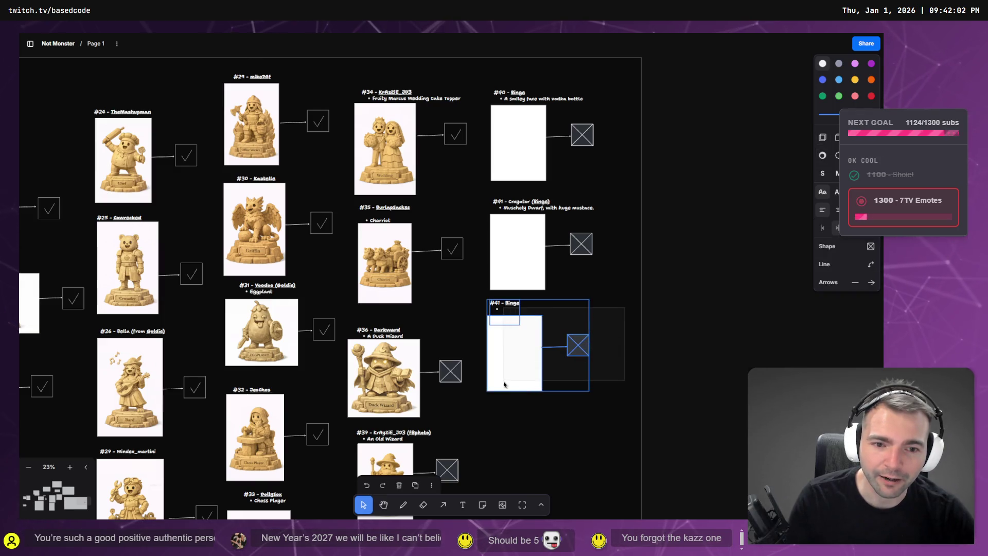
# - Duplicate the #41 Binge entry with Ctrl+D and place the copy directly below the original
pyautogui.scroll(-1, 523, 355)
pyautogui.hotkey('ctrl', 'd')
pyautogui.moveTo(533, 283); pyautogui.dragTo(538, 385)
pyautogui.scroll(5, 451, 217)
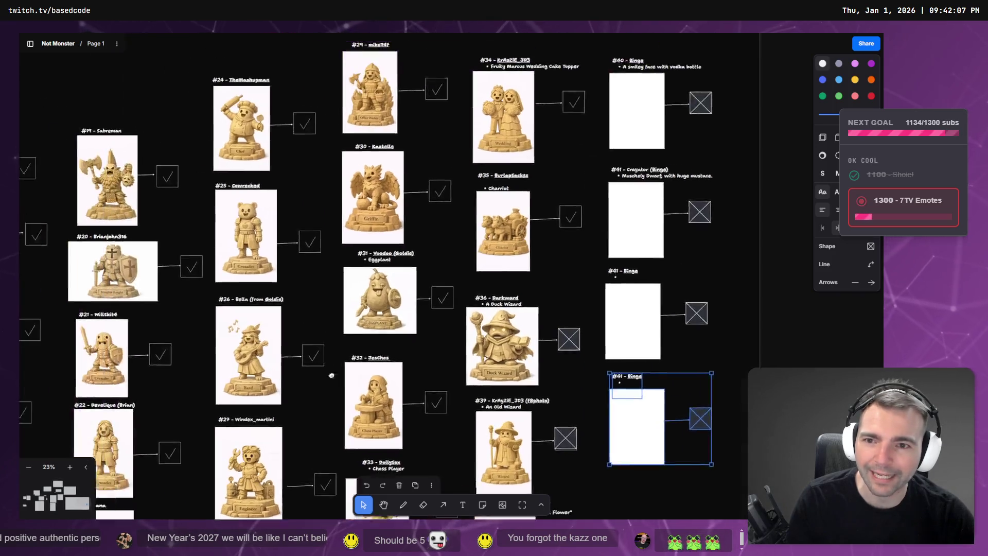
pyautogui.scroll(3, 451, 218)
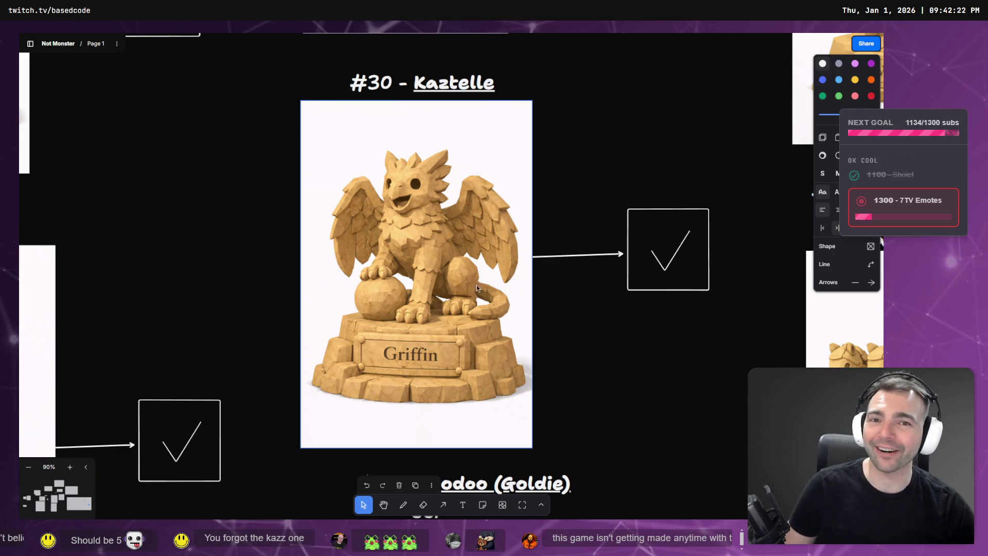
# - Copy the name 'Kaztelle' from the #30 entry's title
pyautogui.click(468, 94)
pyautogui.doubleClick(467, 94)
pyautogui.doubleClick(467, 93)
pyautogui.hotkey('ctrl', 'c')
pyautogui.scroll(-5, 509, 220)
pyautogui.hscroll(10, 640, 272)
pyautogui.scroll(-5, 640, 272)
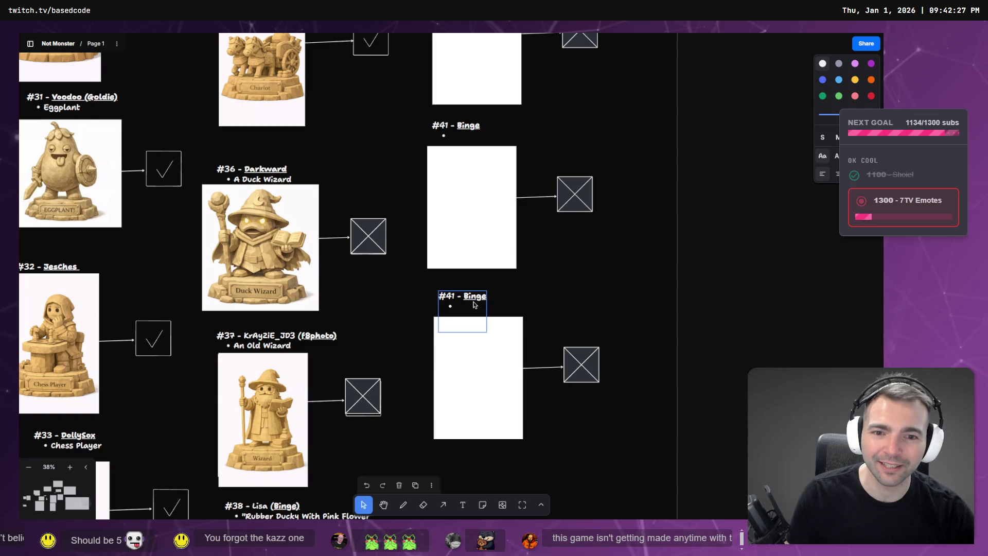
# - Replace 'Binge' in the copied #41 title with 'Kaztelle Ratdog (Binge)'
pyautogui.doubleClick(474, 305)
pyautogui.hotkey('ctrl', 'v')
pyautogui.write('Ratdog (Bing')
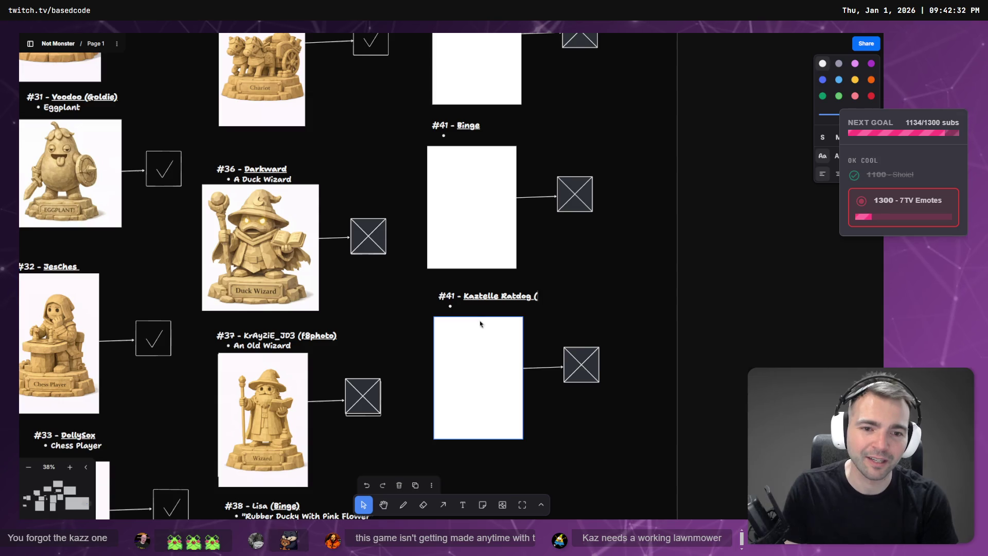
pyautogui.write('e)')
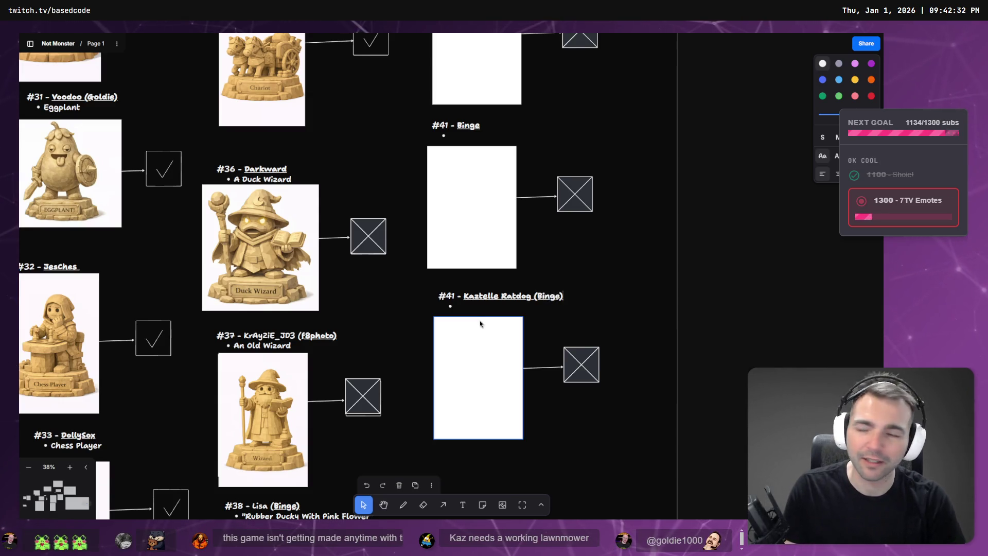
pyautogui.press('Escape')
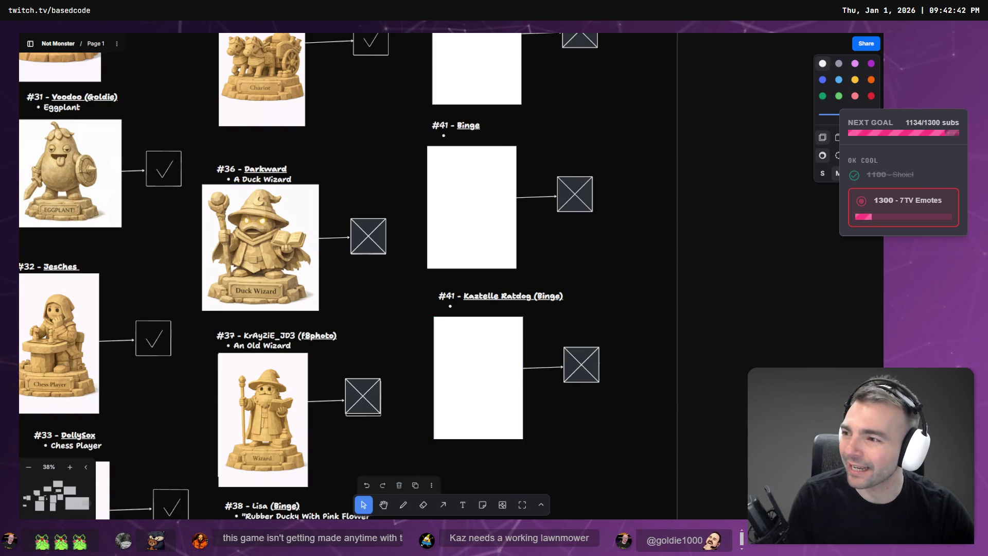
pyautogui.click(517, 295)
pyautogui.click(517, 294)
pyautogui.doubleClick(517, 296)
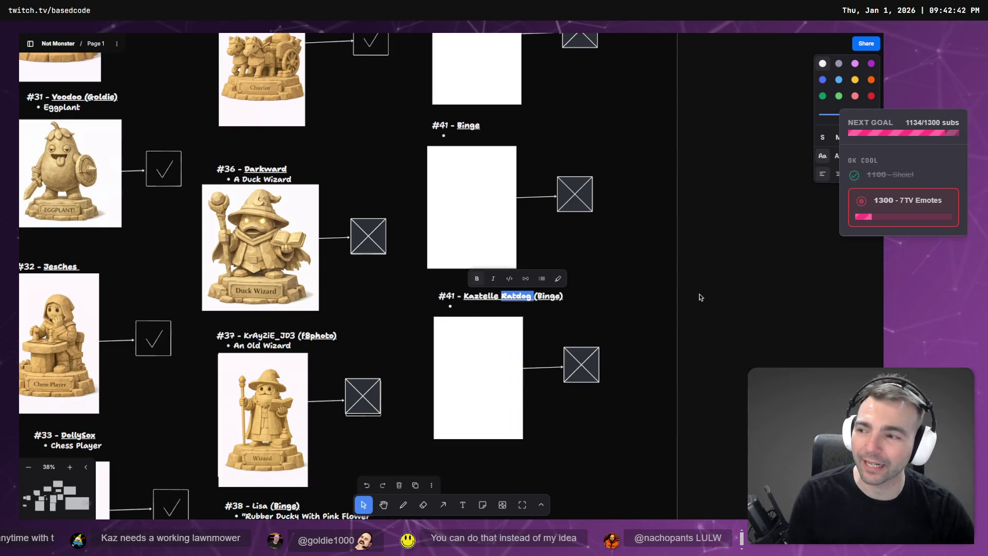
pyautogui.click(712, 316)
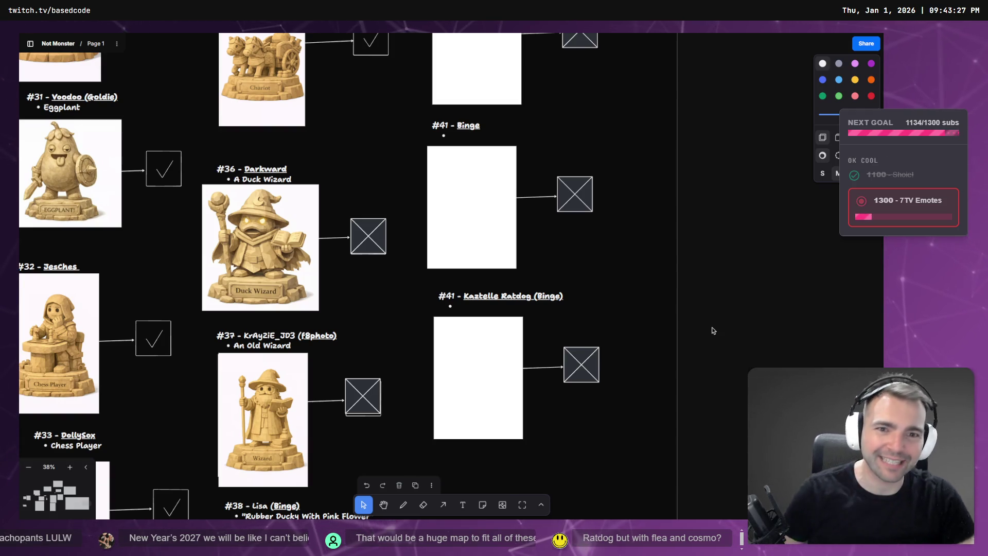
# - Remove 'Ratdog' from the #41 title and type 'Two cats and' on the bullet line
pyautogui.click(511, 301)
pyautogui.click(510, 300)
pyautogui.click(481, 306)
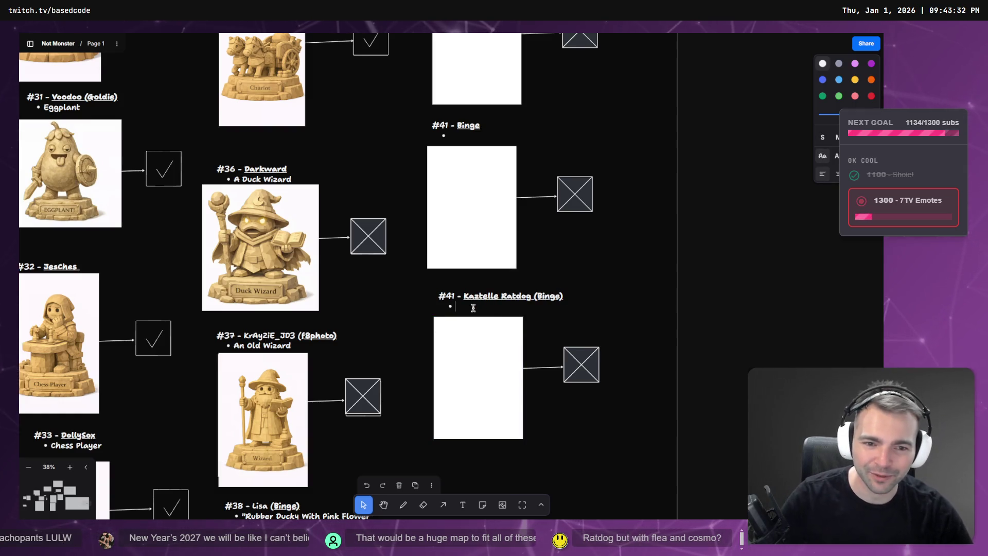
pyautogui.doubleClick(517, 301)
pyautogui.press('BackSpace')
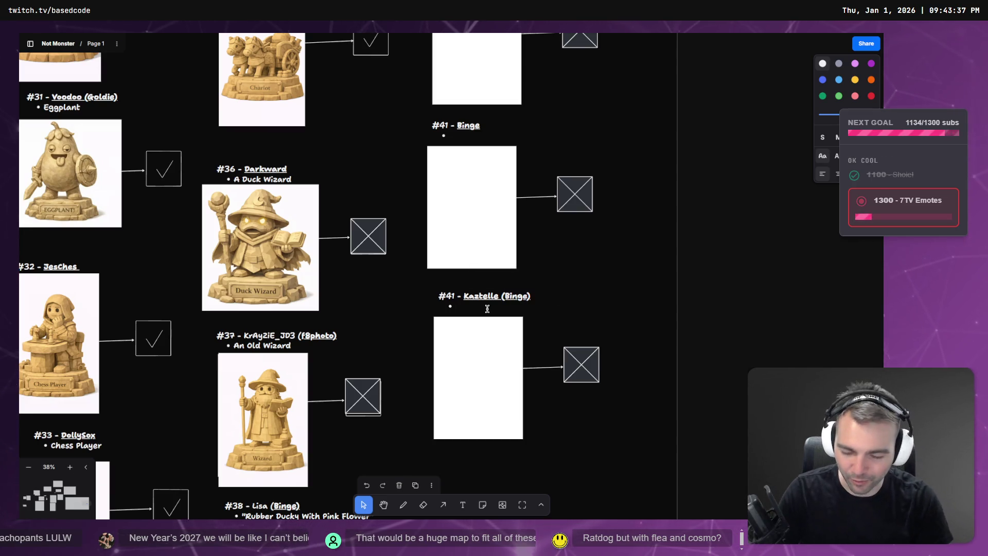
pyautogui.write('Two')
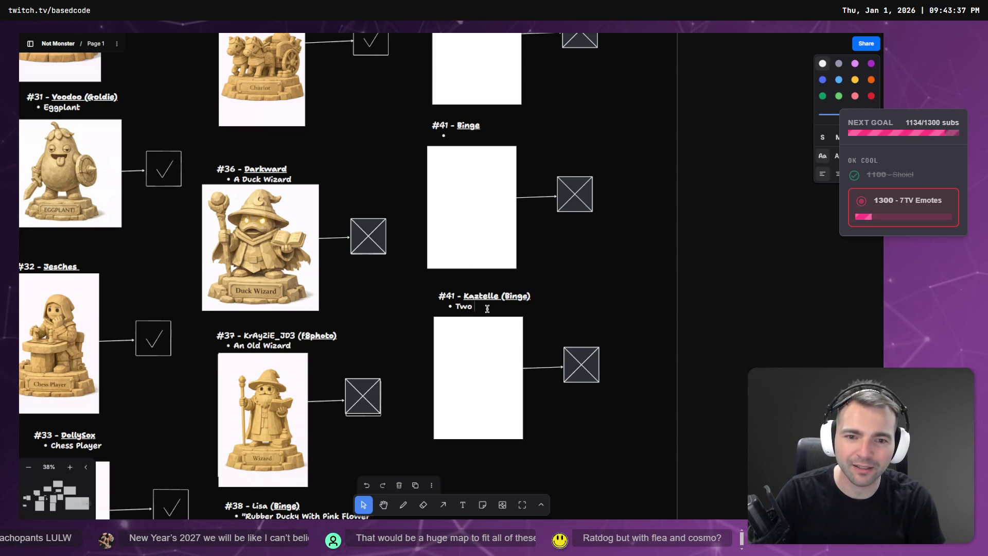
pyautogui.write(' cats and a rat dog')
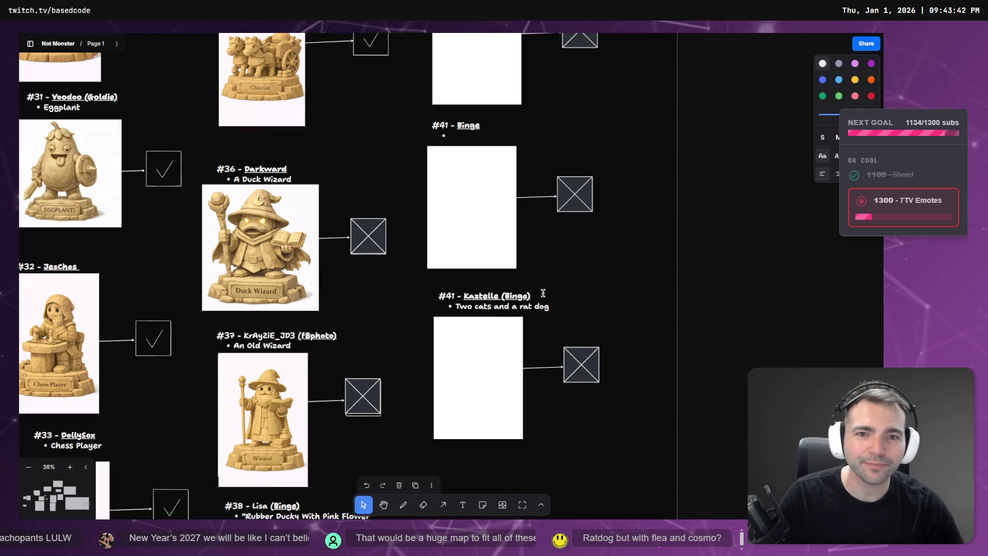
pyautogui.doubleClick(445, 135)
pyautogui.scroll(2, 708, 137)
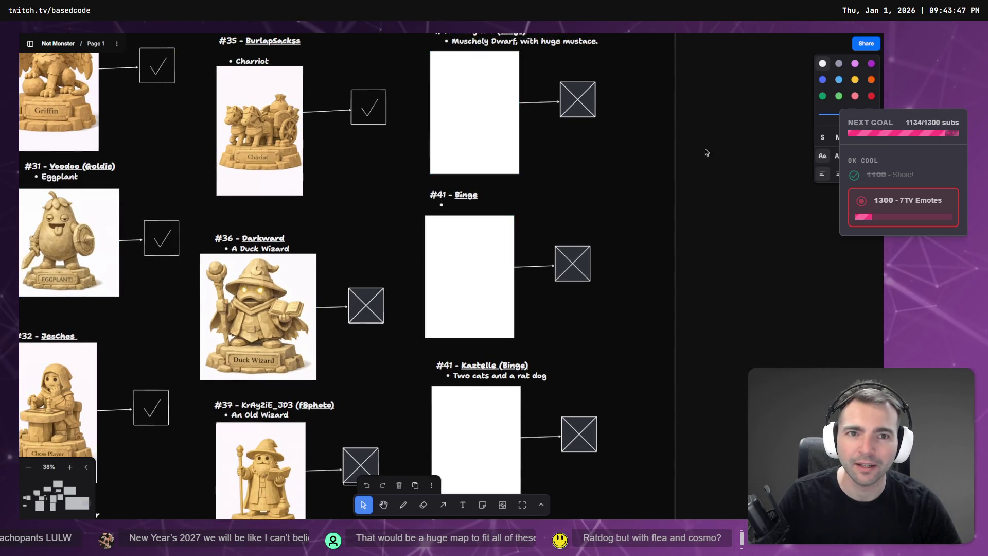
# - Scroll around the board to review the latest column of #40 and #41 entries
pyautogui.scroll(3, 705, 216)
pyautogui.scroll(-5, 705, 218)
pyautogui.scroll(-5, 706, 217)
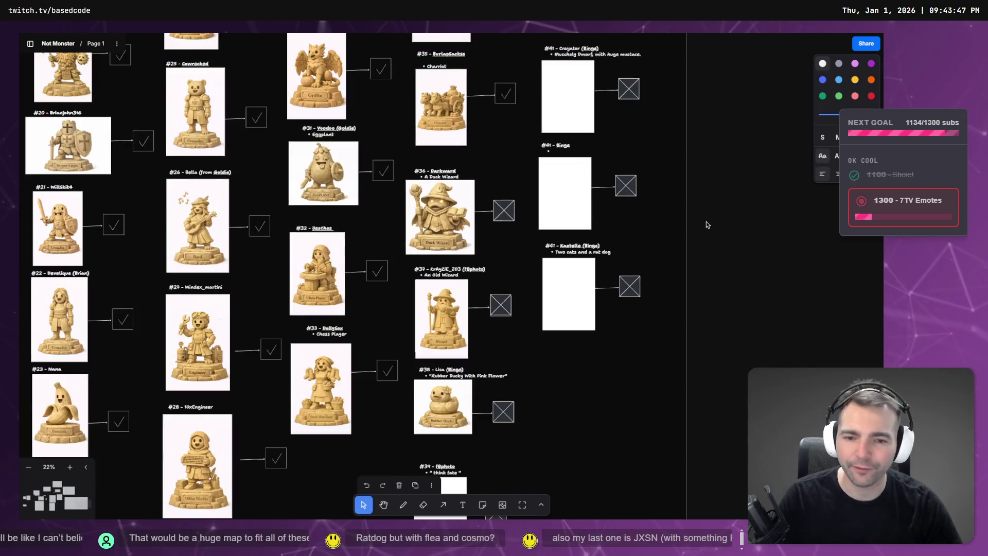
pyautogui.scroll(2, 706, 221)
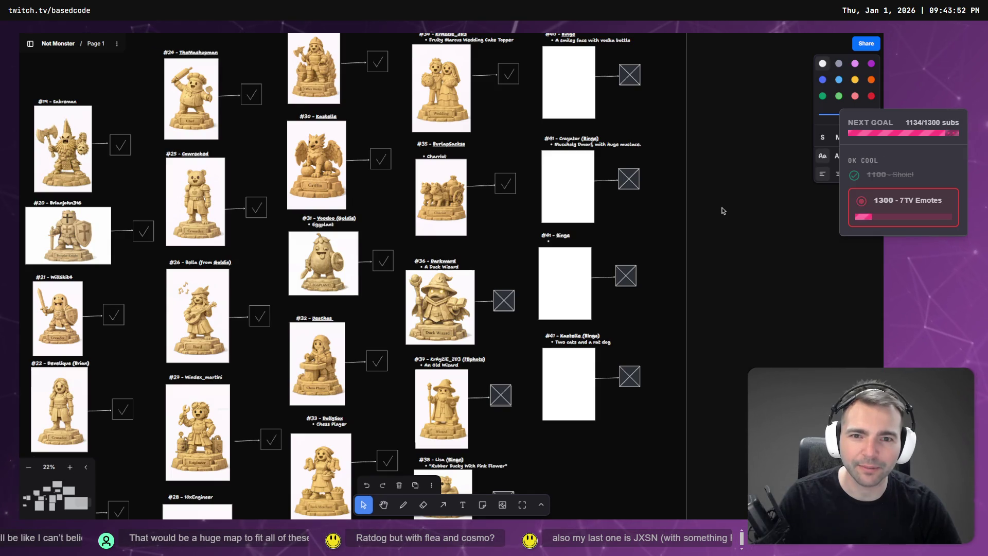
pyautogui.scroll(-3, 508, 191)
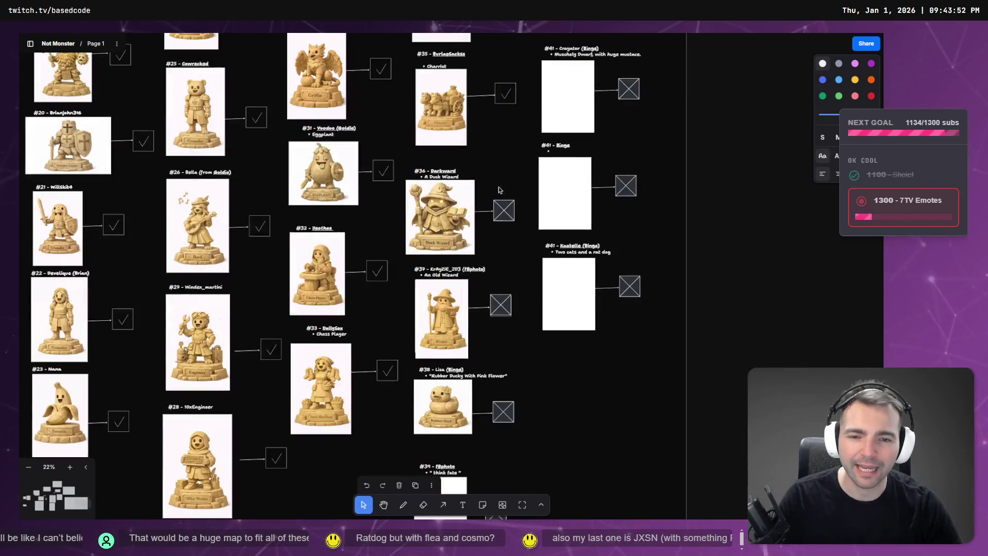
pyautogui.scroll(-2, 482, 190)
pyautogui.scroll(-1, 468, 237)
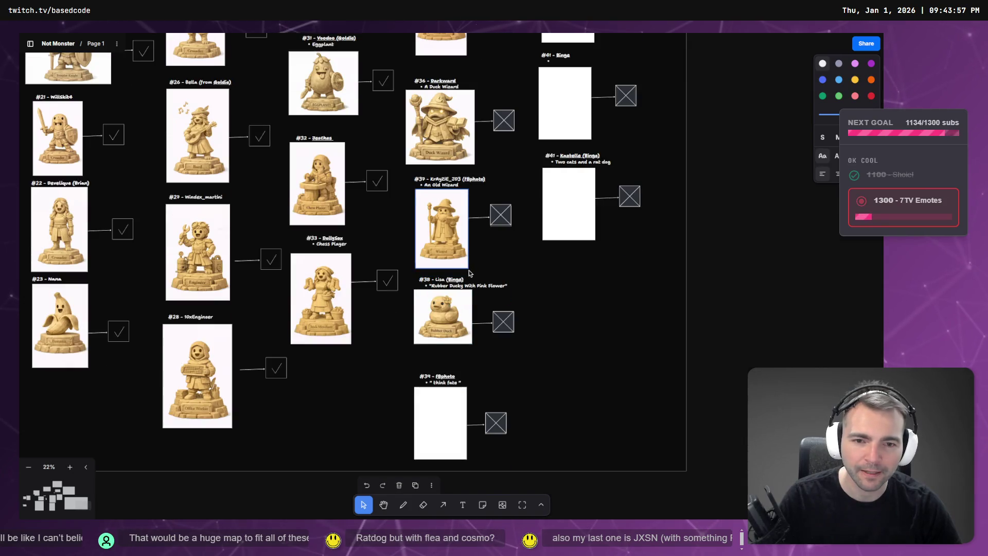
pyautogui.scroll(3, 523, 306)
pyautogui.hscroll(4, 523, 305)
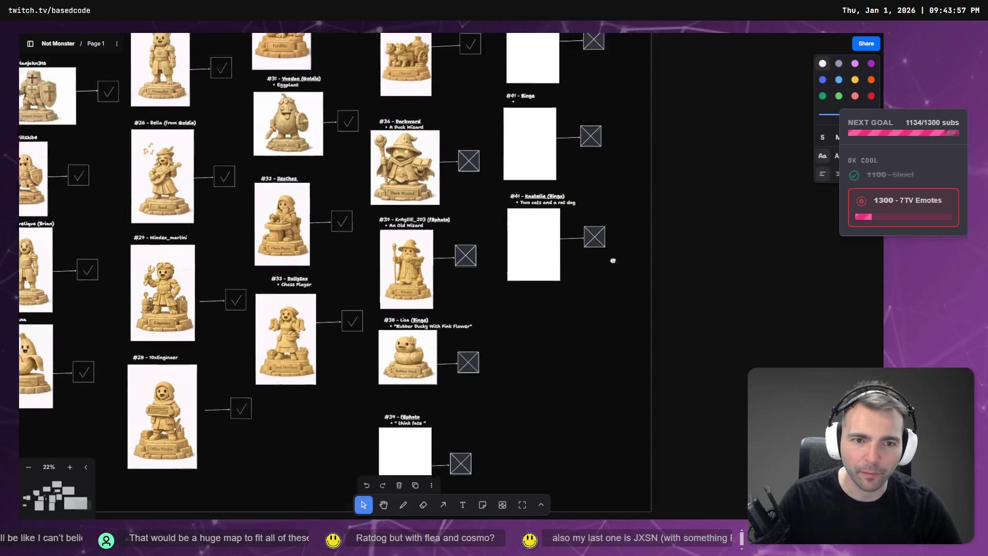
pyautogui.scroll(-1, 574, 263)
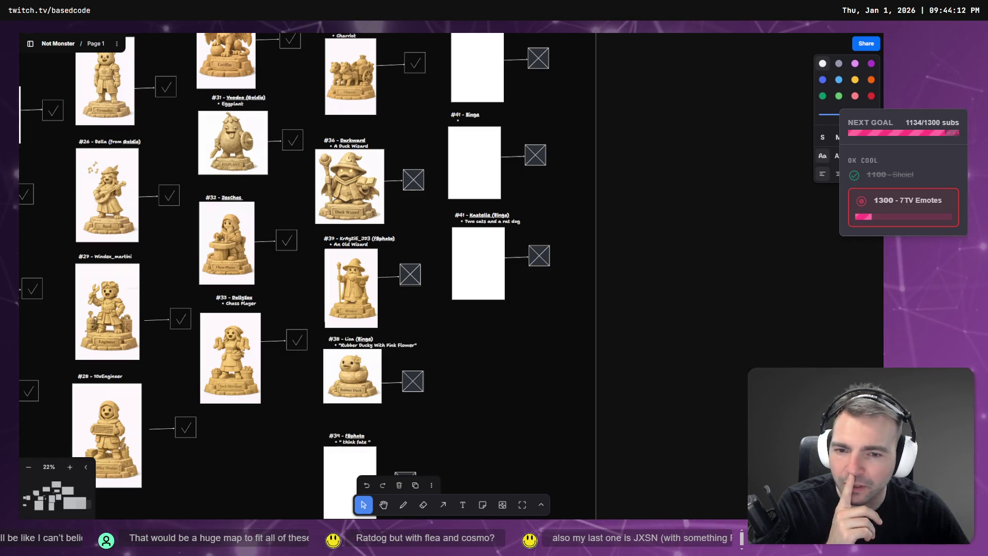
pyautogui.scroll(-2, 338, 425)
pyautogui.scroll(7, 475, 203)
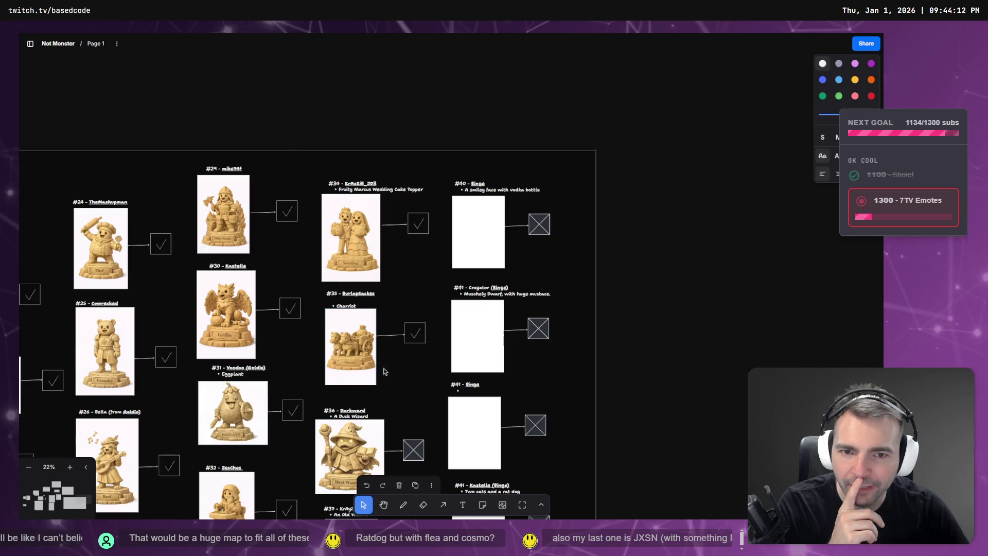
pyautogui.scroll(-1, 474, 204)
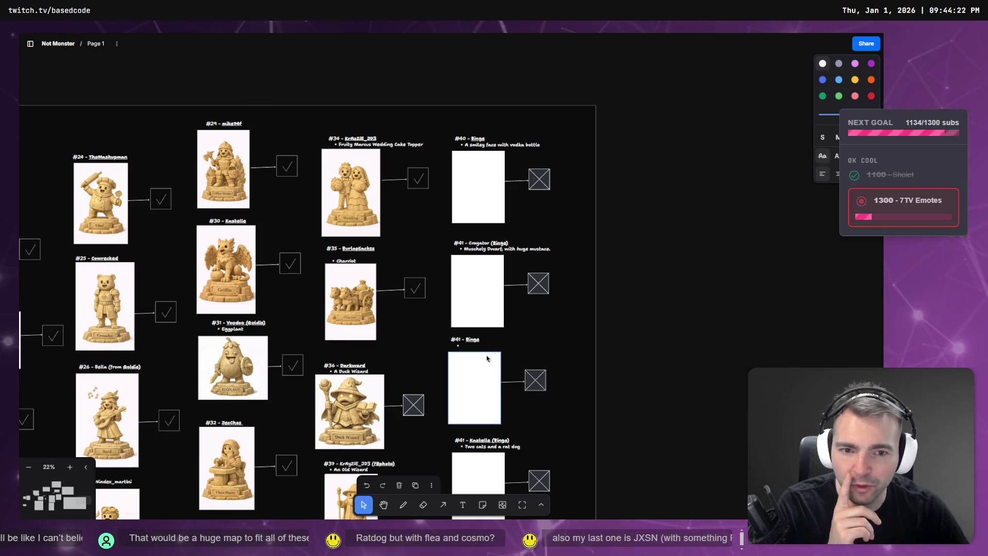
# - Renumber the second #41 Binga slot's heading to #42
pyautogui.click(474, 386)
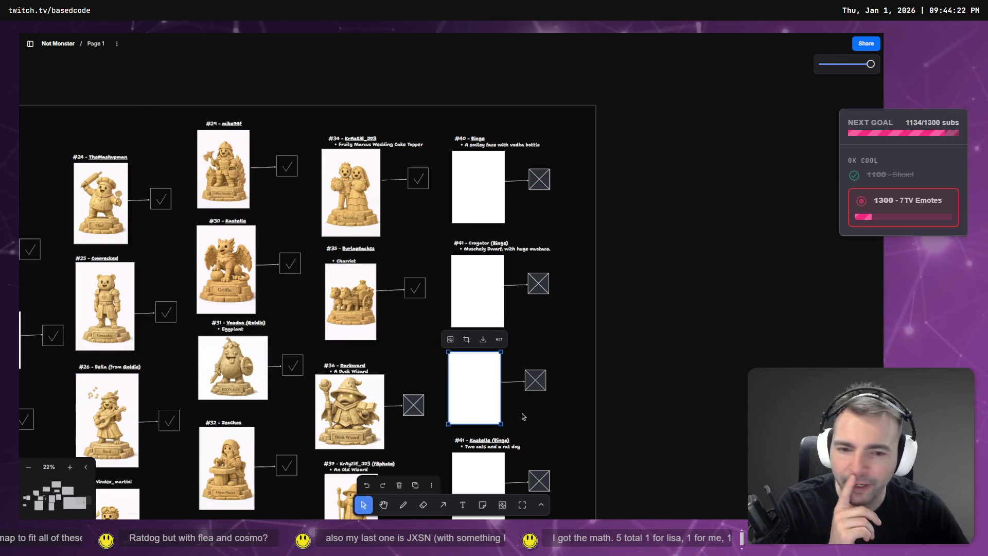
pyautogui.scroll(-2, 516, 417)
pyautogui.click(478, 398)
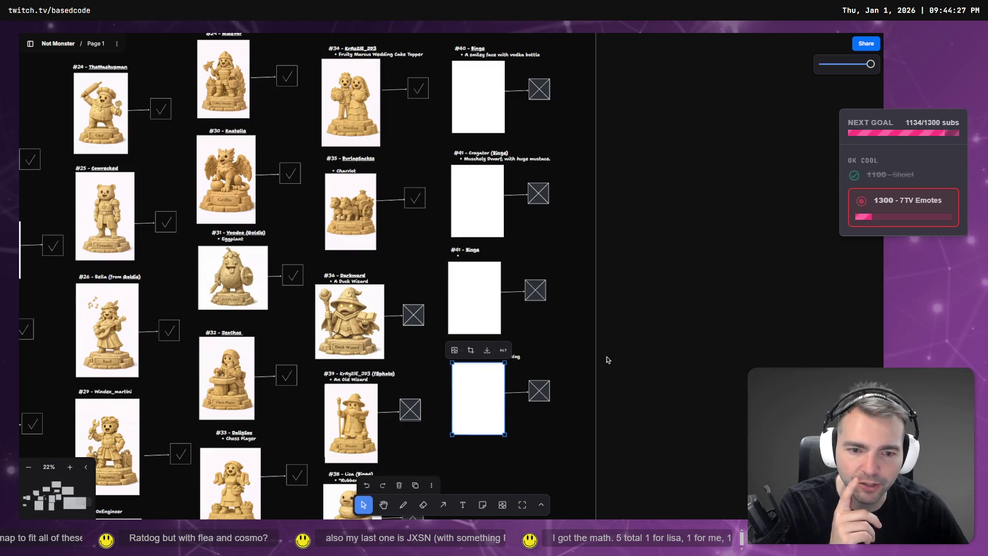
pyautogui.click(643, 341)
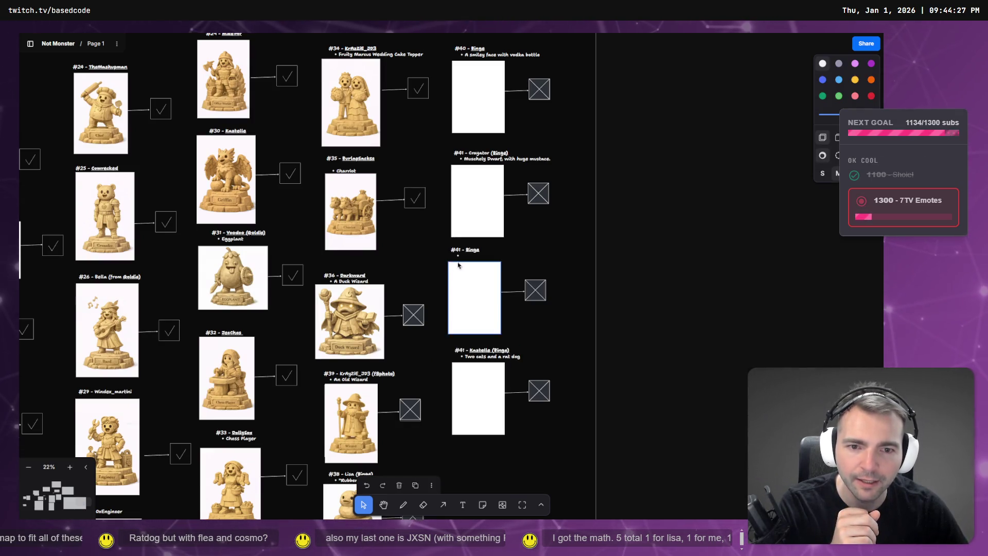
pyautogui.doubleClick(468, 255)
pyautogui.click(468, 256)
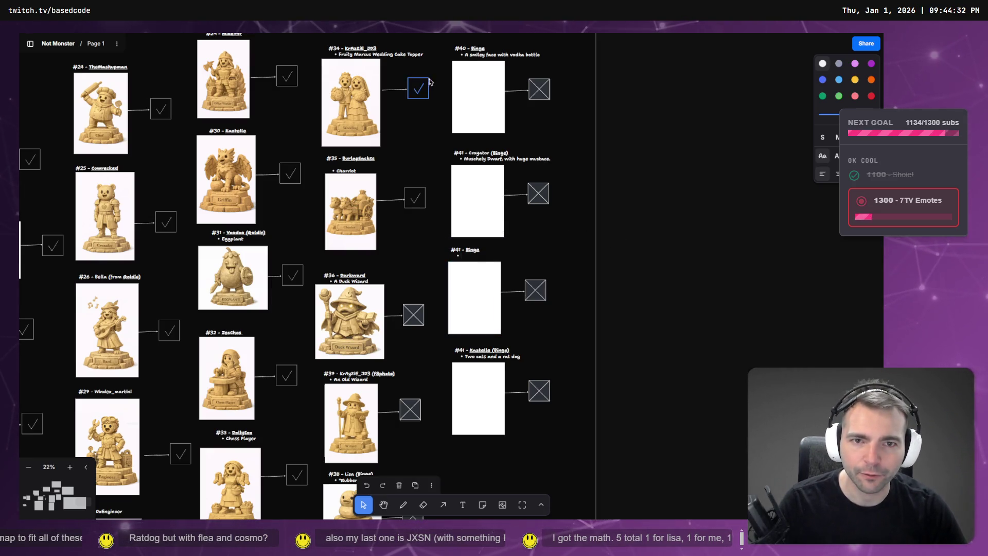
pyautogui.click(458, 252)
pyautogui.press('BackSpace')
pyautogui.write('2')
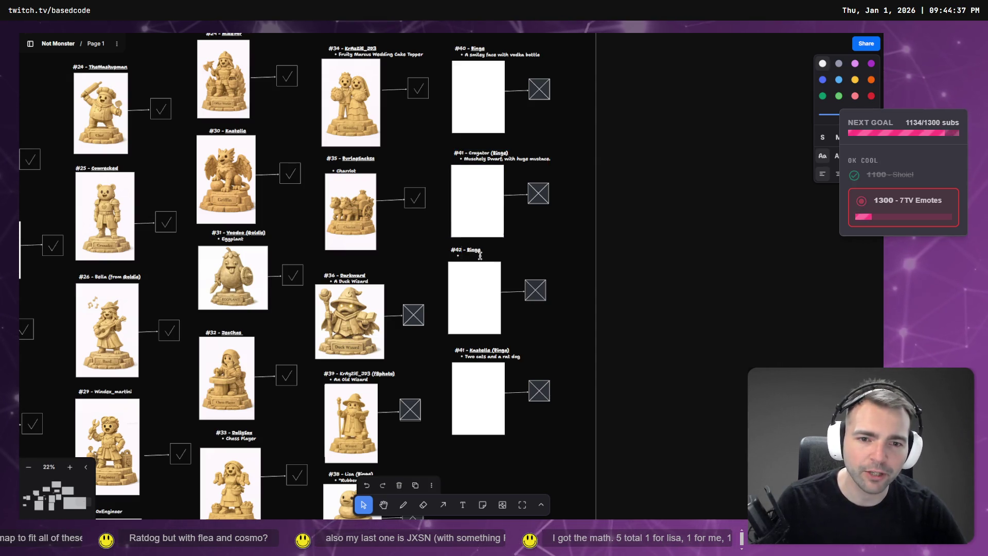
# - Renumber the Kastella slot's heading to #43
pyautogui.click(464, 353)
pyautogui.press('BackSpace')
pyautogui.write('3')
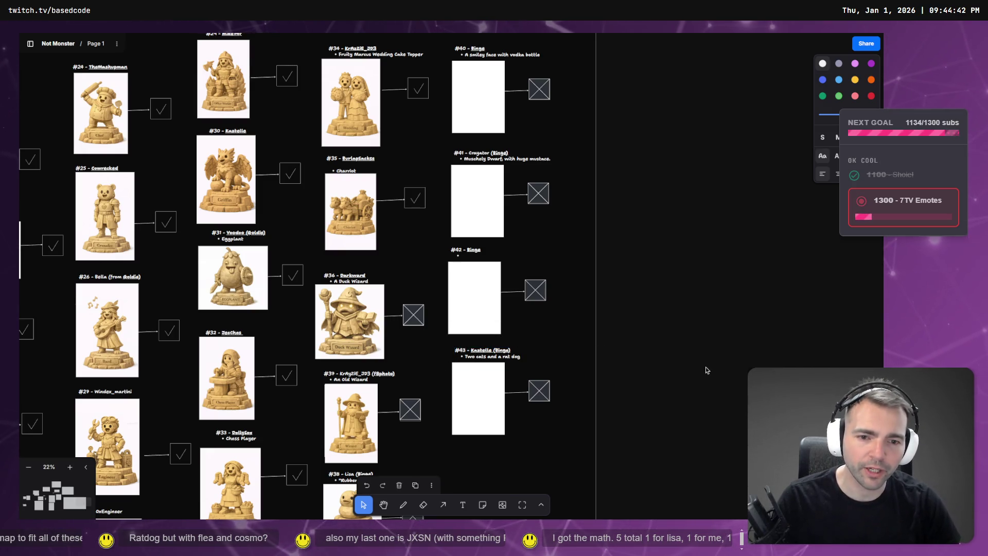
pyautogui.scroll(-3, 697, 369)
pyautogui.scroll(5, 680, 344)
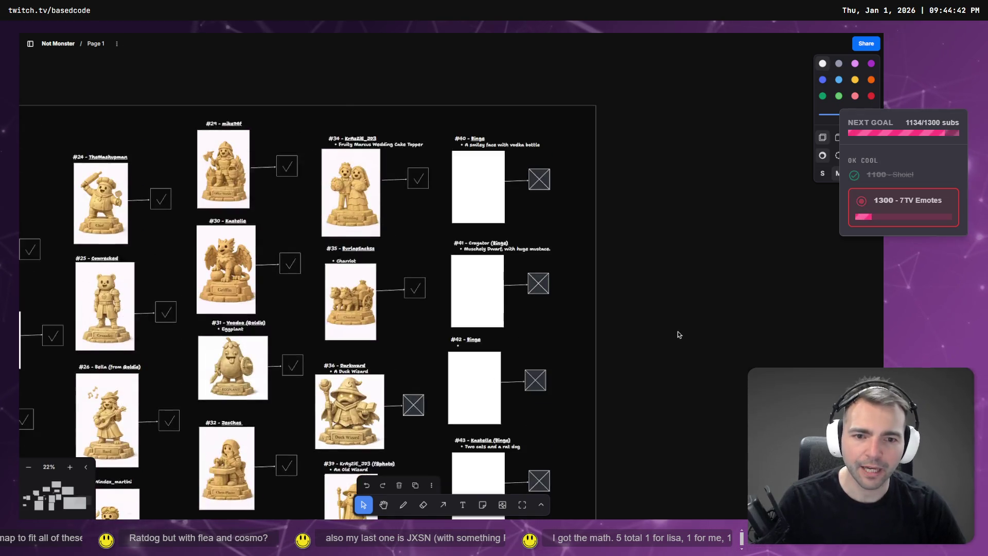
pyautogui.scroll(-1, 678, 335)
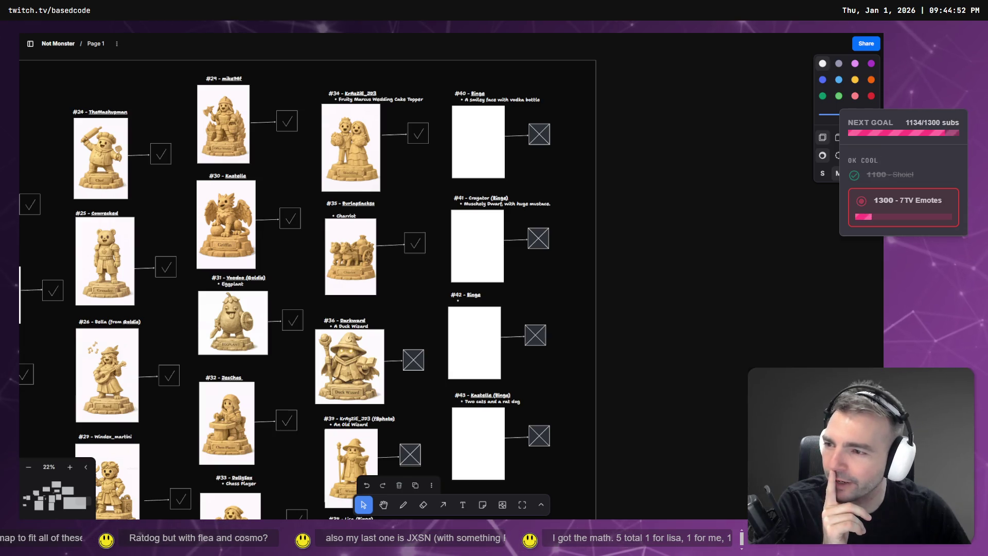
# - Type the viewer's name into the #42 heading and clear the bullet's text
pyautogui.click(471, 301)
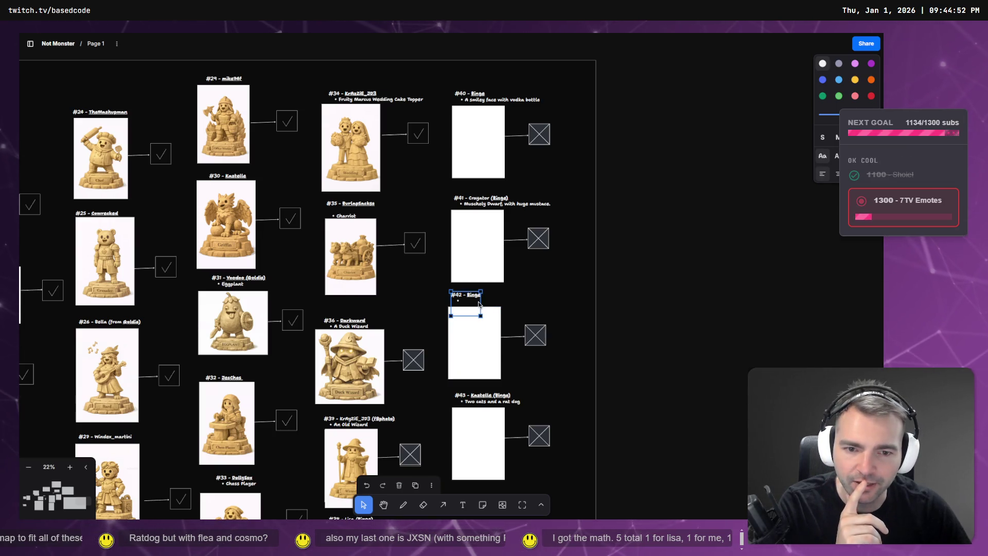
pyautogui.click(472, 302)
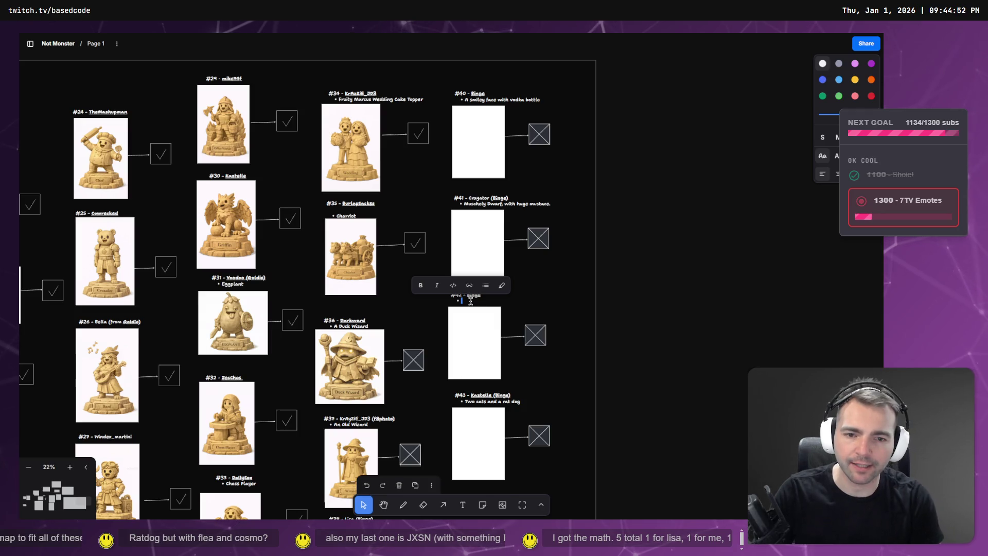
pyautogui.write('Just an X o')
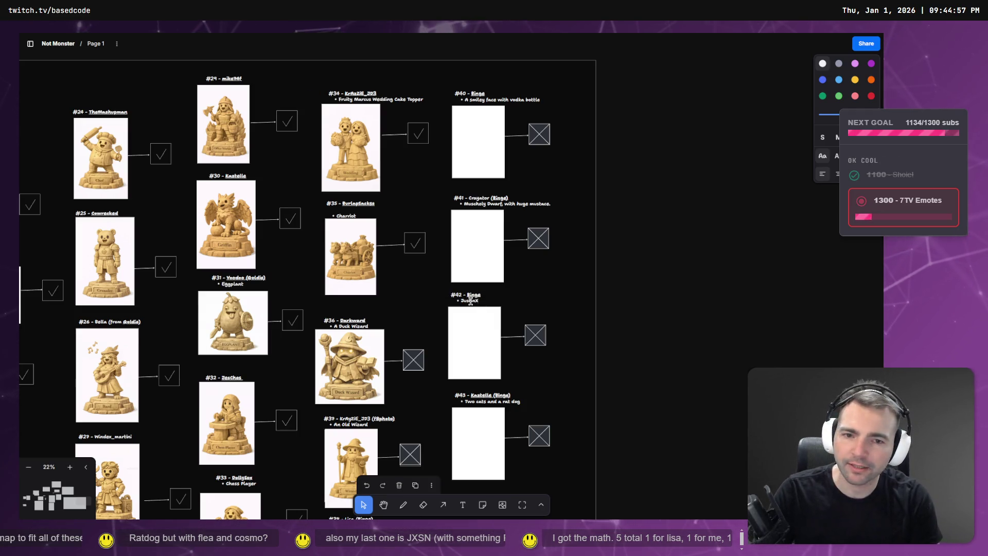
pyautogui.press('BackSpace')
pyautogui.press('BackSpace')
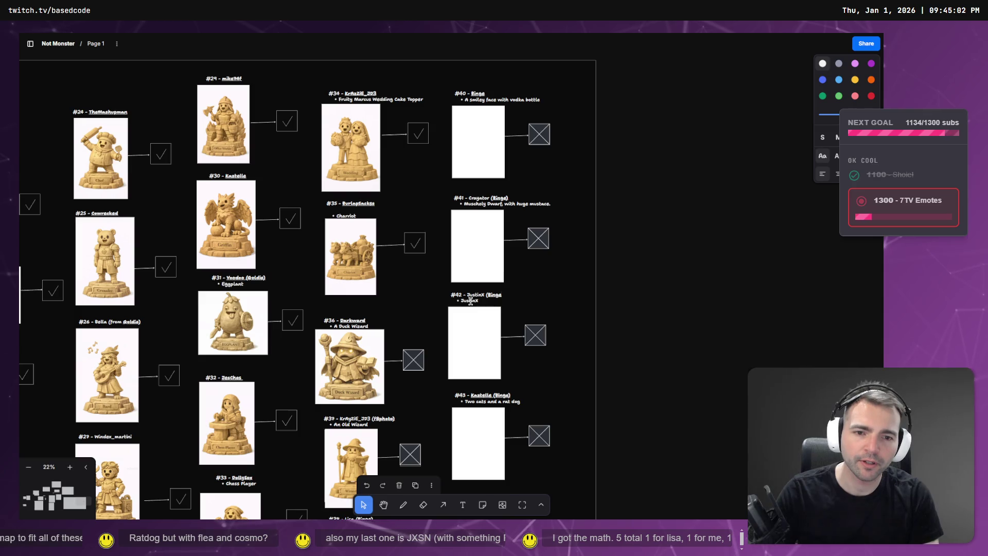
pyautogui.doubleClick(471, 301)
pyautogui.press('BackSpace')
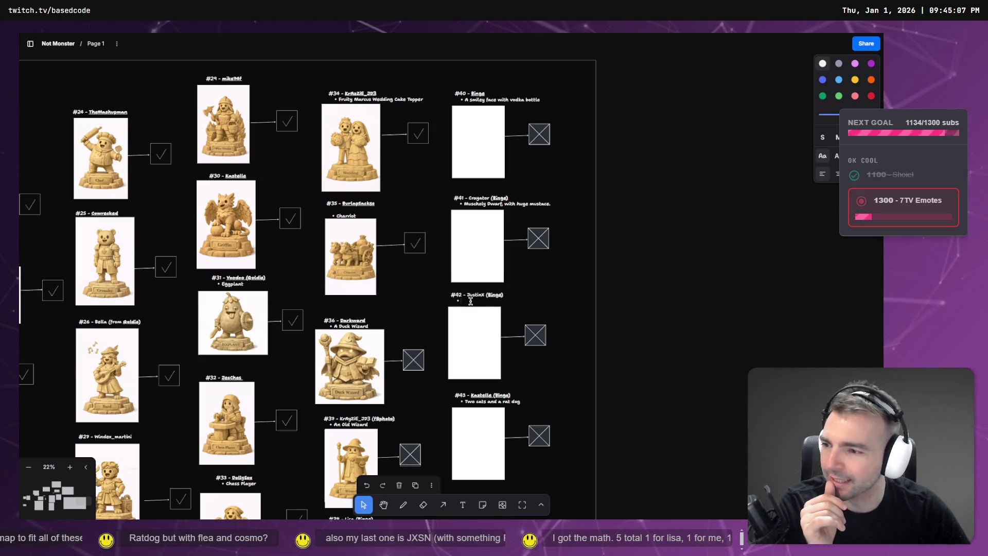
pyautogui.scroll(-5, 503, 300)
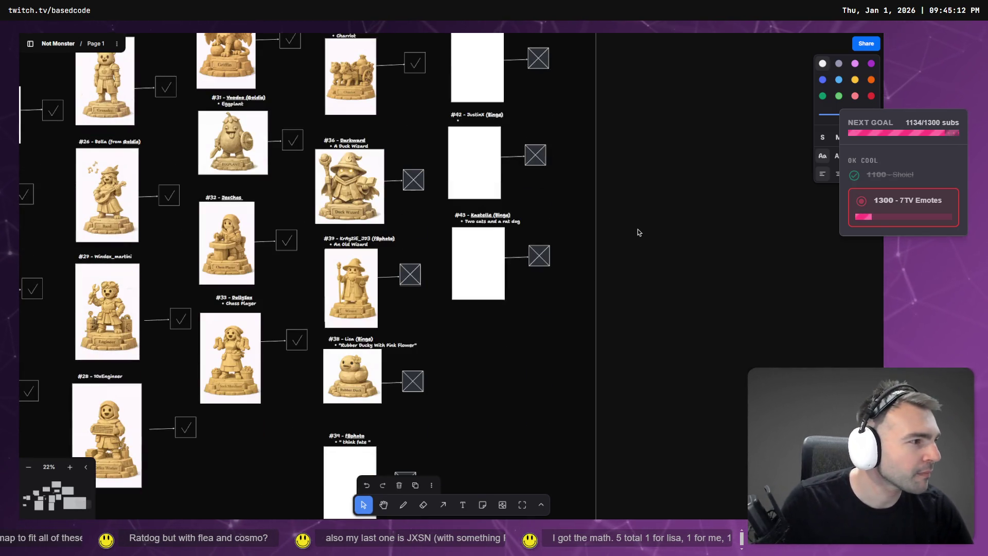
pyautogui.hotkey('alt', 'Tab')
pyautogui.click(653, 42)
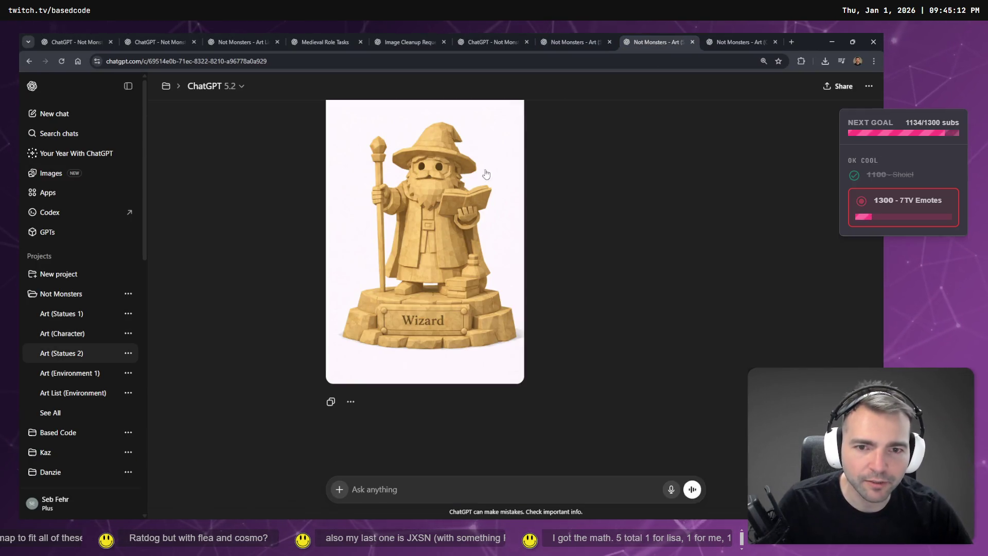
pyautogui.click(581, 40)
pyautogui.click(490, 40)
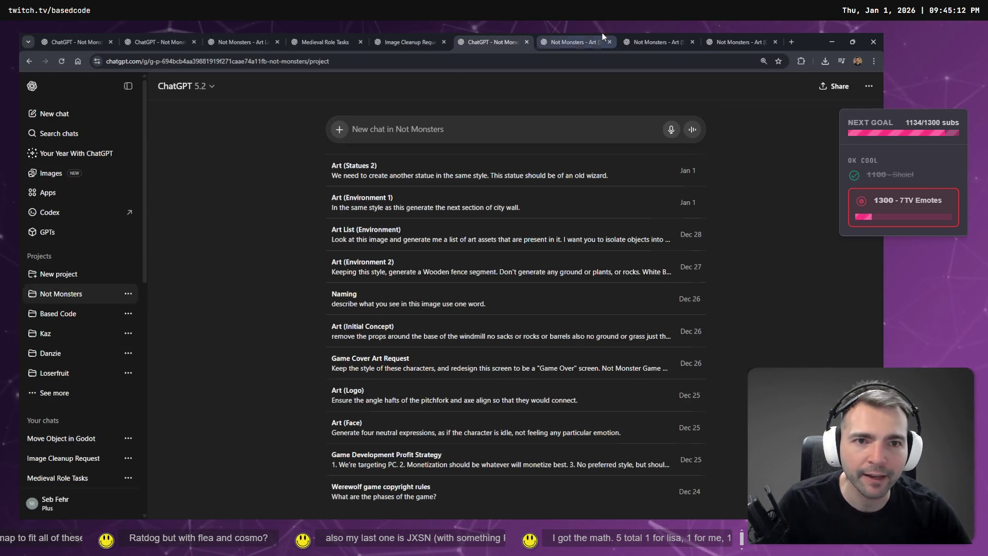
pyautogui.click(603, 37)
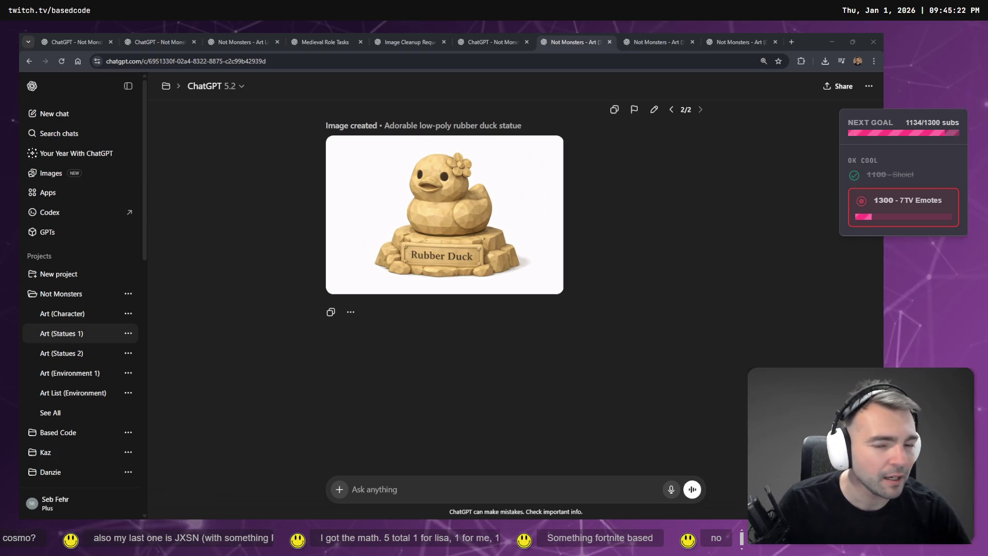
pyautogui.click(643, 41)
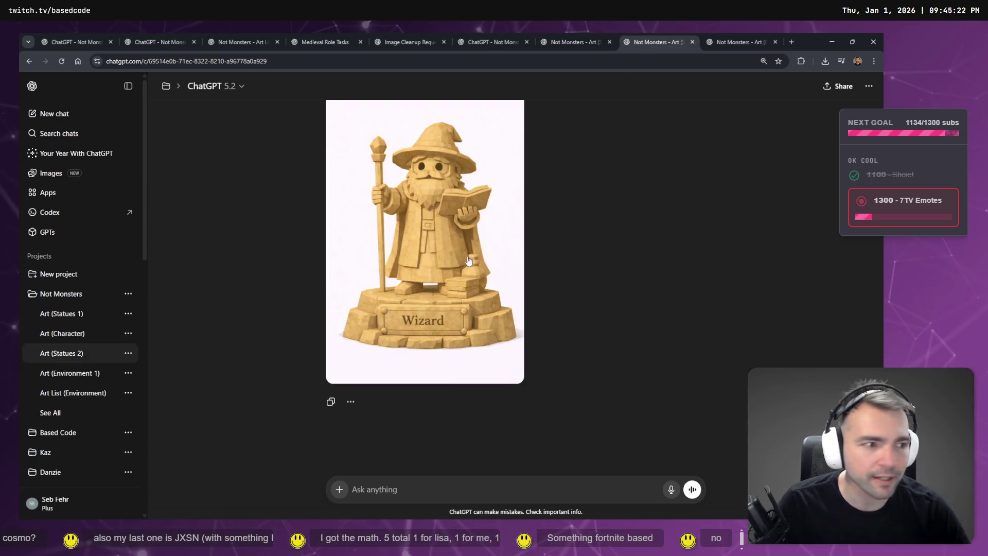
pyautogui.moveTo(472, 261)
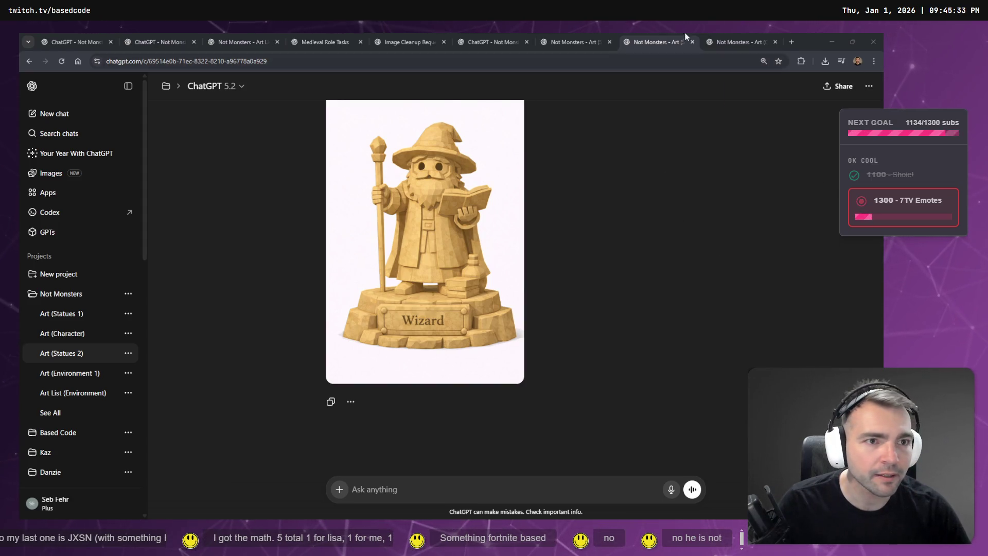
pyautogui.click(714, 45)
pyautogui.click(648, 42)
pyautogui.click(568, 42)
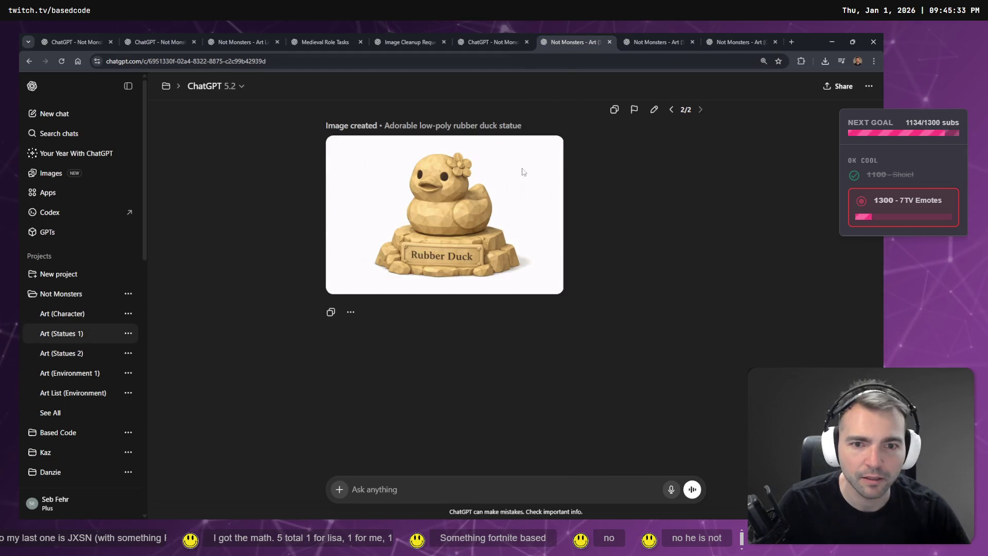
pyautogui.scroll(3, 582, 143)
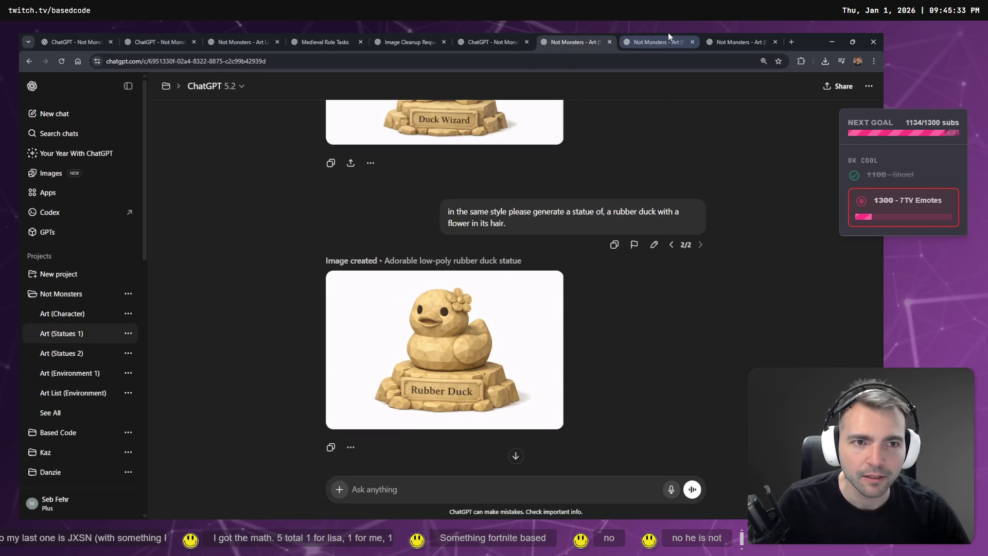
pyautogui.click(668, 34)
pyautogui.rightClick(452, 215)
pyautogui.click(435, 184)
pyautogui.click(435, 184)
pyautogui.hotkey('alt', 'Tab')
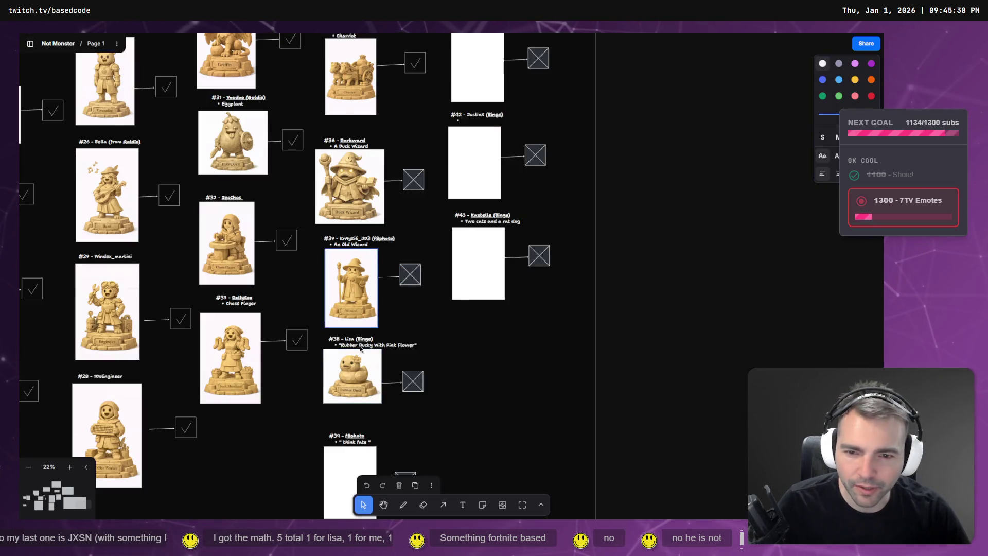
# - Scroll over the lower part of the statue board
pyautogui.scroll(-5, 360, 329)
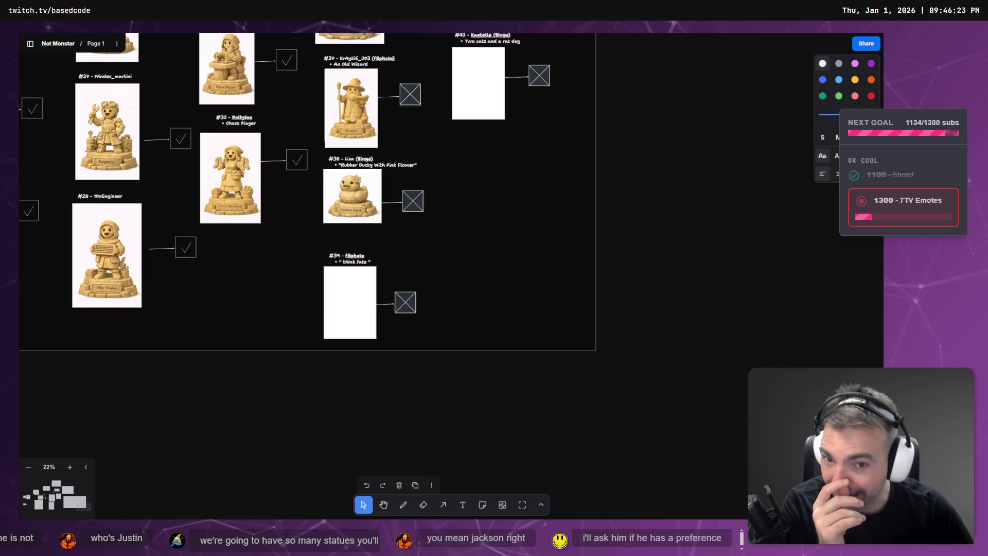
pyautogui.scroll(5, 569, 252)
pyautogui.hscroll(1, 569, 252)
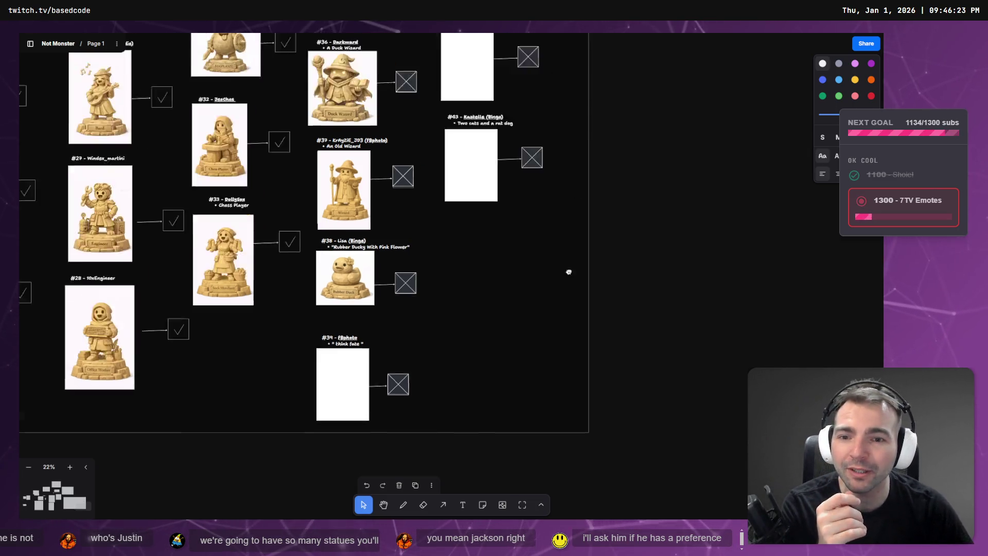
pyautogui.scroll(2, 578, 167)
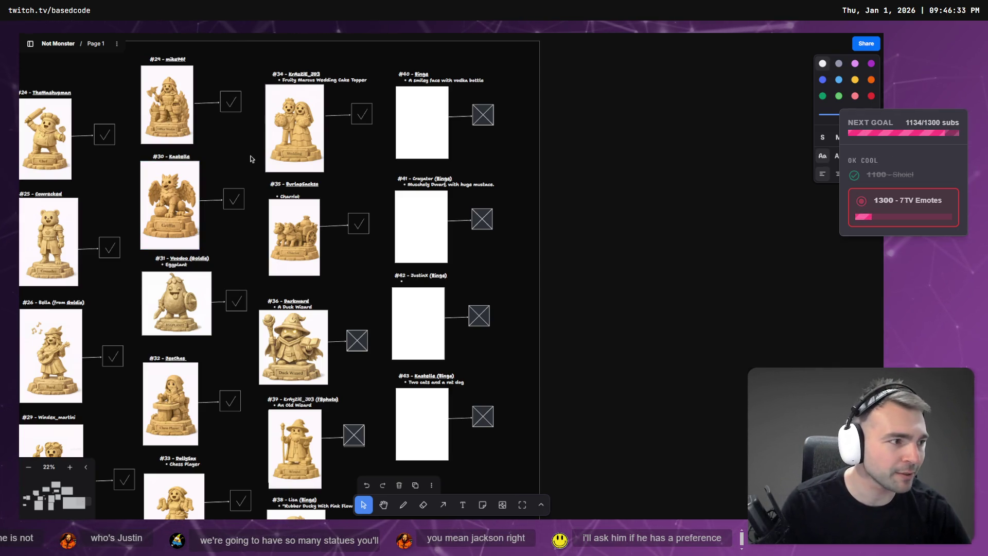
# - Switch to Chrome, close the full-size image view, and move among the ChatGPT statue chats
pyautogui.hotkey('alt', 'Tab')
pyautogui.click(585, 162)
pyautogui.click(592, 42)
pyautogui.click(720, 36)
pyautogui.click(591, 43)
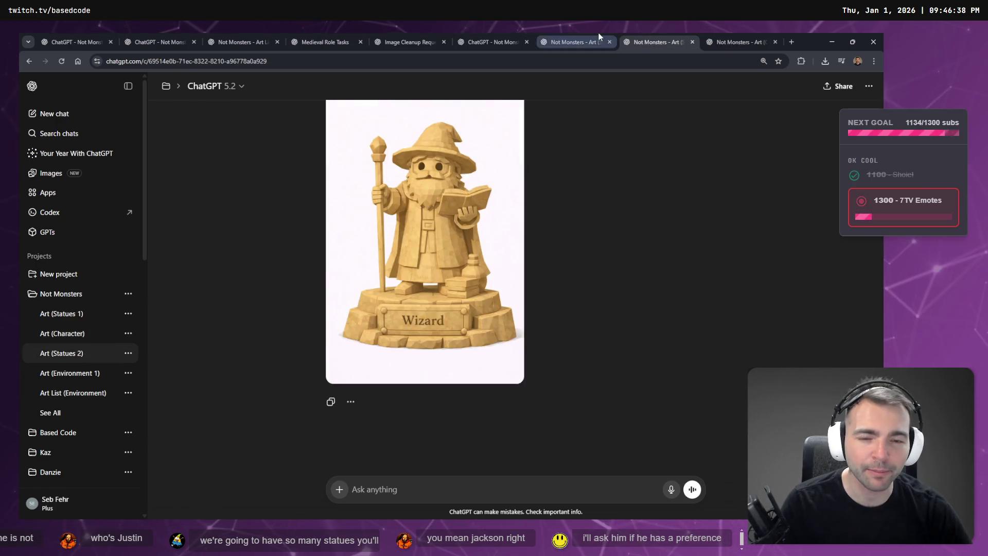
# - Check the Not Monsters project, rubber duck and wizard chats, then return to tldraw
pyautogui.scroll(5, 585, 351)
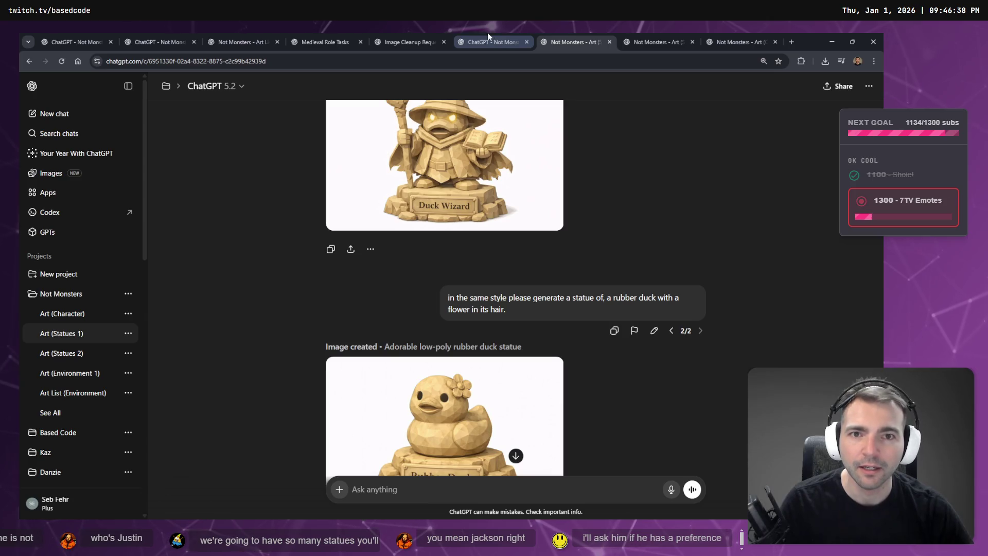
pyautogui.click(486, 33)
pyautogui.click(568, 35)
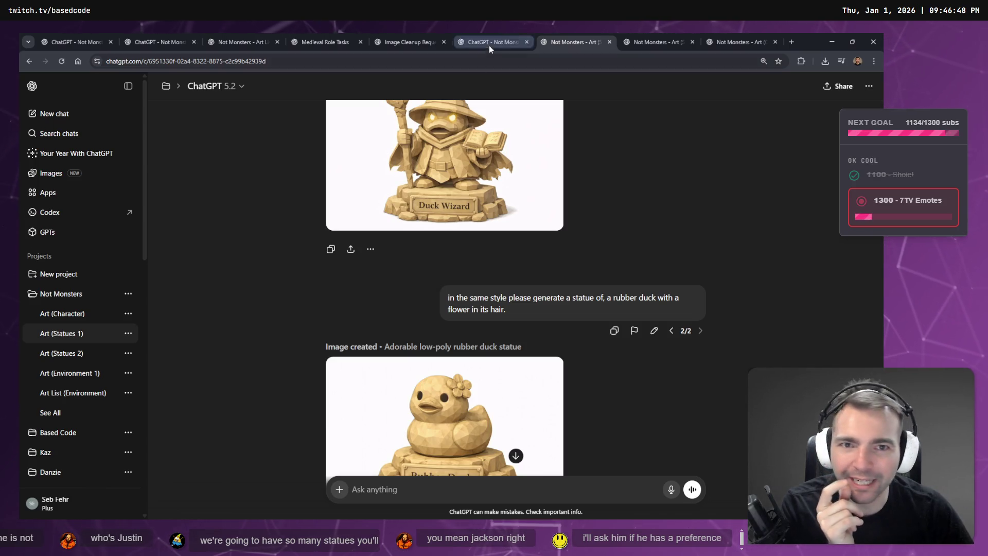
pyautogui.click(644, 37)
pyautogui.hotkey('ctrl', 'shift', 'Tab')
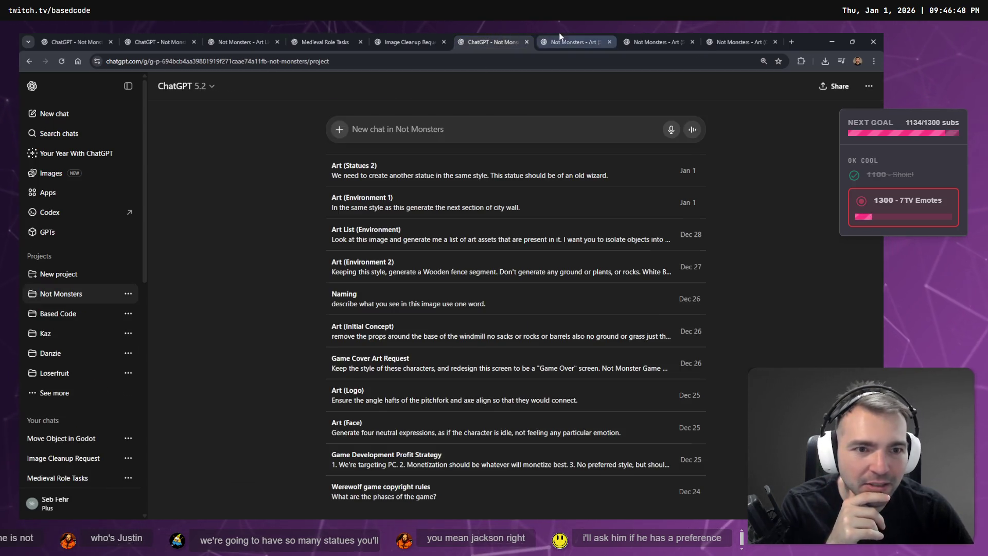
pyautogui.hotkey('ctrl', 'Tab')
pyautogui.hotkey('ctrl', 'Tab')
pyautogui.hotkey('alt', 'Tab')
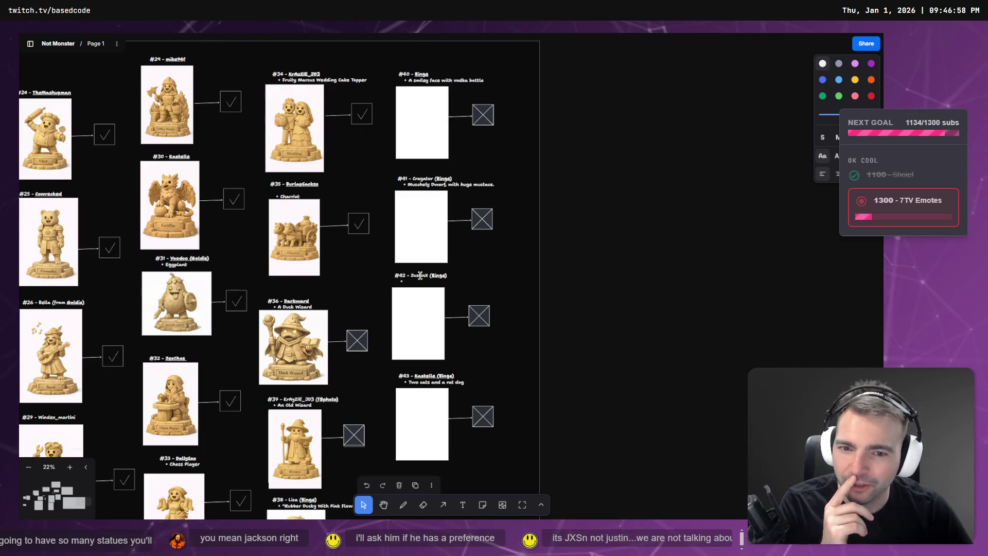
pyautogui.doubleClick(412, 276)
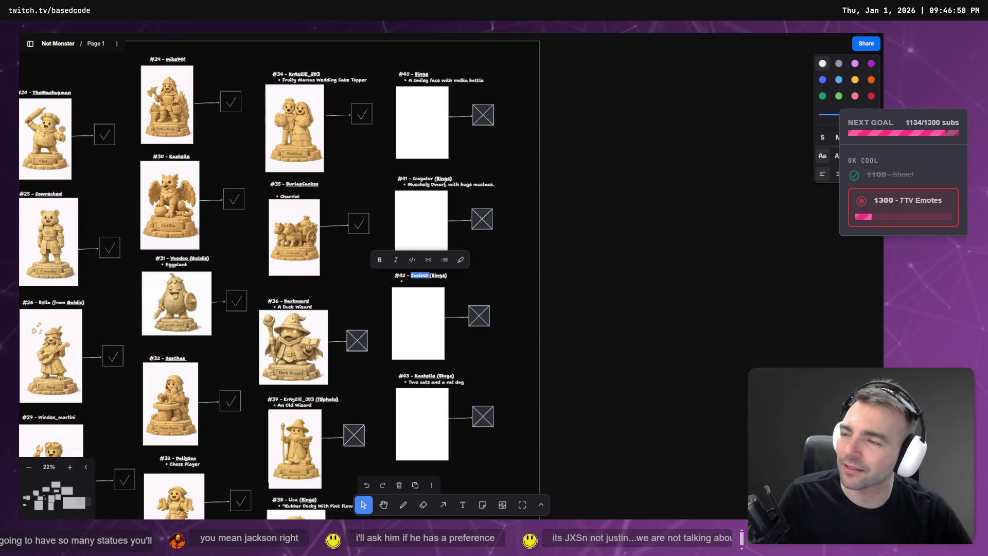
pyautogui.write('JXSn')
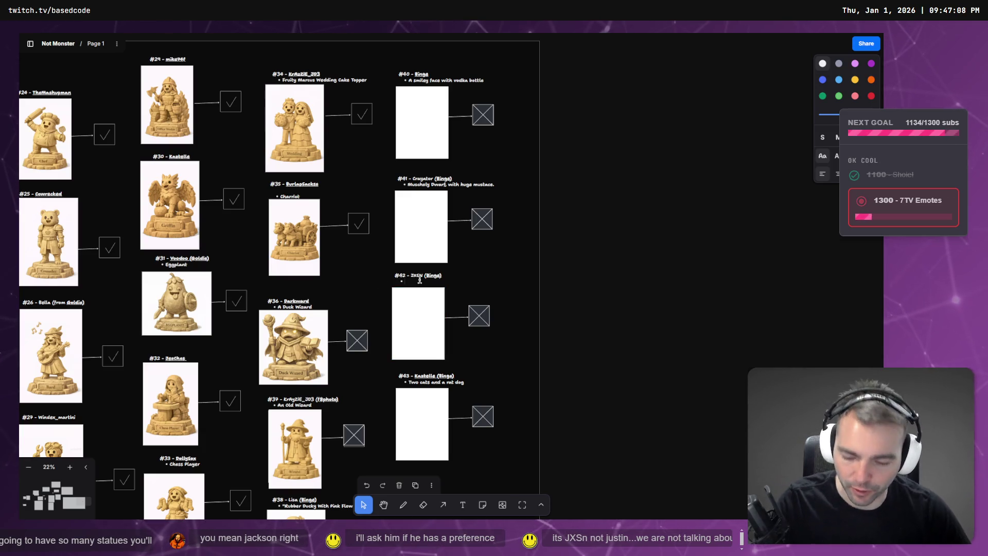
pyautogui.write('Something Fornight Based')
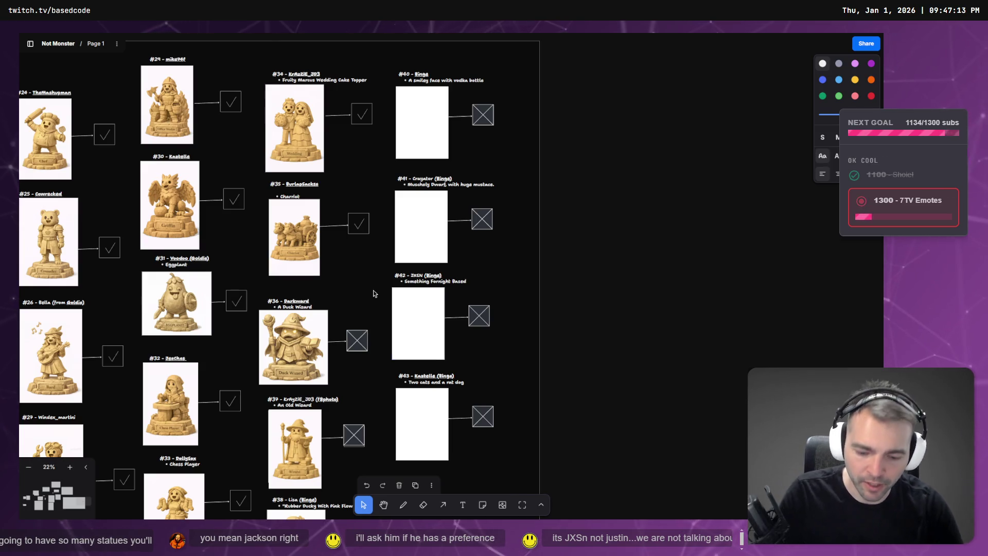
pyautogui.write(' (Lamma')
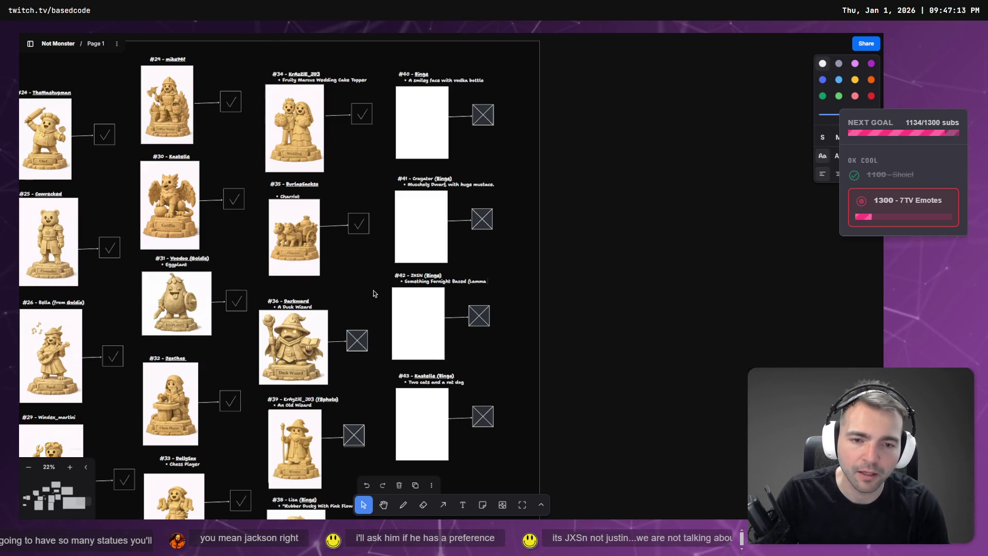
pyautogui.write(' Pin')
pyautogui.write('jata')
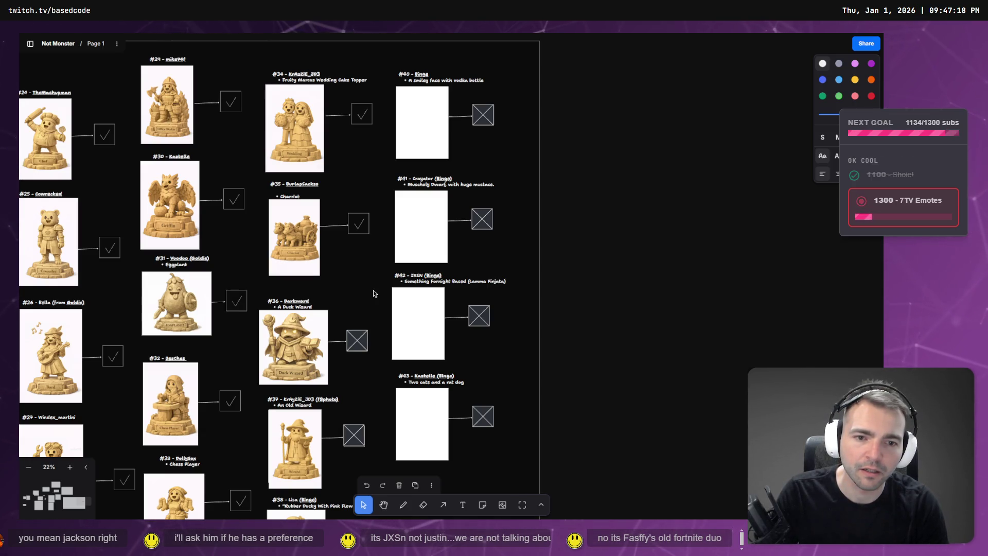
pyautogui.press('Escape')
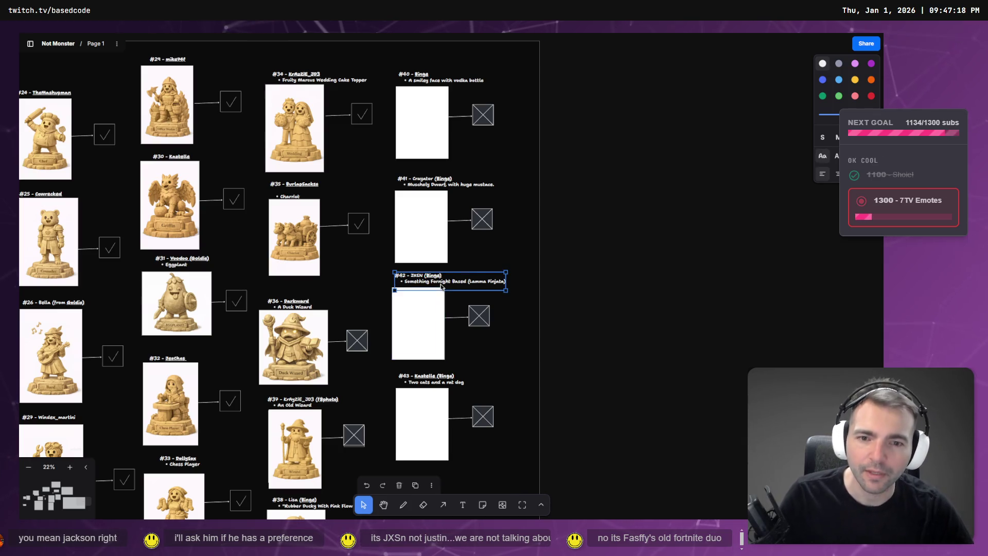
pyautogui.click(596, 273)
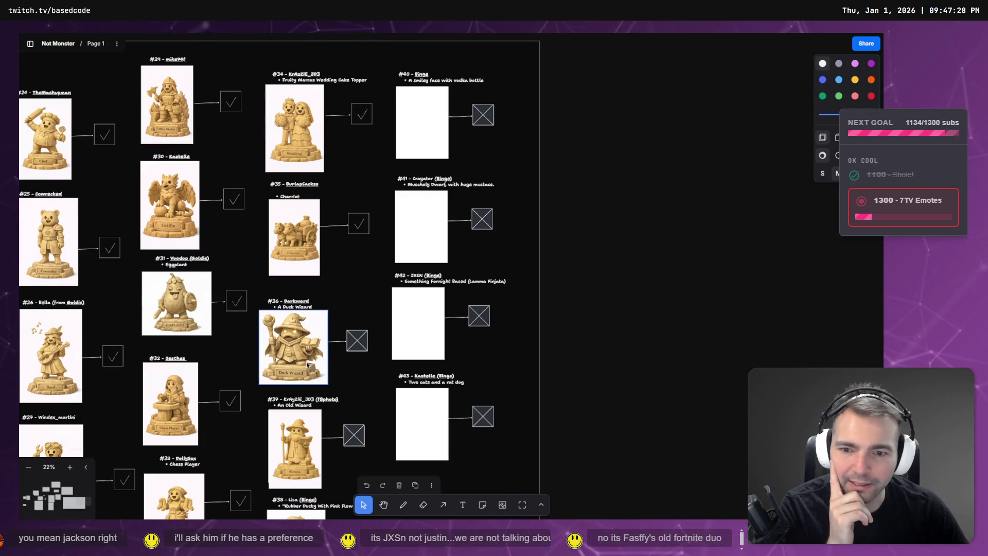
# - Select entry #40's description 'A smiley face with vodka bottle' for copying
pyautogui.scroll(-5, 322, 314)
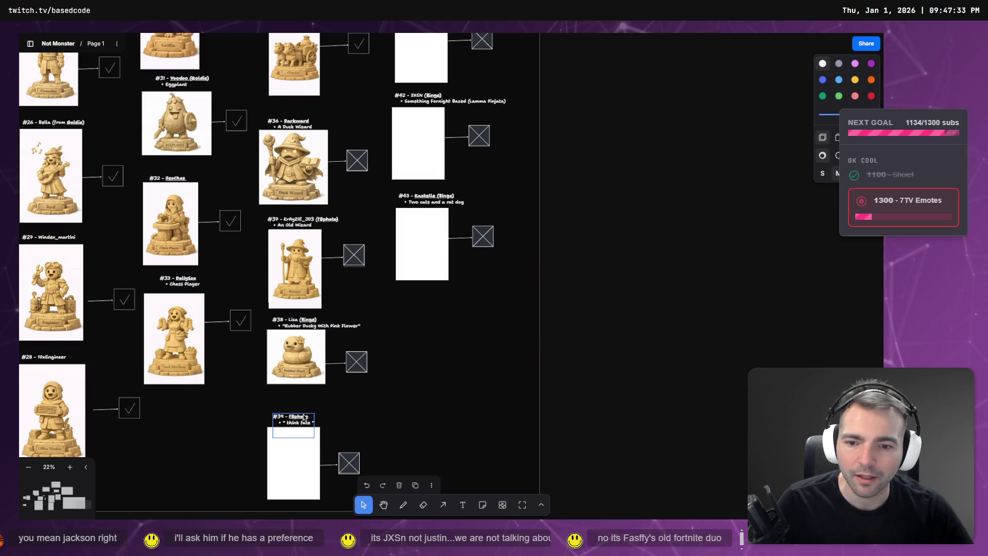
pyautogui.scroll(-3, 343, 380)
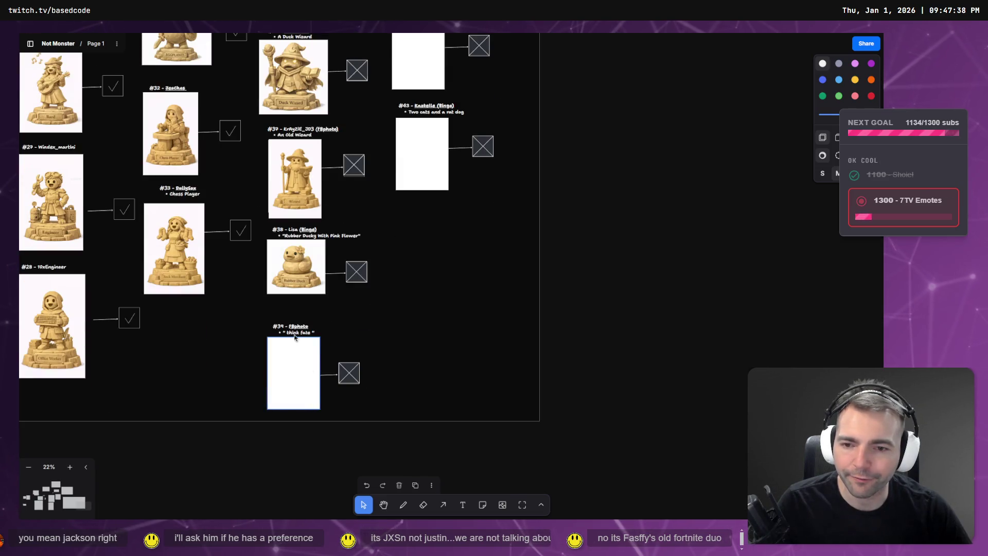
pyautogui.scroll(3, 252, 397)
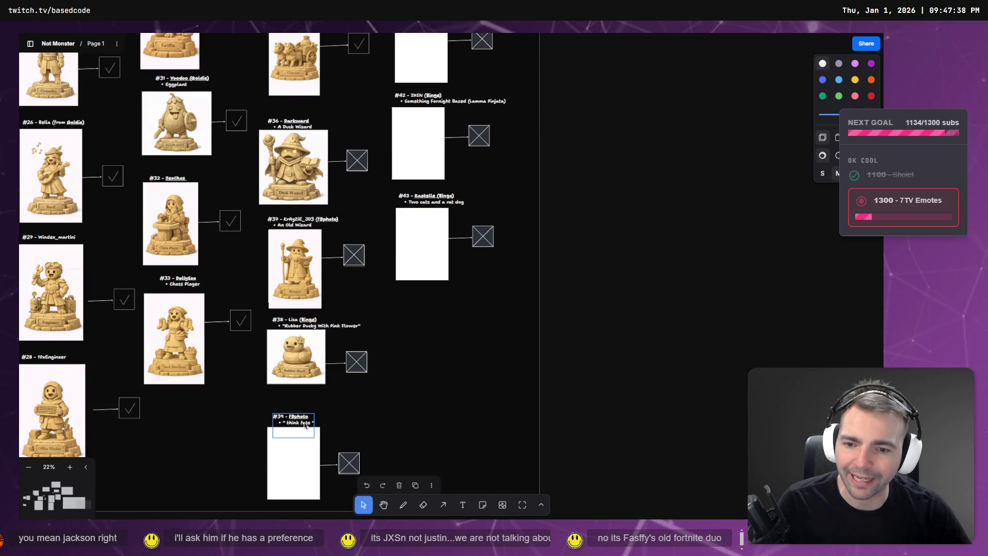
pyautogui.scroll(2, 559, 208)
pyautogui.scroll(9, 559, 208)
pyautogui.doubleClick(421, 212)
pyautogui.click(424, 241)
pyautogui.press('Return')
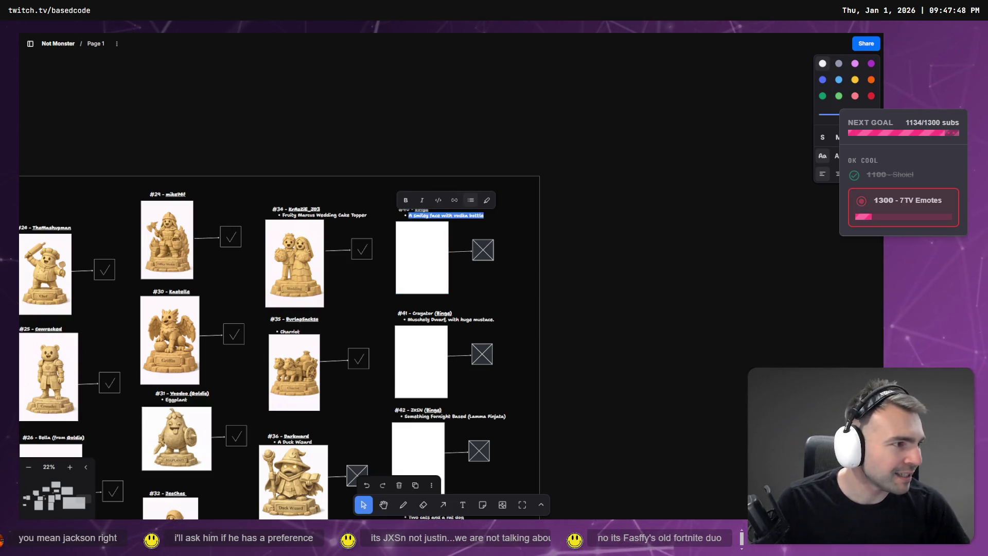
# - Switch to Chrome and bring up ChatGPT's Not Monsters project page
pyautogui.hotkey('alt', 'Tab')
pyautogui.click(578, 33)
pyautogui.click(578, 33)
pyautogui.click(492, 32)
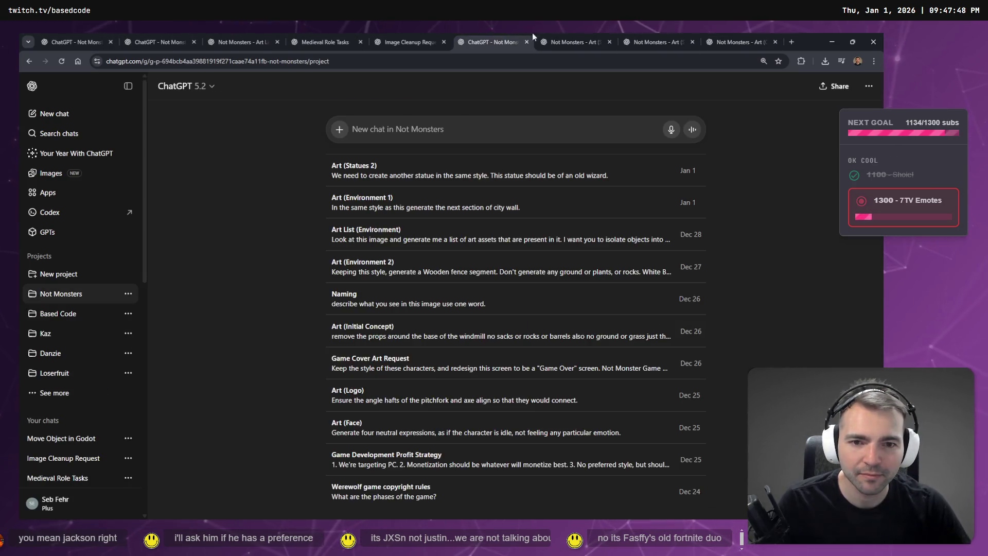
# - Copy the earlier rubber duck statue prompt into the ChatGPT message field
pyautogui.hotkey('ctrl', 'Tab')
pyautogui.write('A smiley face with vodka bottle')
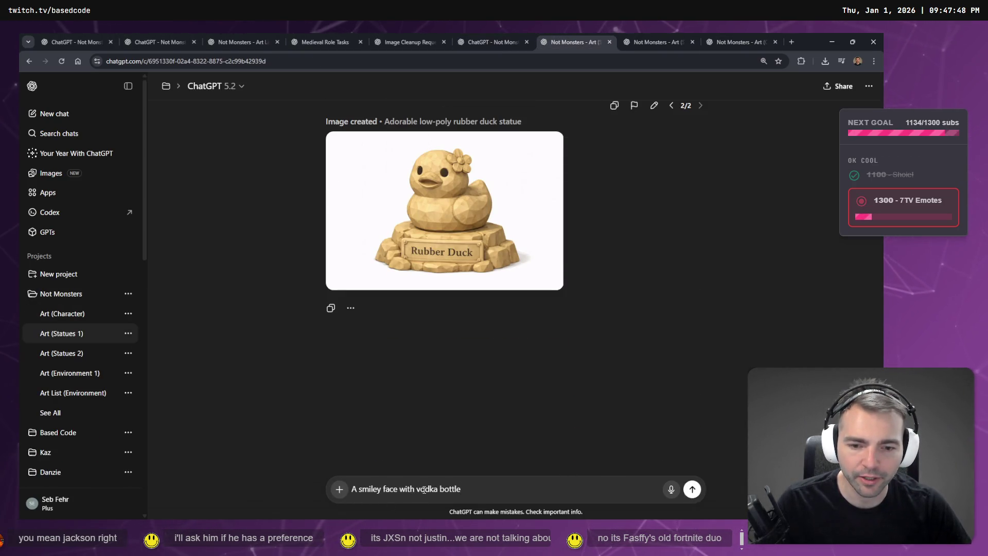
pyautogui.hotkey('ctrl', 'a')
pyautogui.press('BackSpace')
pyautogui.scroll(4, 497, 396)
pyautogui.moveTo(512, 327); pyautogui.dragTo(425, 297)
pyautogui.hotkey('ctrl', 'c')
pyautogui.click(535, 484)
pyautogui.hotkey('ctrl', 'v')
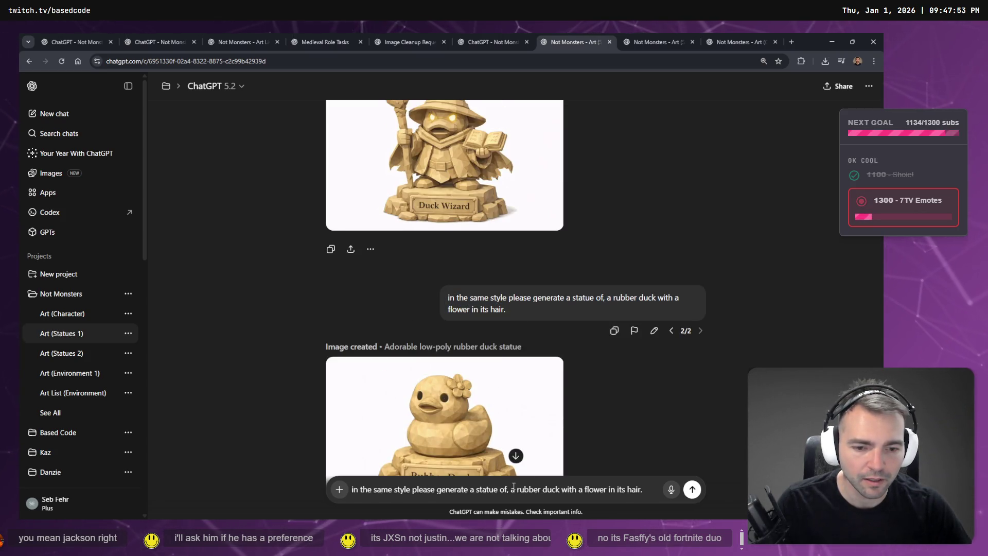
# - Replace the duck subject with 'vodka bottle, A smiley face with' and send the statue request
pyautogui.keyDown('shift'); pyautogui.click(516, 489); pyautogui.keyUp('shift')
pyautogui.press('super+v')
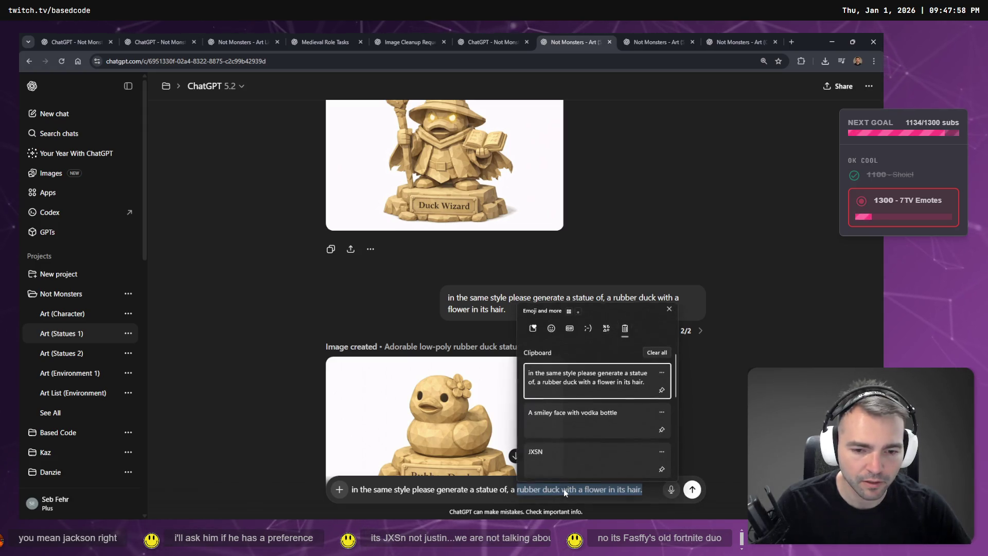
pyautogui.click(581, 417)
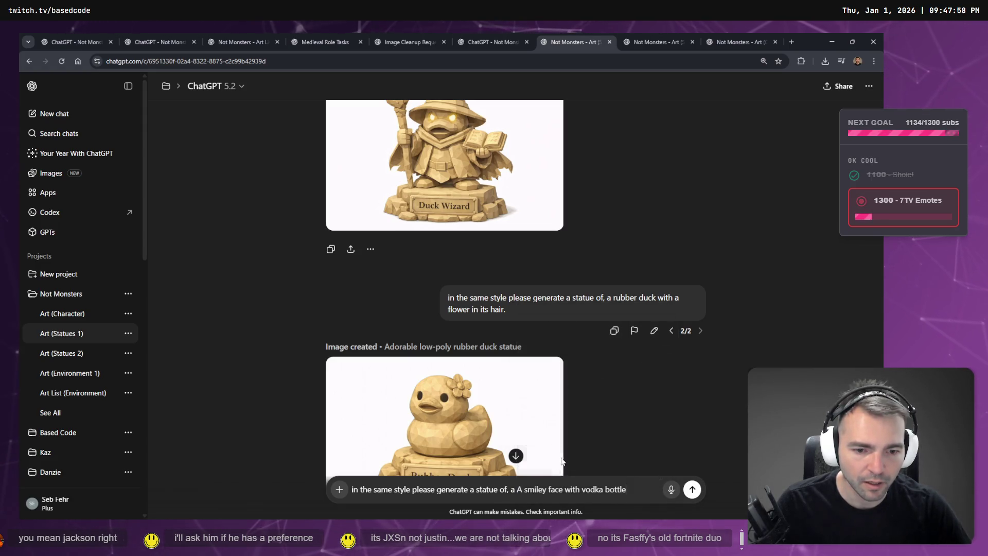
pyautogui.hotkey('ctrl', 'Left')
pyautogui.hotkey('ctrl', 'Left')
pyautogui.hotkey('ctrl', 'Left')
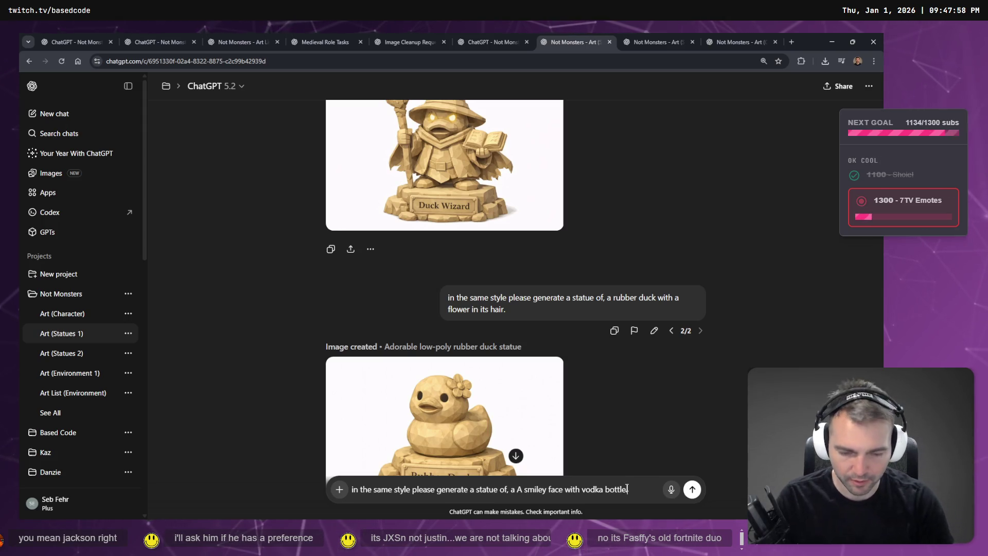
pyautogui.hotkey('ctrl', 'shift', 'Right')
pyautogui.hotkey('ctrl', 'shift', 'Right')
pyautogui.hotkey('ctrl', 'shift', 'Right')
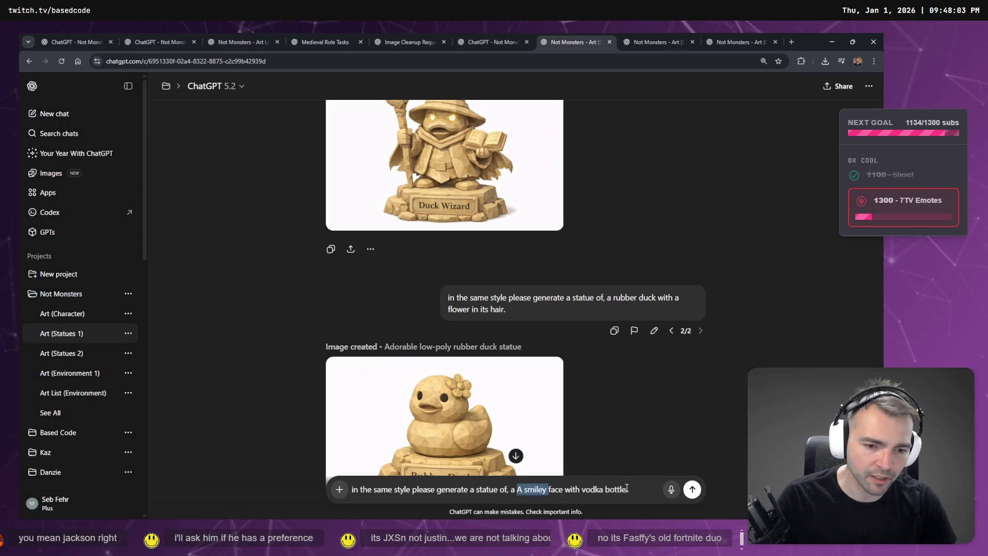
pyautogui.press('BackSpace')
pyautogui.press('Left')
pyautogui.write(',')
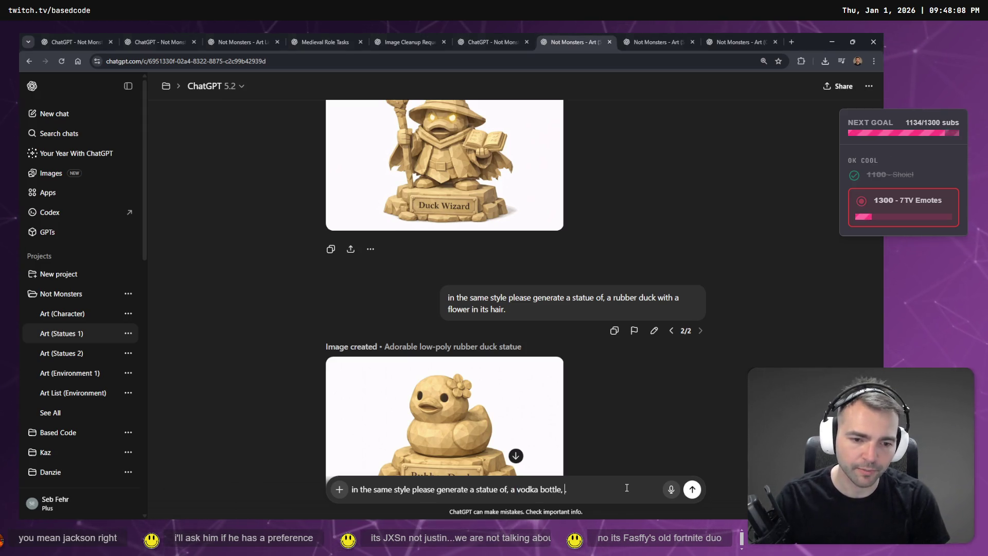
pyautogui.hotkey('ctrl', 'v')
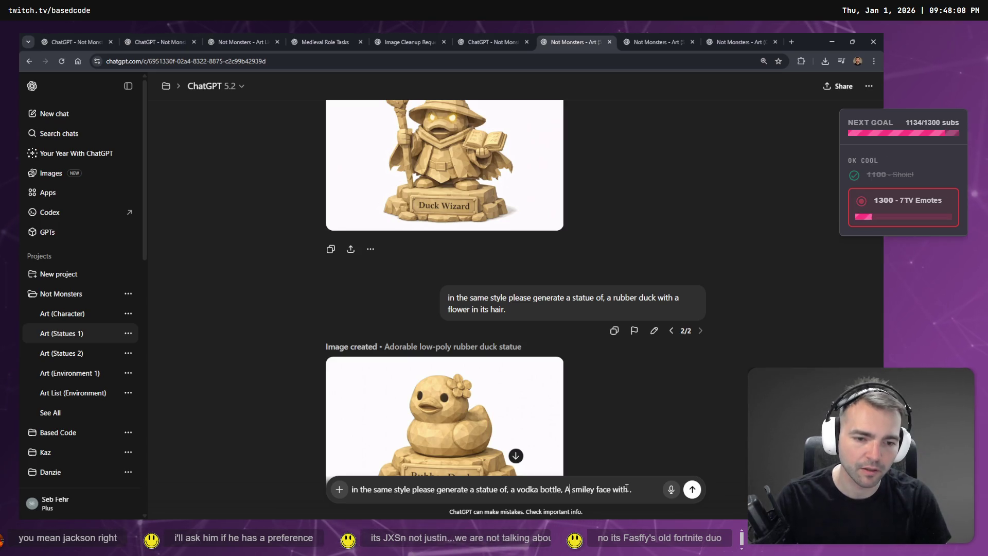
pyautogui.write('h')
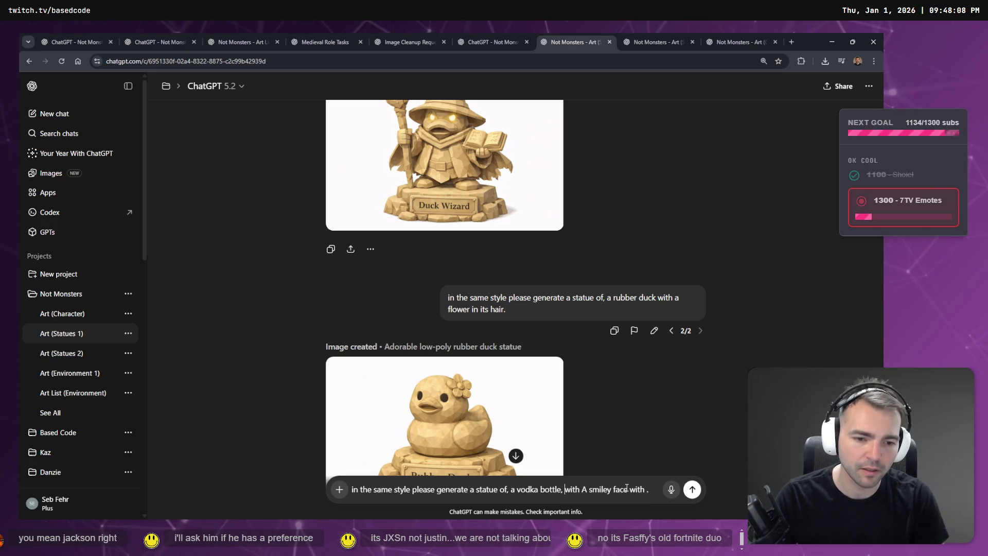
pyautogui.click(692, 489)
# - Browse the other statue chats, ending on the Medieval Role Tasks chat
pyautogui.click(744, 41)
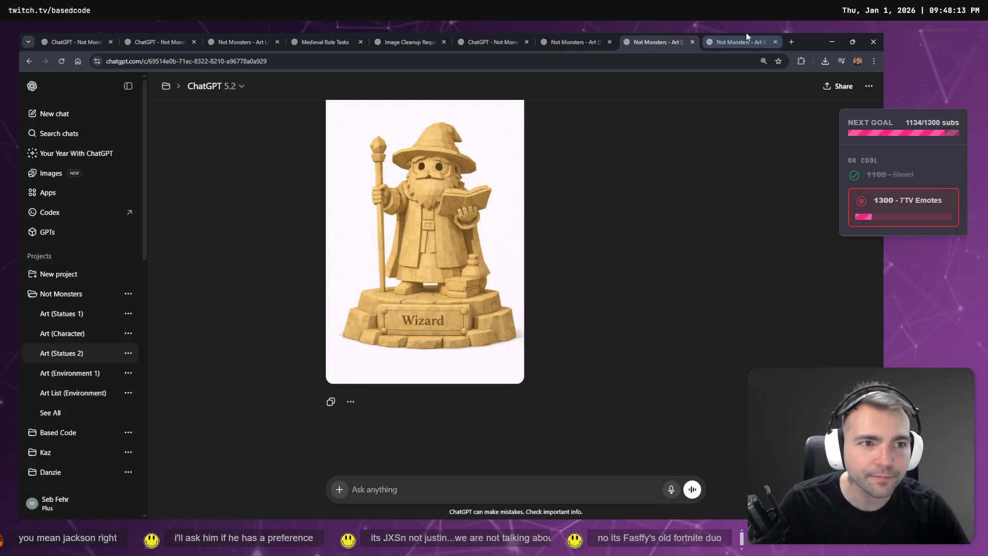
pyautogui.click(664, 41)
pyautogui.click(562, 40)
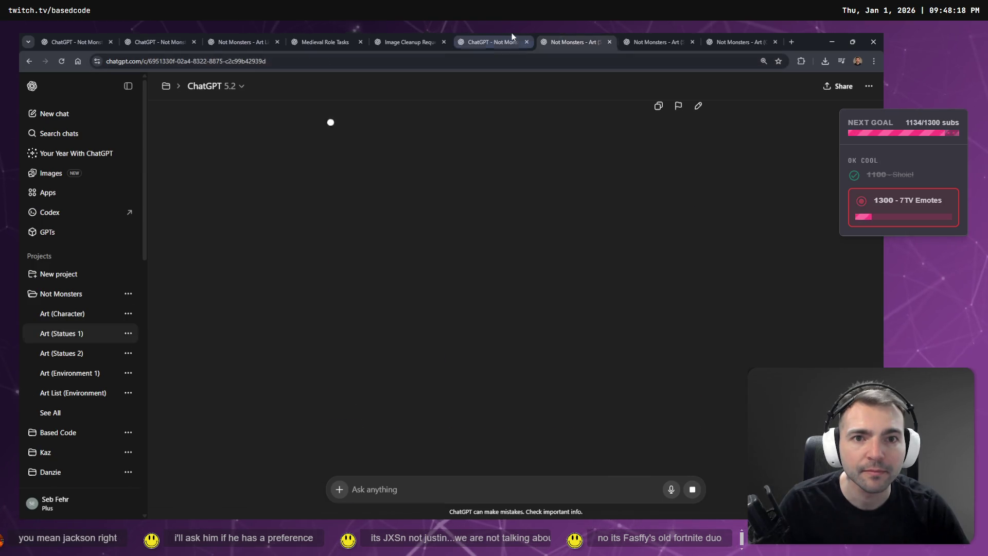
pyautogui.click(511, 35)
pyautogui.click(538, 35)
pyautogui.click(319, 37)
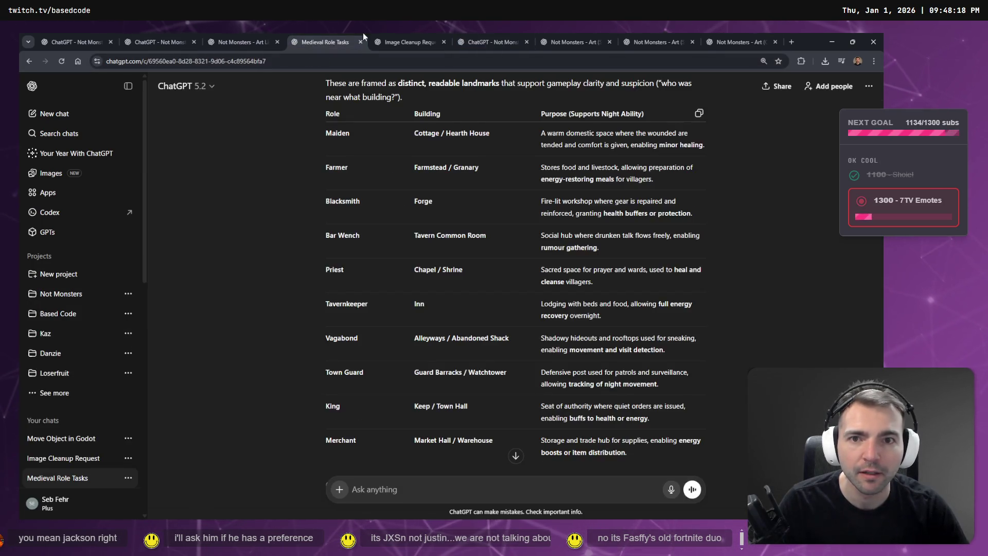
# - Glance at the Image Cleanup Request chat, then on the board finish the #40 label and select #41's description
pyautogui.click(422, 36)
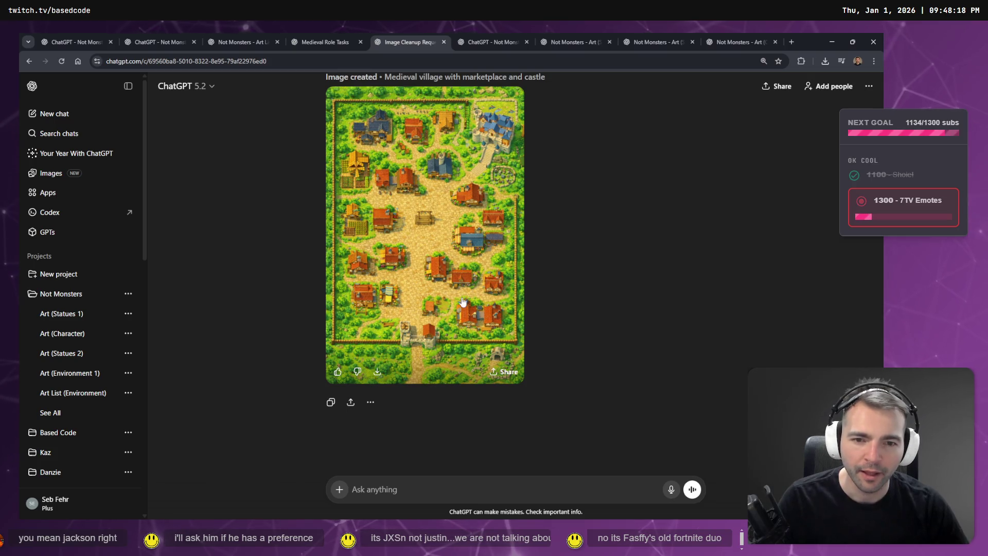
pyautogui.click(495, 35)
pyautogui.click(549, 35)
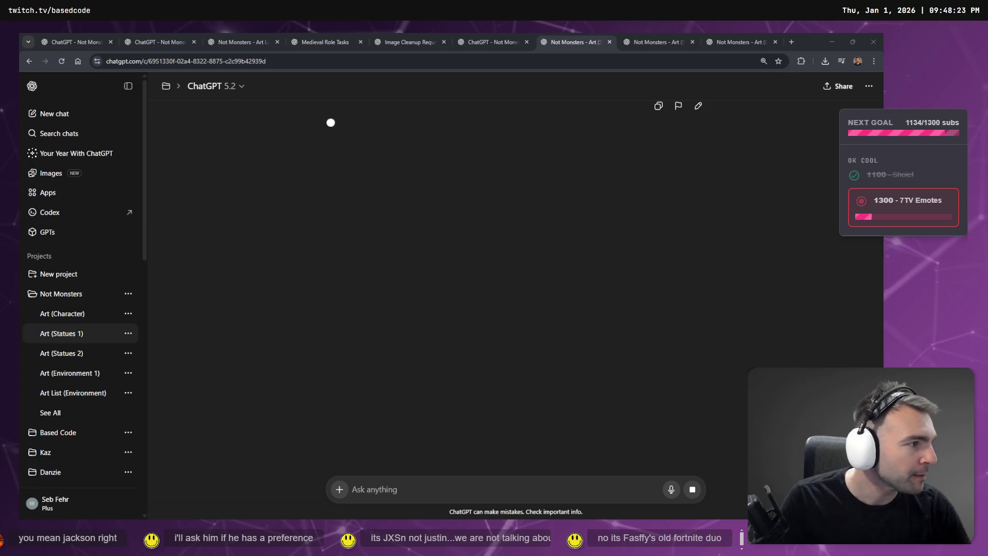
pyautogui.hotkey('alt', 'Tab')
pyautogui.scroll(-5, 659, 340)
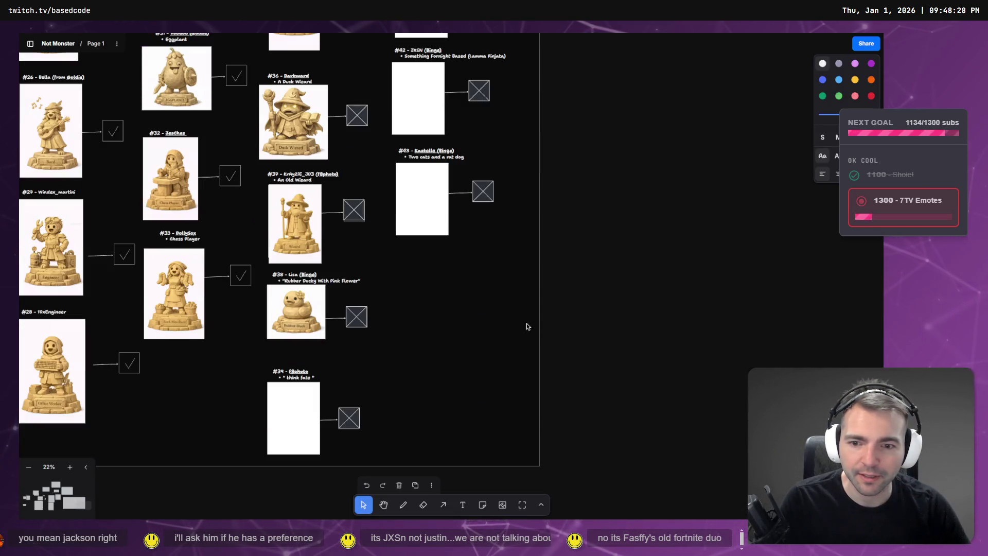
pyautogui.scroll(7, 289, 408)
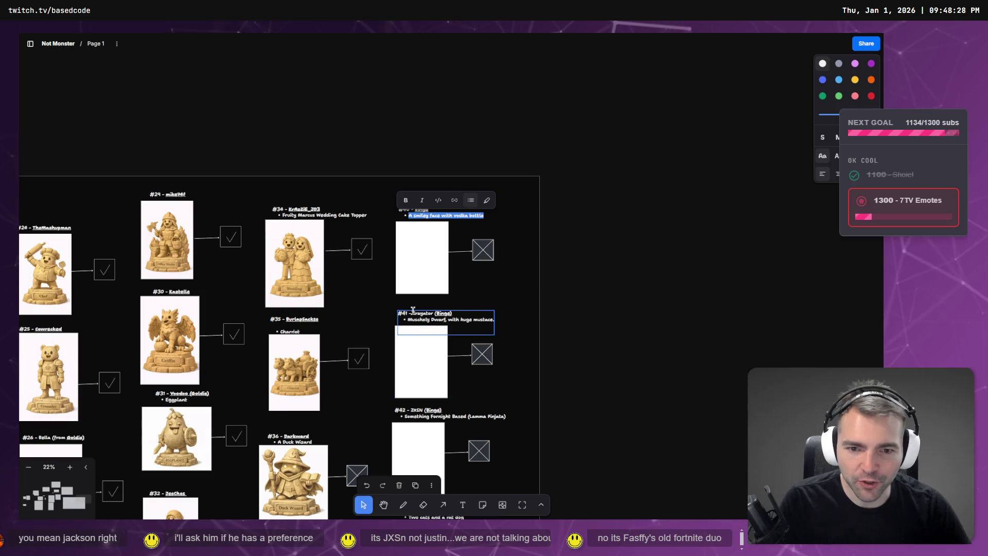
pyautogui.press('Escape')
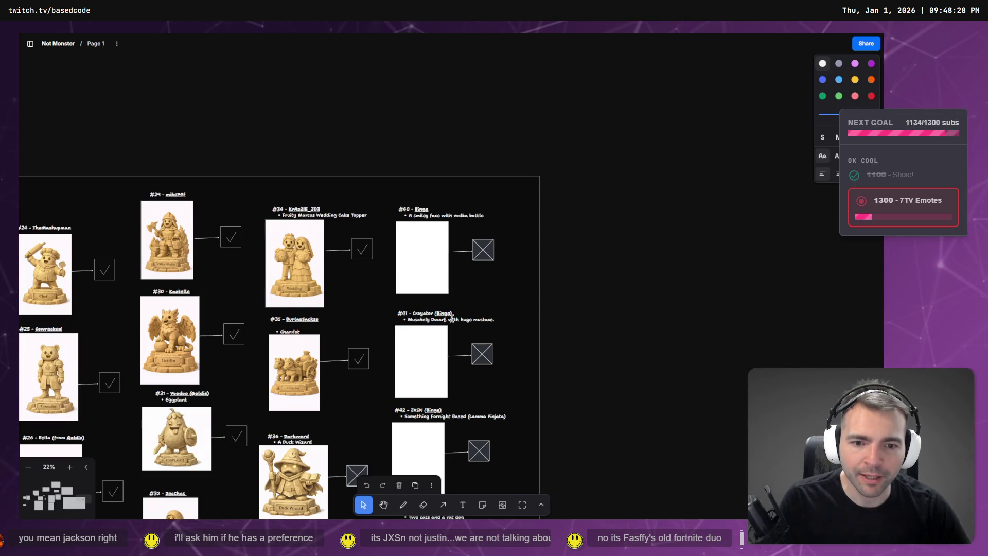
pyautogui.doubleClick(489, 321)
# - In ChatGPT, check the wizard statue and wedding couple chats
pyautogui.hotkey('alt', 'Tab')
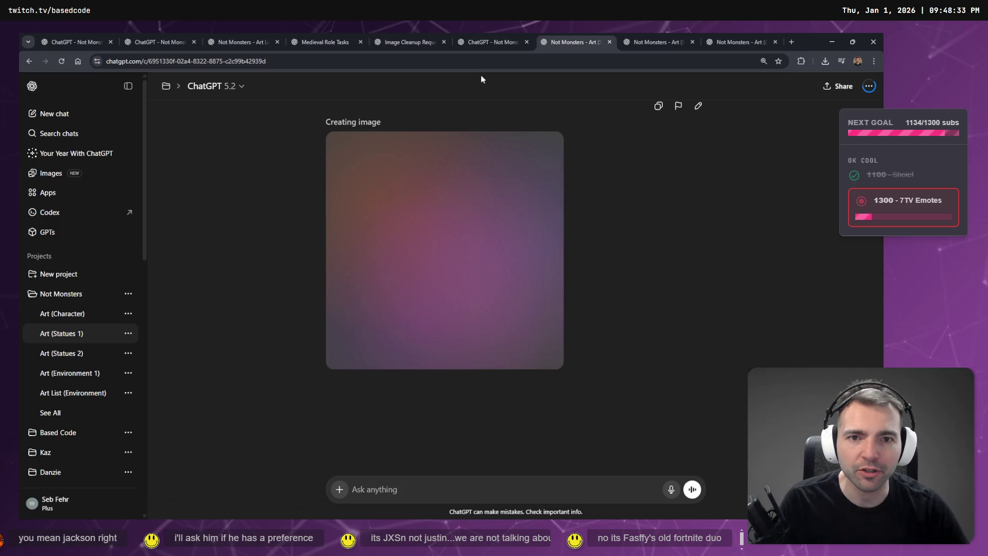
pyautogui.click(397, 39)
pyautogui.click(489, 39)
pyautogui.click(574, 38)
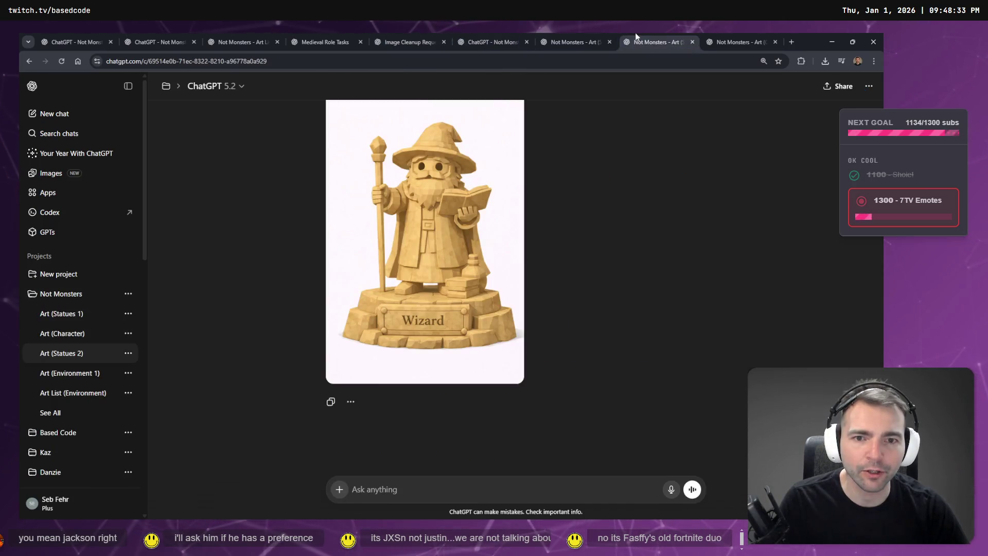
pyautogui.click(653, 40)
pyautogui.click(741, 39)
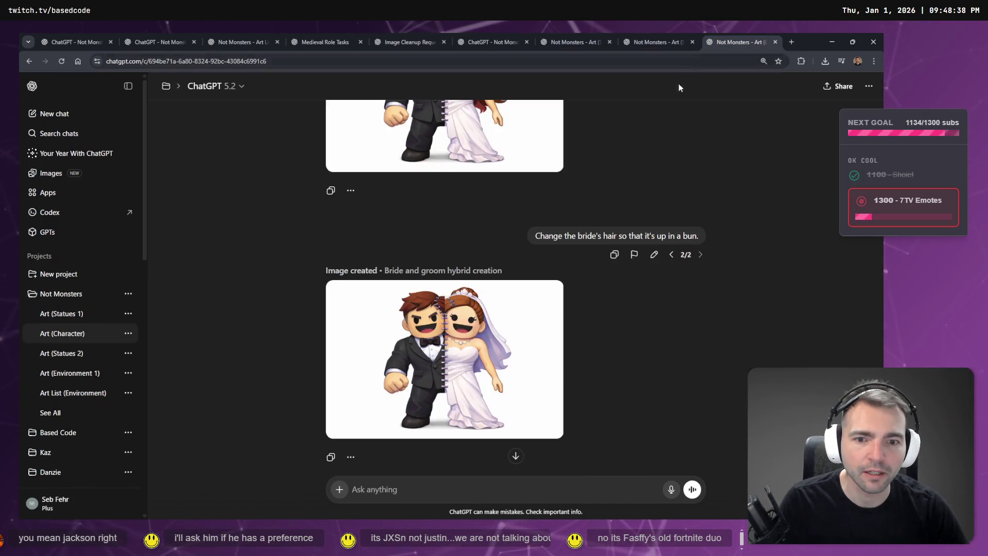
pyautogui.scroll(15, 712, 264)
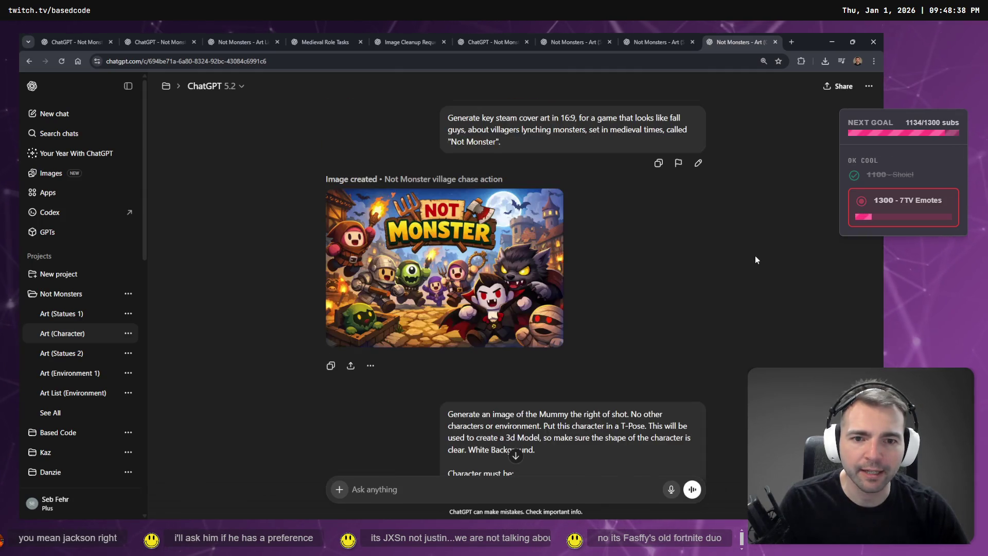
pyautogui.scroll(-15, 733, 253)
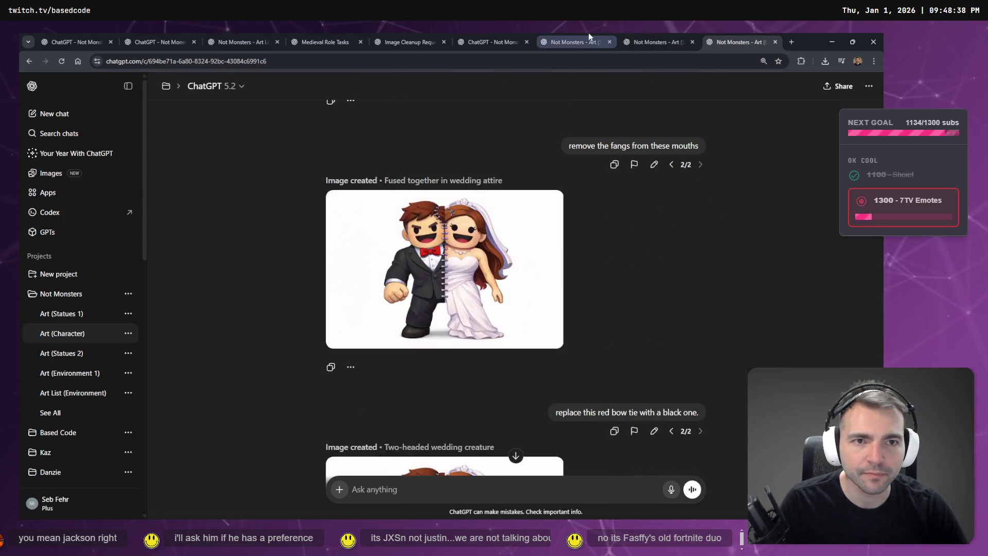
# - Scroll through the chat where a statue image is still generating
pyautogui.click(574, 41)
pyautogui.scroll(-15, 521, 338)
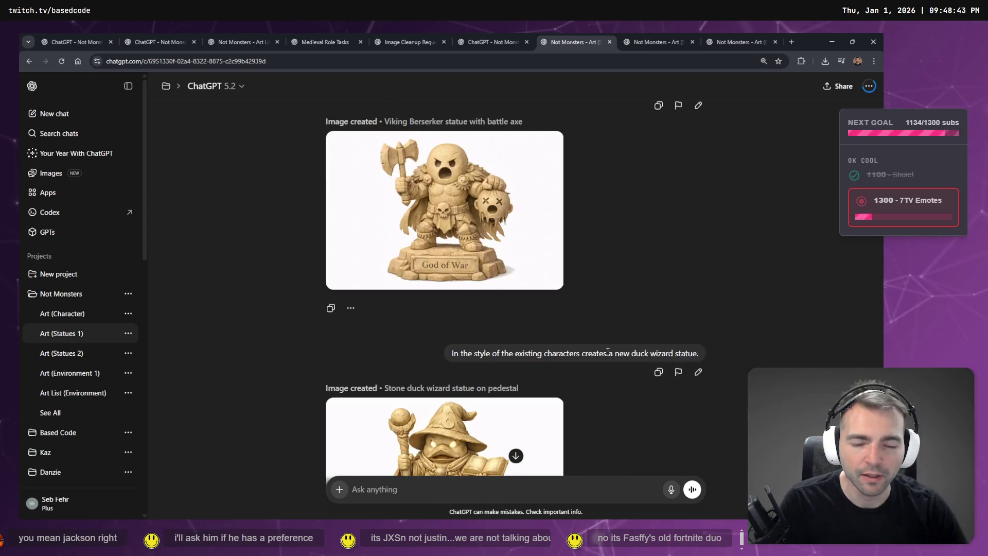
pyautogui.scroll(2, 547, 252)
pyautogui.scroll(-10, 560, 298)
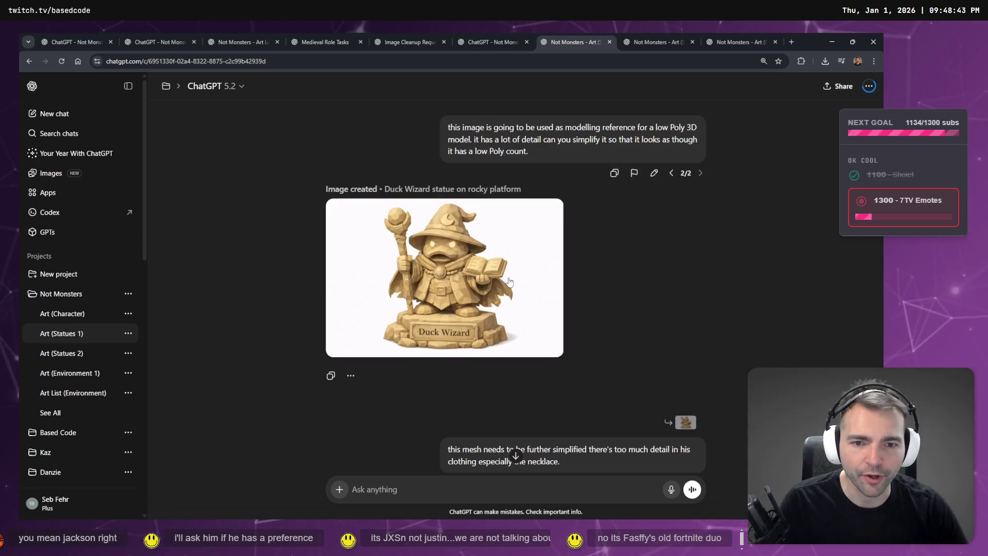
pyautogui.scroll(-15, 575, 350)
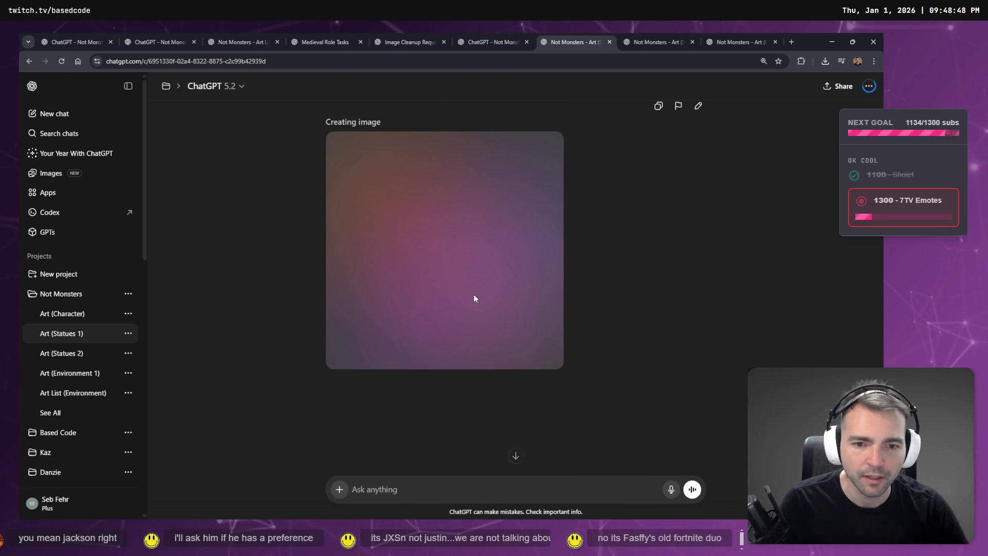
pyautogui.scroll(15, 496, 269)
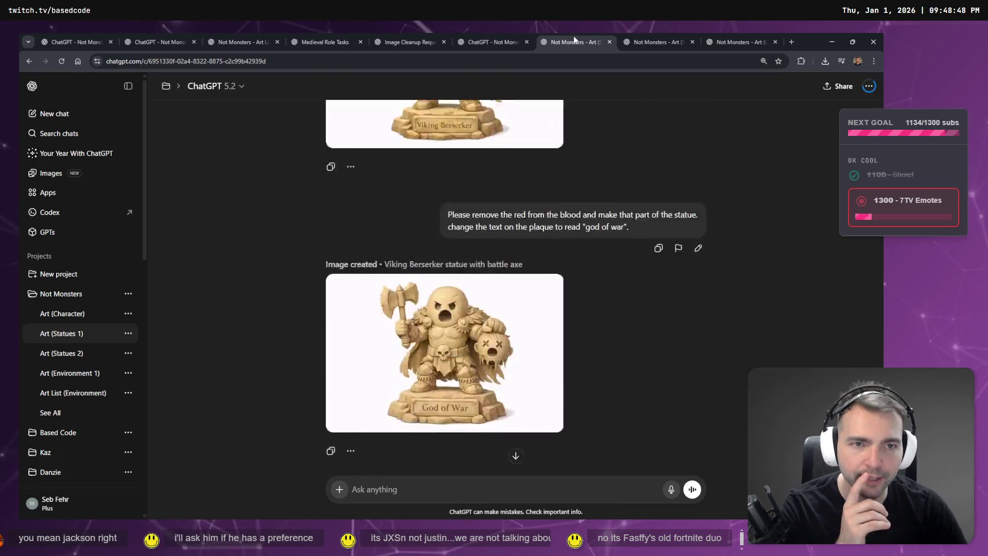
pyautogui.scroll(10, 543, 163)
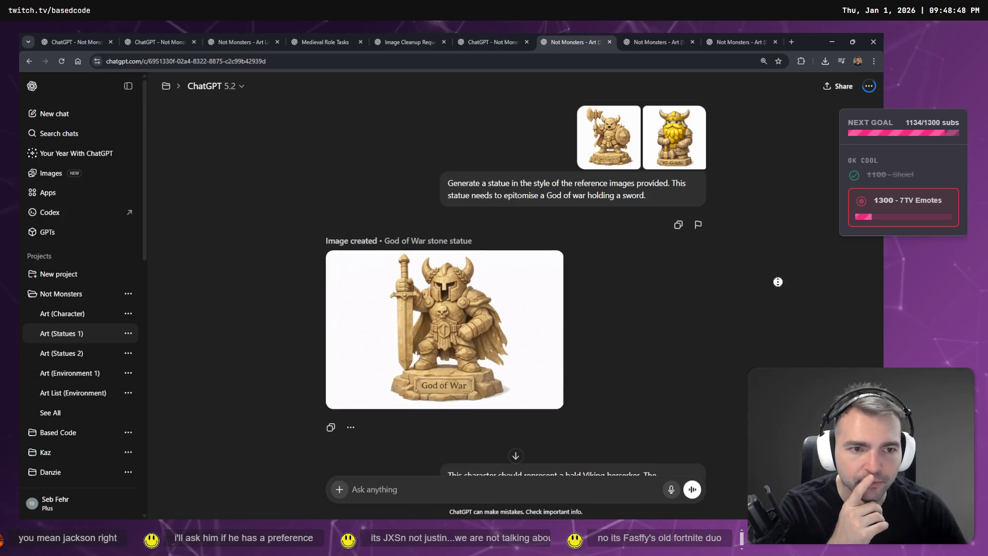
pyautogui.scroll(-15, 720, 283)
# - Check the Wizard, wedding and vodka bottle chats, view the Not Monsters project list, return to the board
pyautogui.hotkey('ctrl', 'Tab')
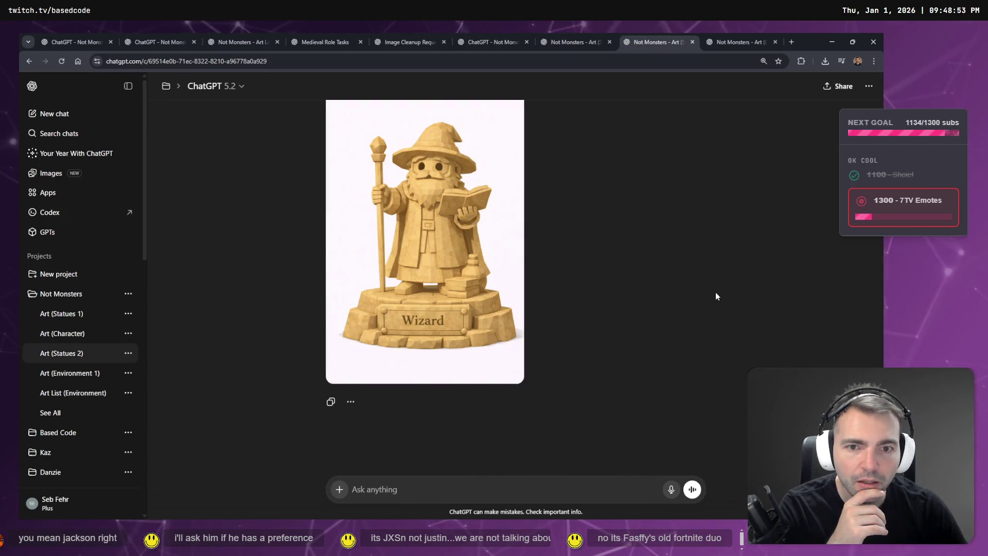
pyautogui.click(716, 44)
pyautogui.click(642, 39)
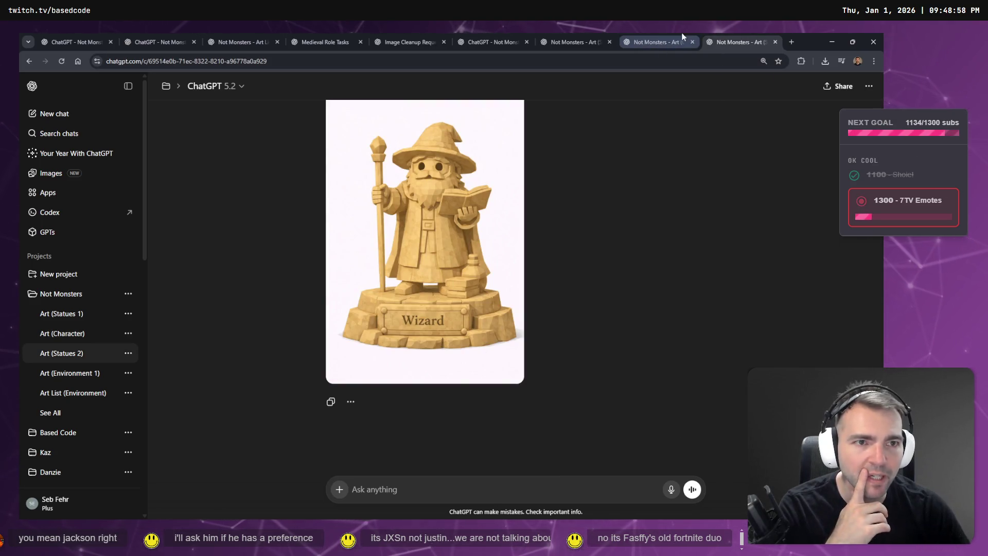
pyautogui.click(669, 38)
pyautogui.click(592, 39)
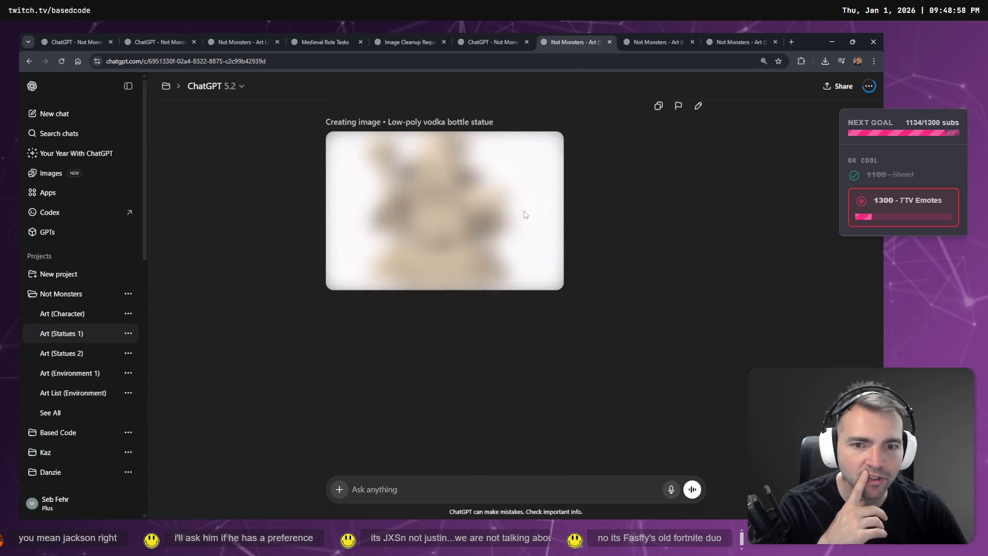
pyautogui.click(502, 32)
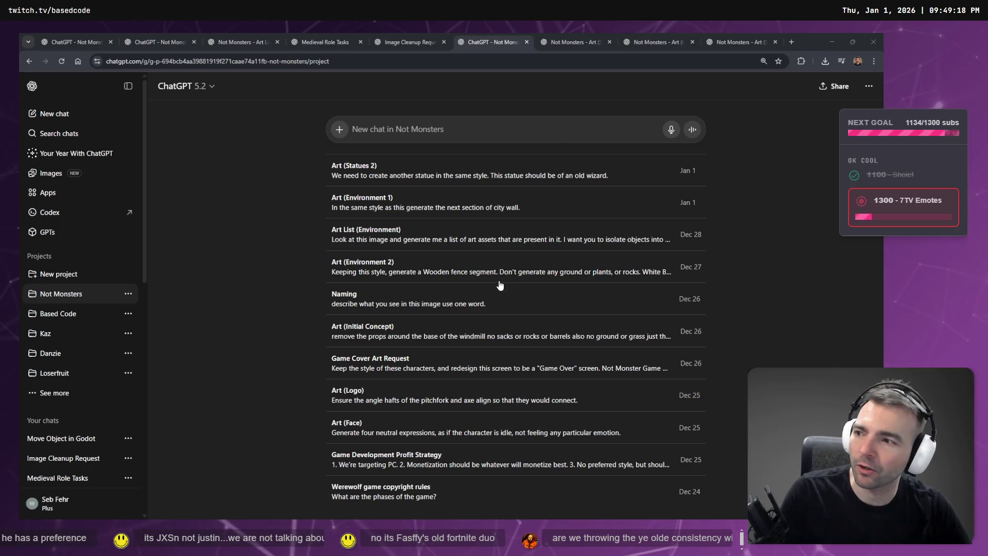
pyautogui.hotkey('alt', 'Tab')
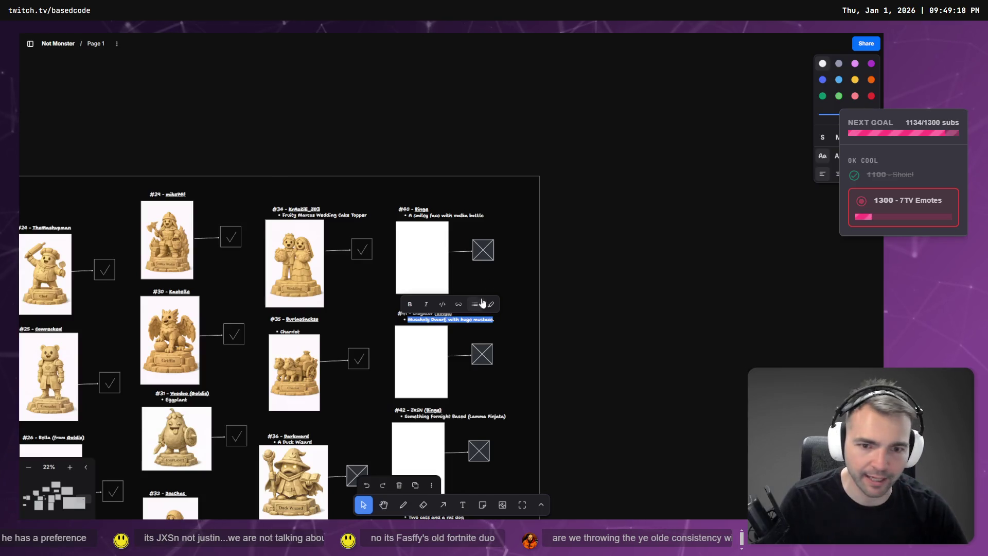
# - Select the 'Lamma Pinjata' words in the #42 label, then pan around the statue board
pyautogui.click(412, 411)
pyautogui.scroll(6, 409, 406)
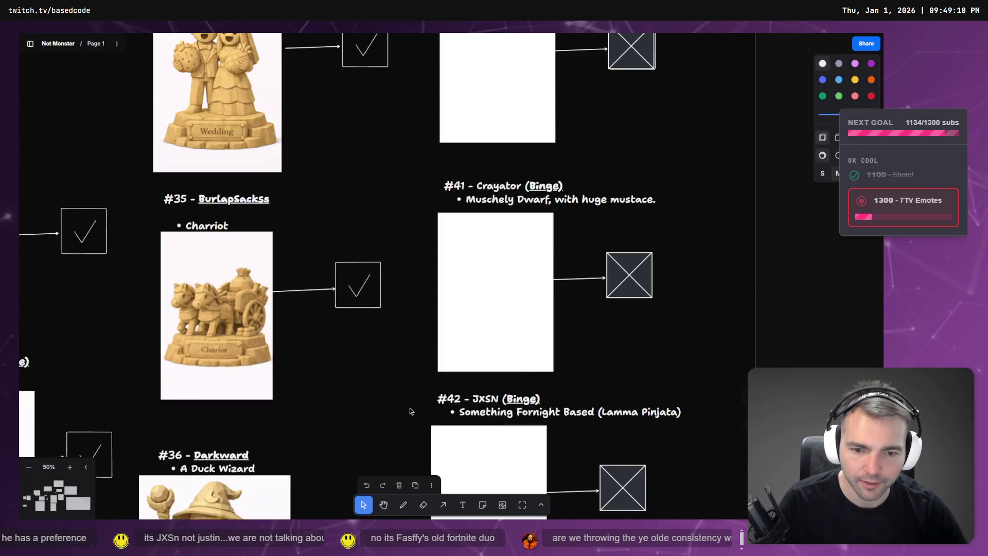
pyautogui.scroll(-4, 483, 427)
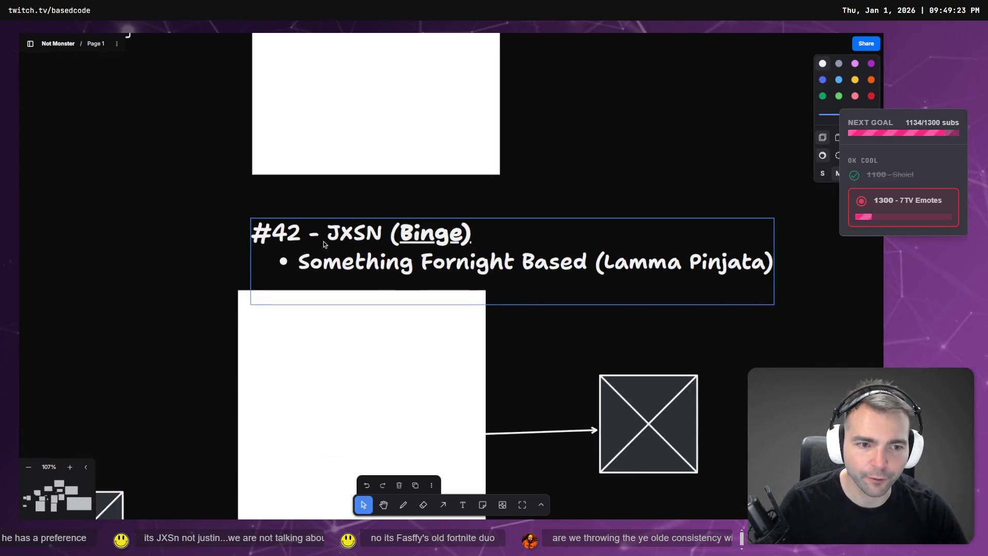
pyautogui.doubleClick(657, 267)
pyautogui.moveTo(764, 259)
pyautogui.mouseDown()
pyautogui.moveTo(628, 262)
pyautogui.moveTo(605, 277)
pyautogui.mouseUp()
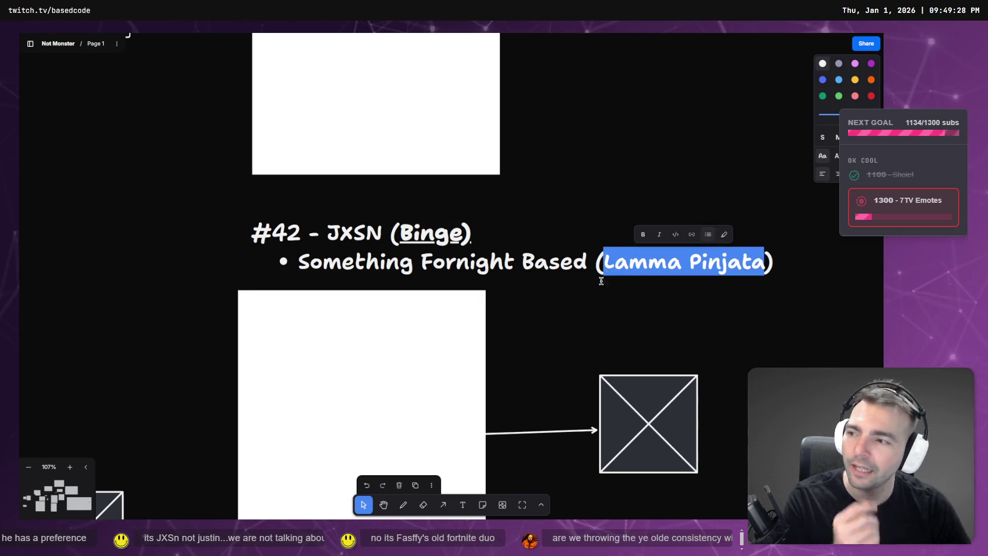
pyautogui.press('Escape')
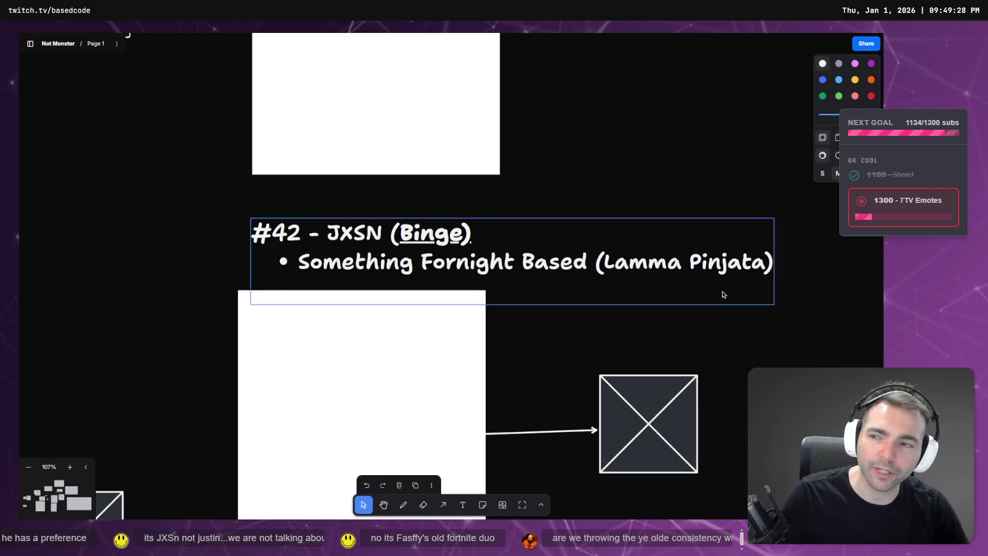
pyautogui.scroll(-10, 724, 294)
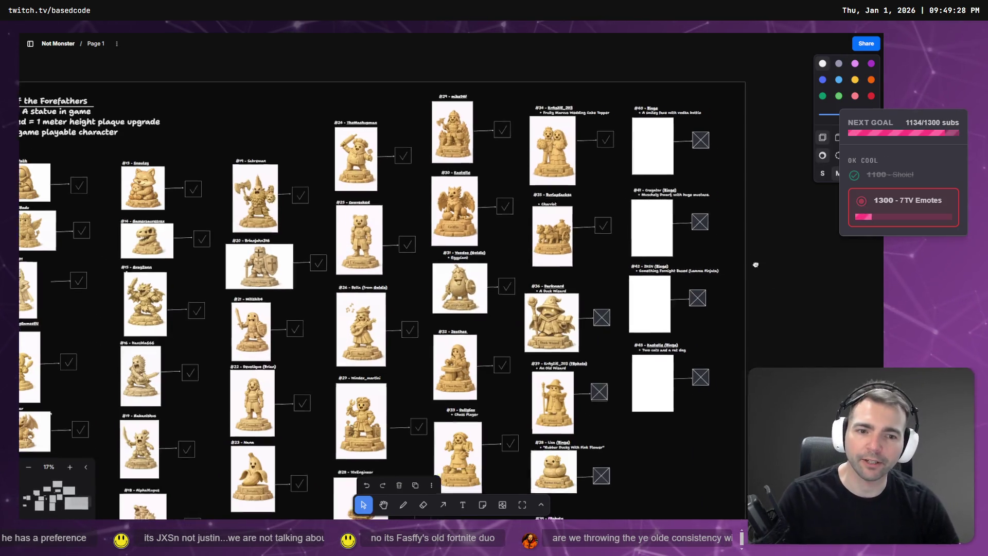
pyautogui.moveTo(756, 265); pyautogui.dragTo(705, 230)
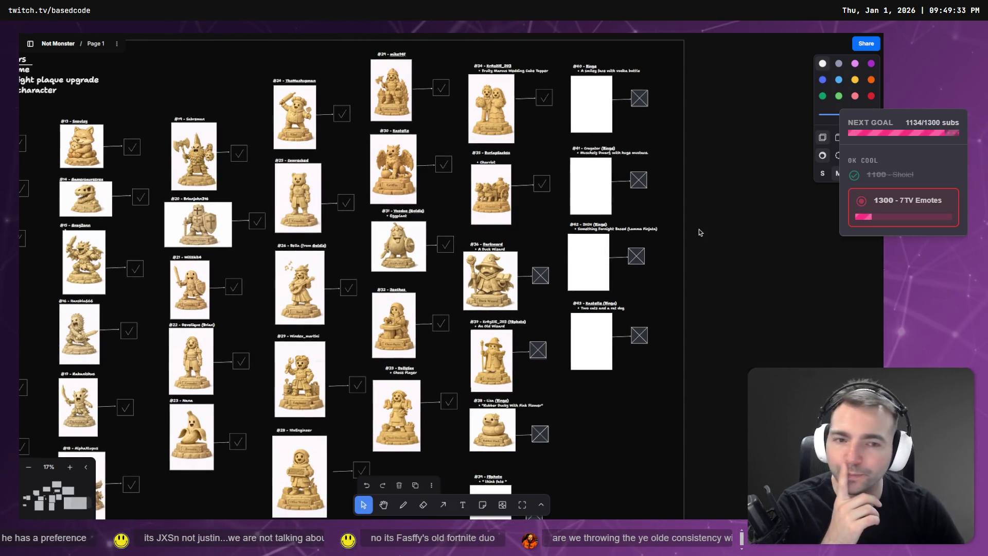
pyautogui.scroll(-3, 585, 258)
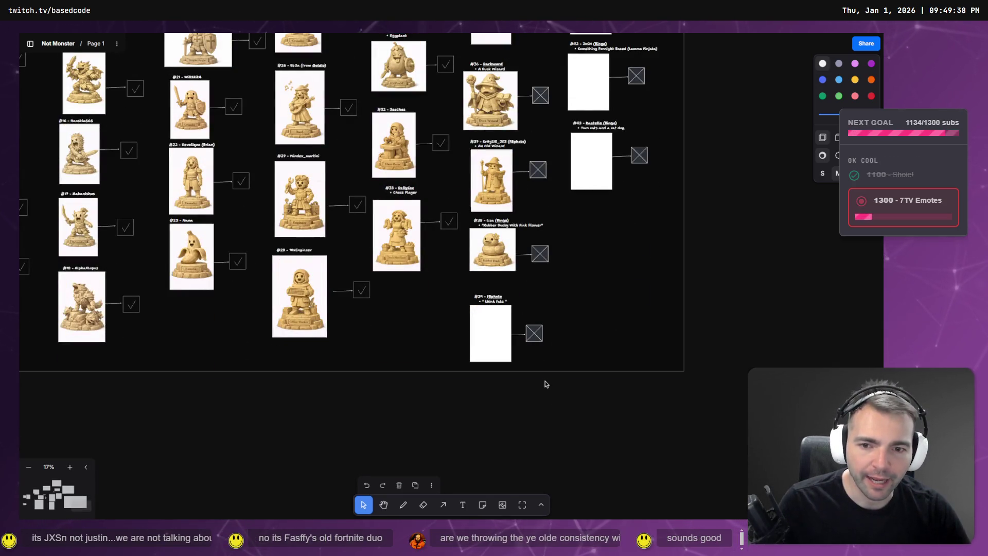
pyautogui.scroll(-5, 535, 334)
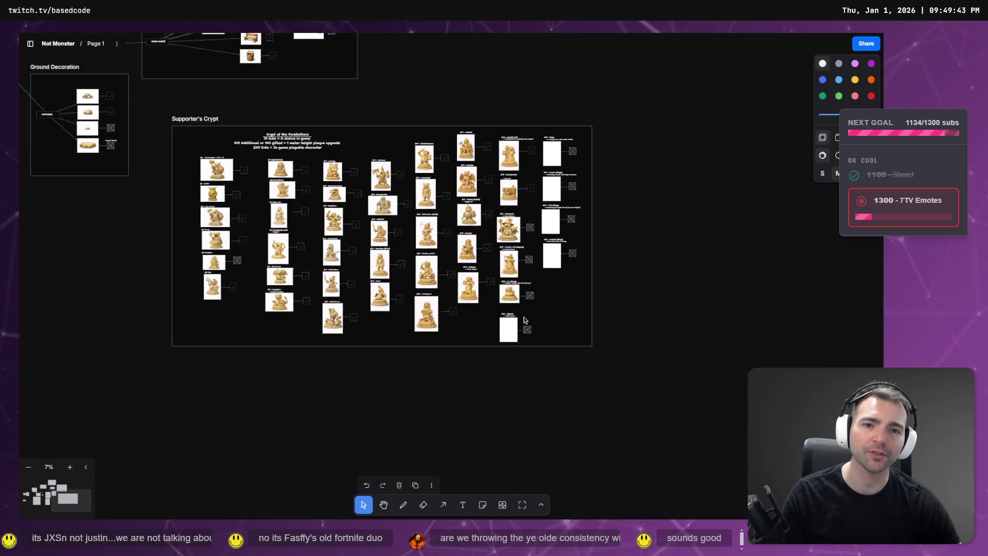
pyautogui.scroll(4, 525, 320)
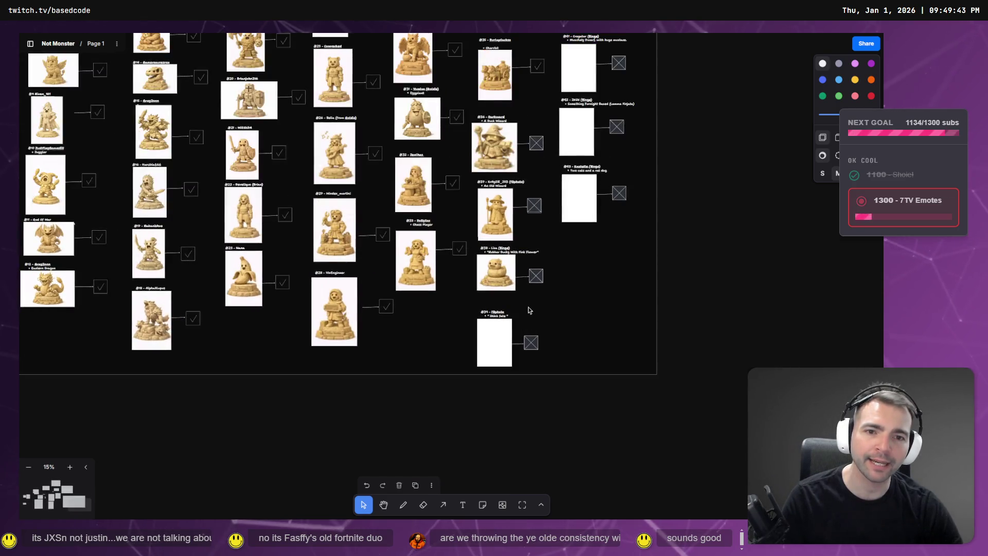
# - Copy the finished vodka bottle statue image from its ChatGPT chat and return to tldraw
pyautogui.hotkey('alt', 'Tab')
pyautogui.click(582, 40)
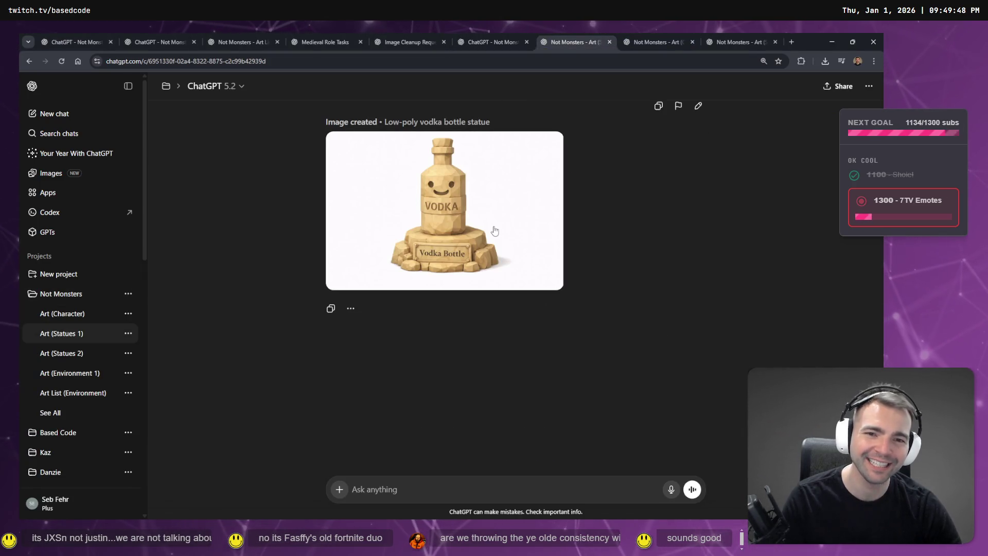
pyautogui.moveTo(544, 279)
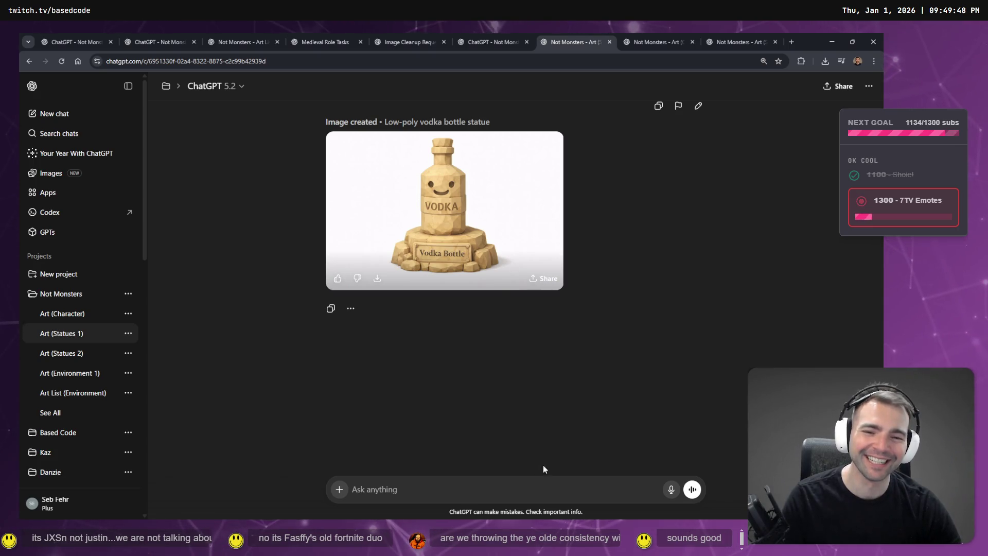
pyautogui.click(494, 269)
pyautogui.rightClick(506, 291)
pyautogui.click(539, 326)
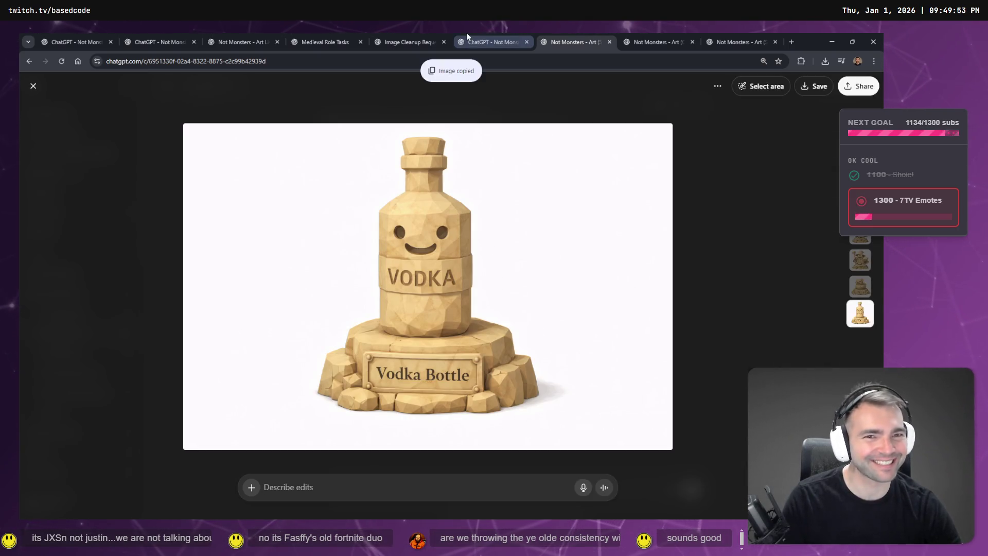
pyautogui.hotkey('alt', 'Tab')
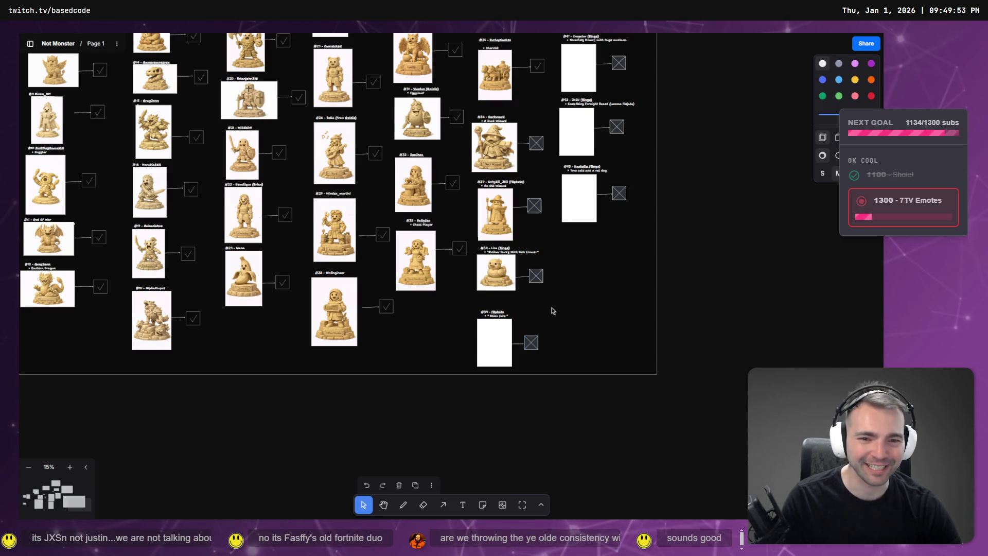
# - Replace the blank #40 placeholder with the pasted vodka bottle image under the #40 heading
pyautogui.scroll(5, 535, 256)
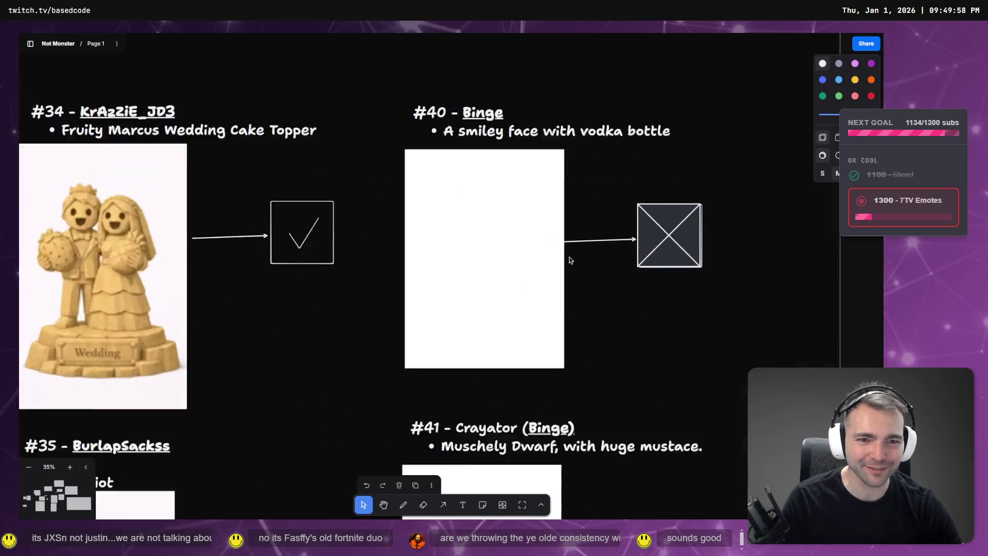
pyautogui.scroll(-4, 645, 208)
pyautogui.click(556, 281)
pyautogui.press('Delete')
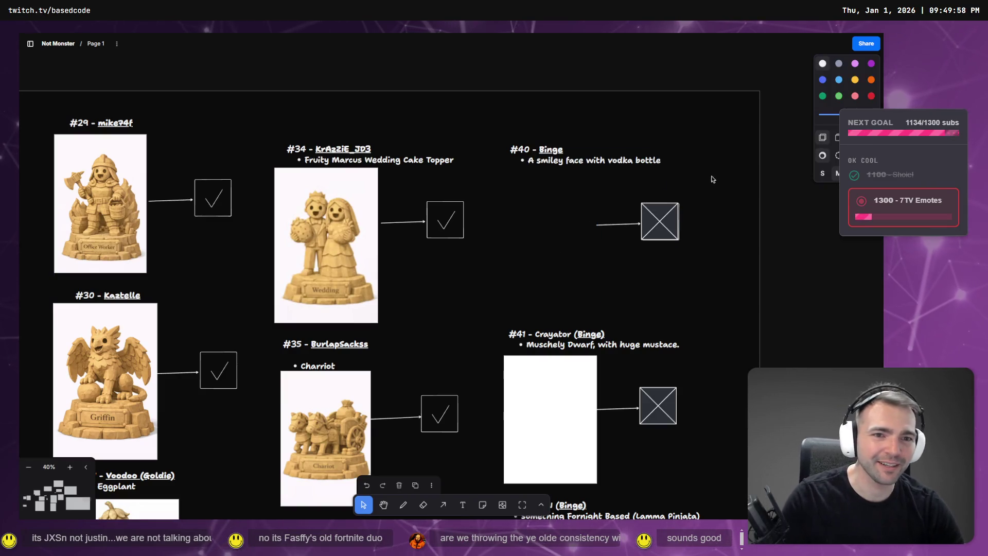
pyautogui.hotkey('ctrl', 'v')
pyautogui.moveTo(431, 226); pyautogui.dragTo(516, 211)
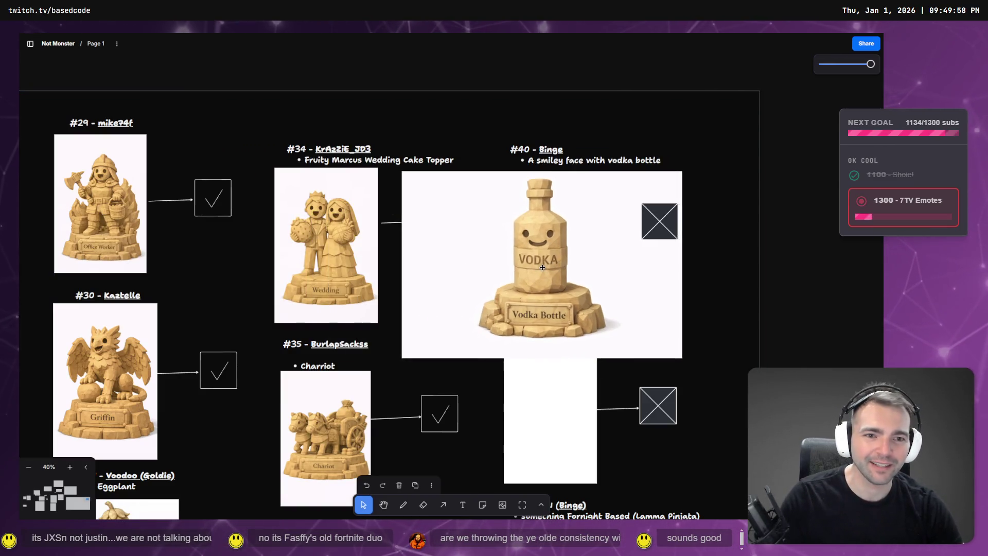
# - Crop empty space off both sides of the vodka image and shrink it below the #40 label
pyautogui.click(525, 153)
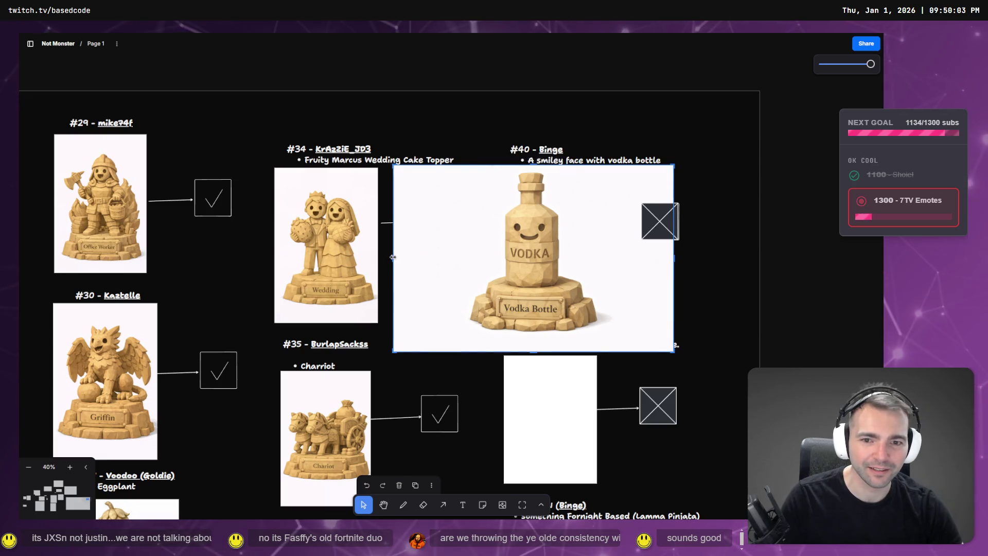
pyautogui.moveTo(394, 259); pyautogui.dragTo(459, 259)
pyautogui.moveTo(673, 257); pyautogui.dragTo(609, 261)
pyautogui.press('Return')
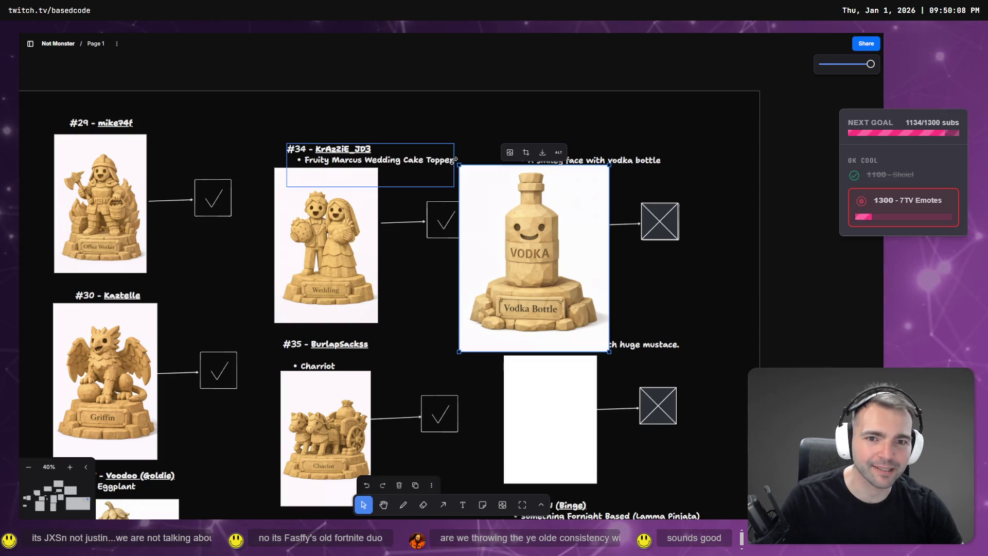
pyautogui.moveTo(459, 166); pyautogui.dragTo(497, 207)
pyautogui.moveTo(546, 277); pyautogui.dragTo(541, 244)
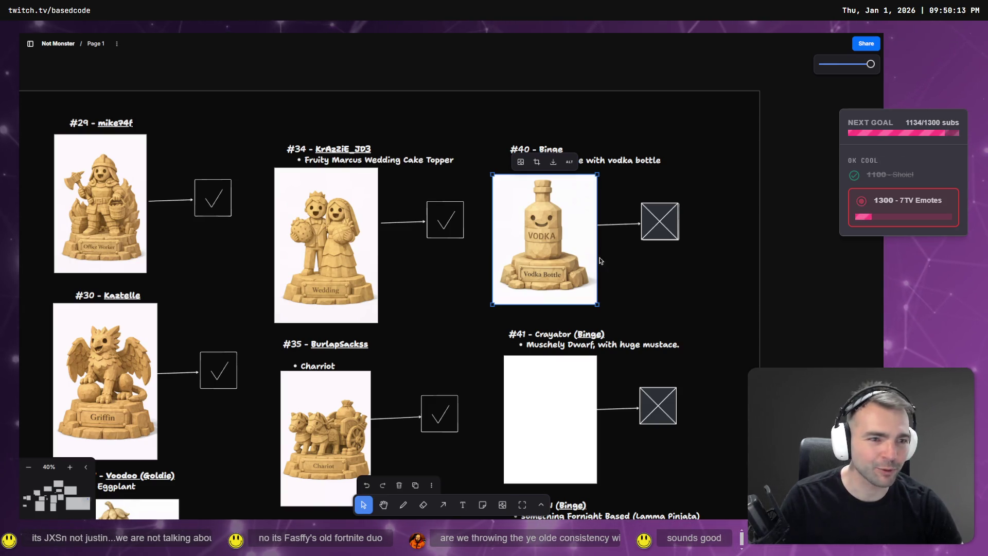
# - Copy the vodka bottle image again from ChatGPT, paste it onto the board, and deselect it
pyautogui.hotkey('alt', 'Tab')
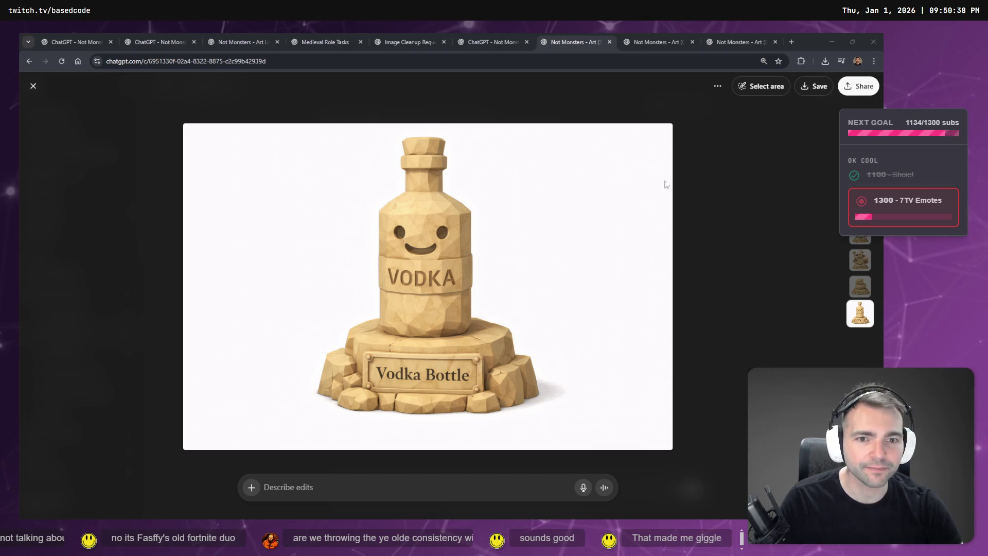
pyautogui.press('Escape')
pyautogui.rightClick(510, 186)
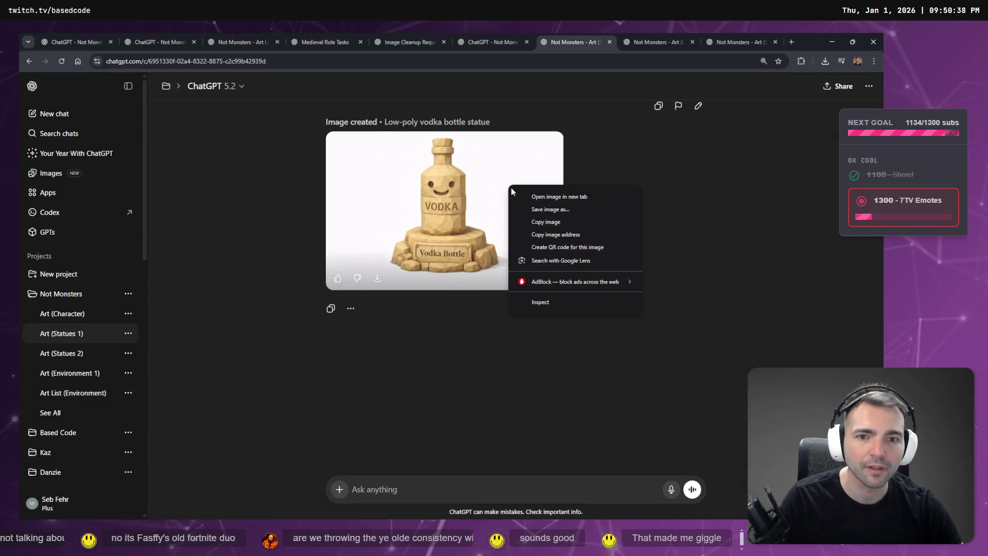
pyautogui.click(558, 223)
pyautogui.hotkey('alt', 'Tab')
pyautogui.hotkey('ctrl', 'v')
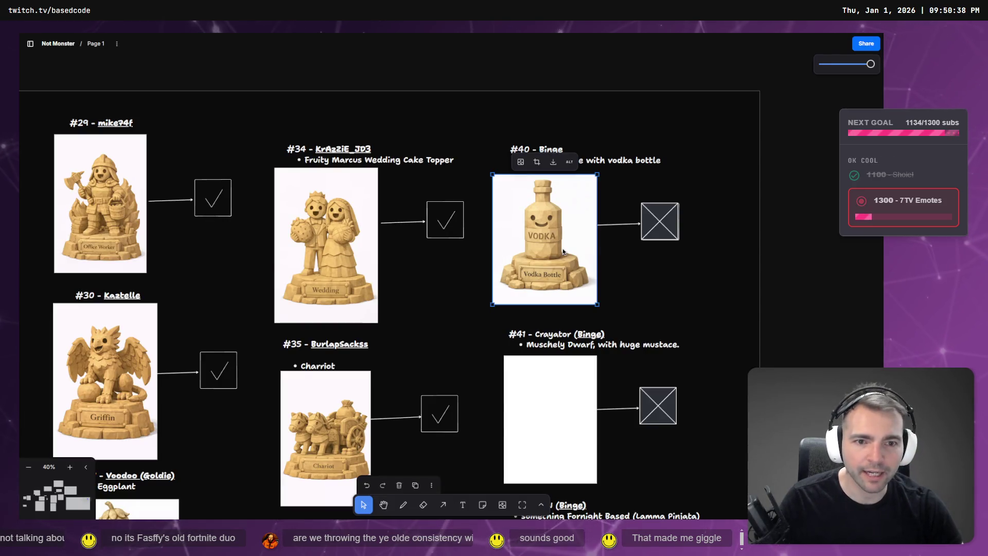
pyautogui.scroll(-2, 563, 252)
pyautogui.press('Escape')
pyautogui.click(741, 293)
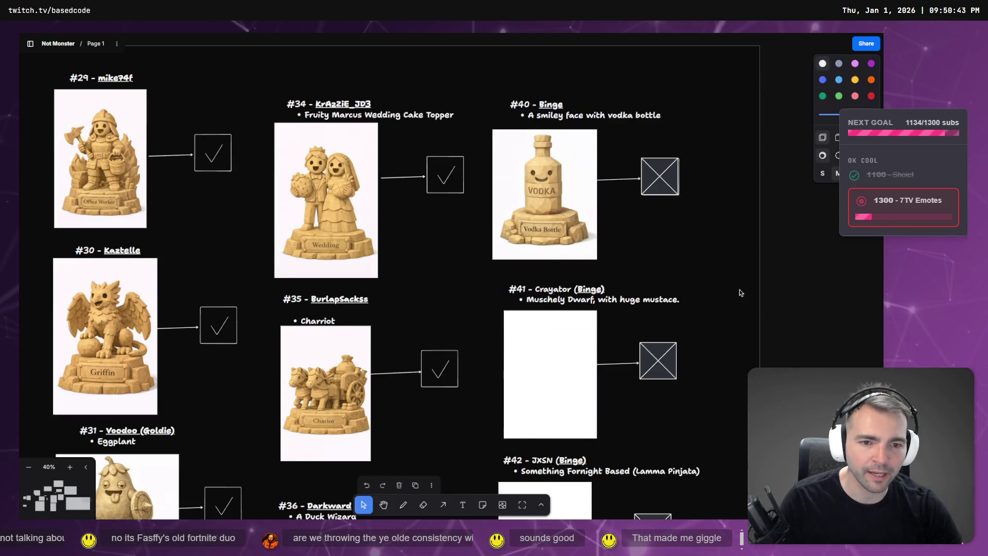
# - Grab the #41 Muschely Dwarf description text and switch back to the vodka bottle chat
pyautogui.scroll(-4, 597, 242)
pyautogui.click(555, 260)
pyautogui.click(642, 207)
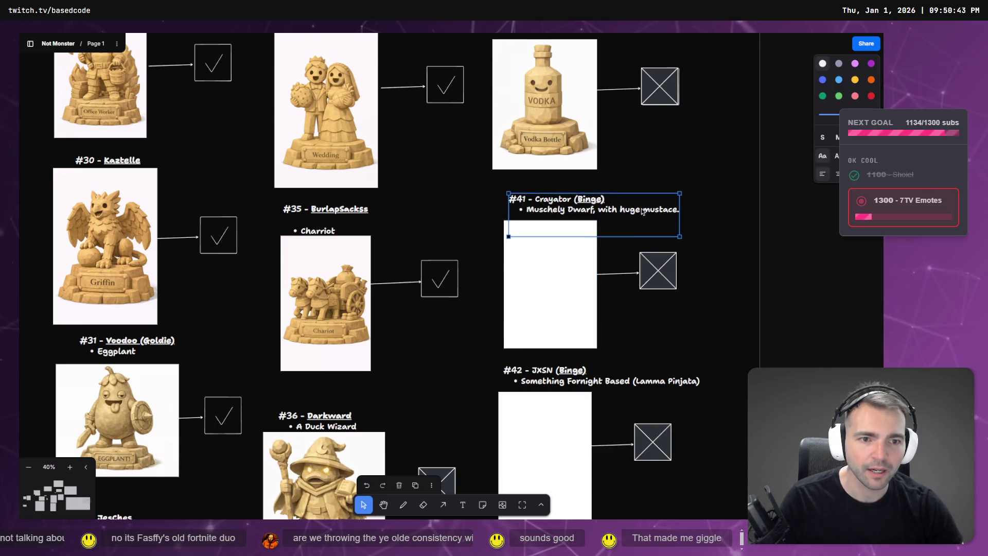
pyautogui.click(641, 206)
pyautogui.hotkey('alt', 'Tab')
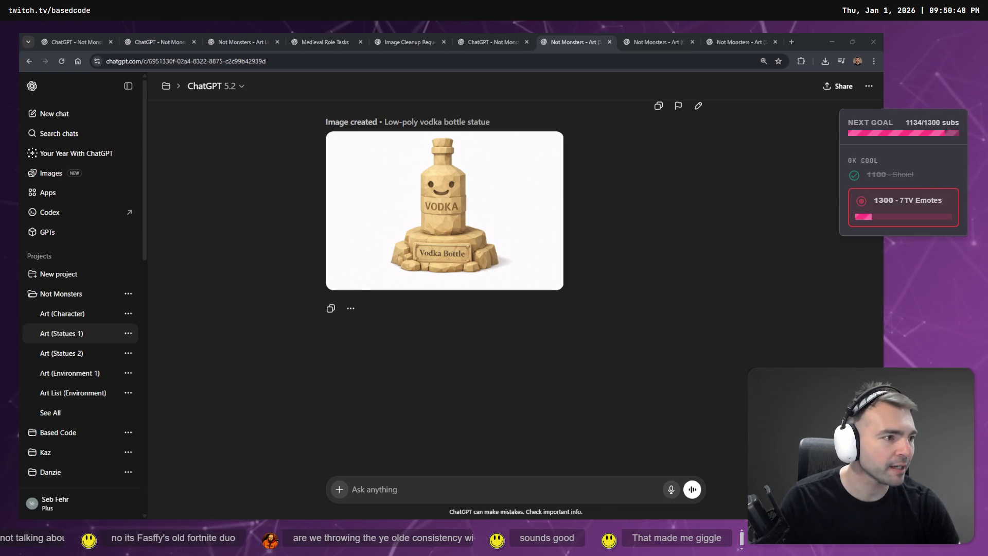
# - Start editing the earlier duck wizard statue prompt, selecting its subject wording
pyautogui.scroll(10, 587, 246)
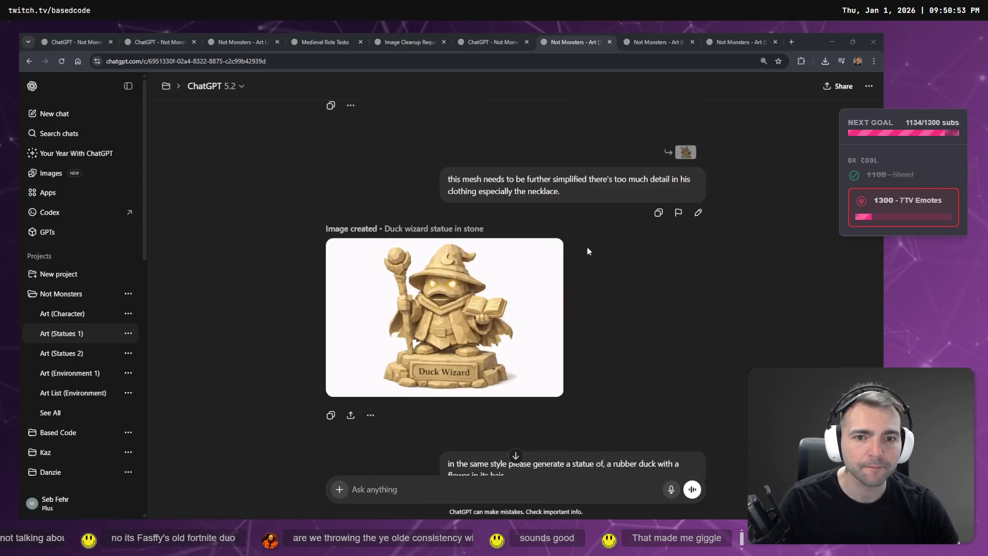
pyautogui.scroll(15, 600, 267)
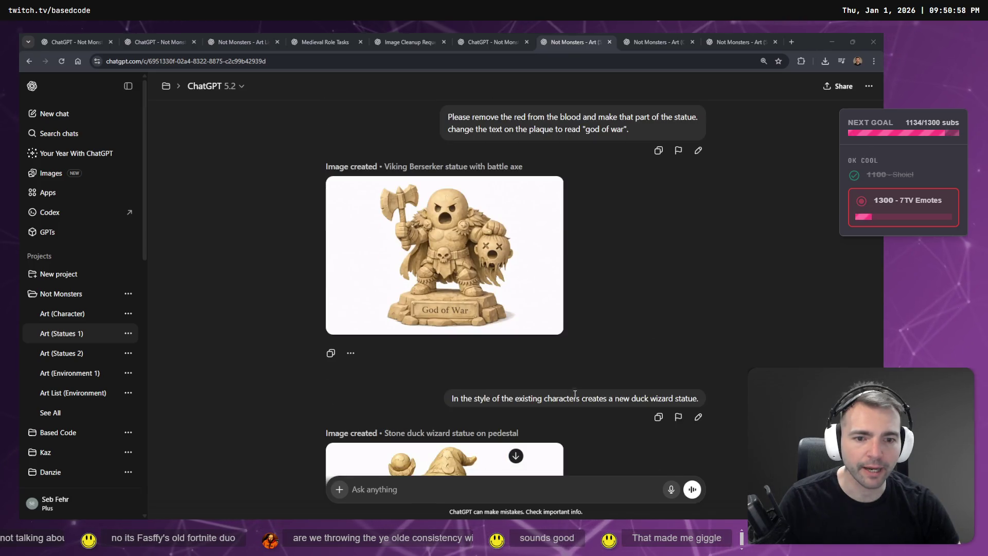
pyautogui.click(698, 416)
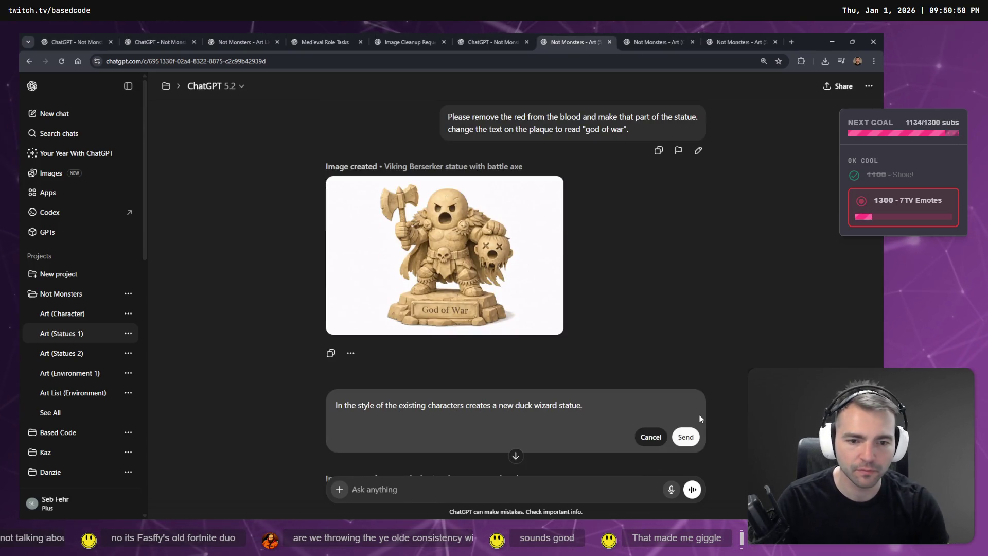
pyautogui.hotkey('ctrl', 'a')
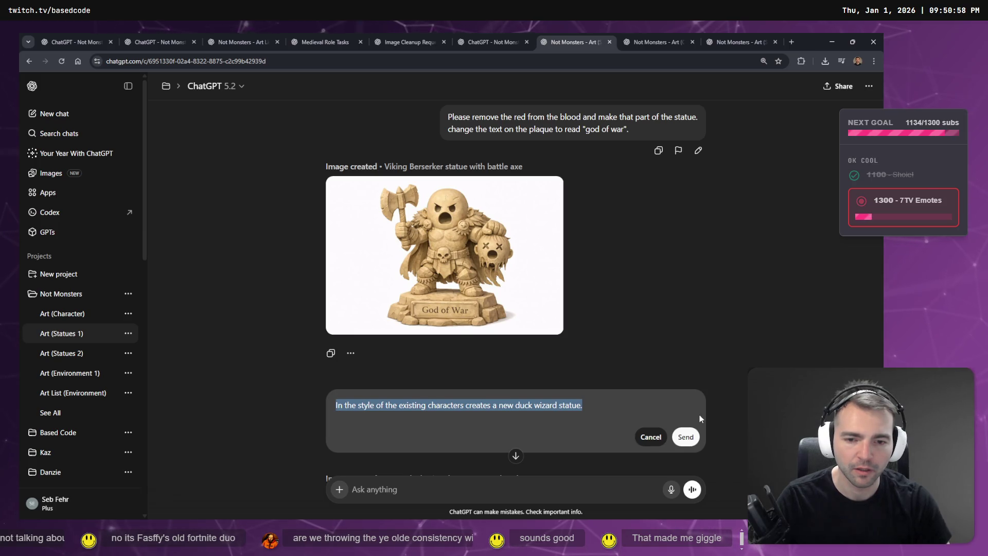
pyautogui.press('Right')
pyautogui.hotkey('ctrl', 'shift', 'Left')
pyautogui.hotkey('ctrl', 'shift', 'Left')
pyautogui.hotkey('ctrl', 'shift', 'Left')
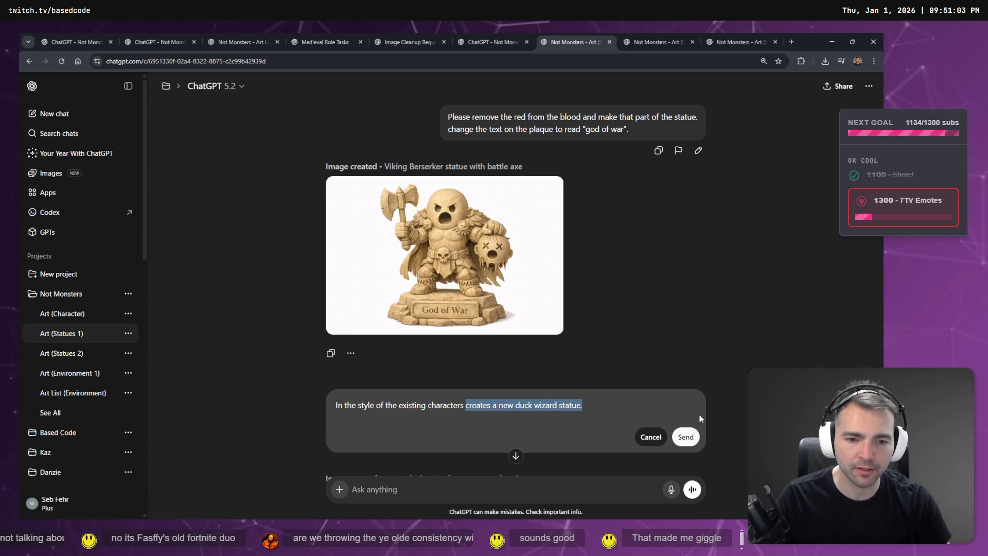
pyautogui.write('statues,')
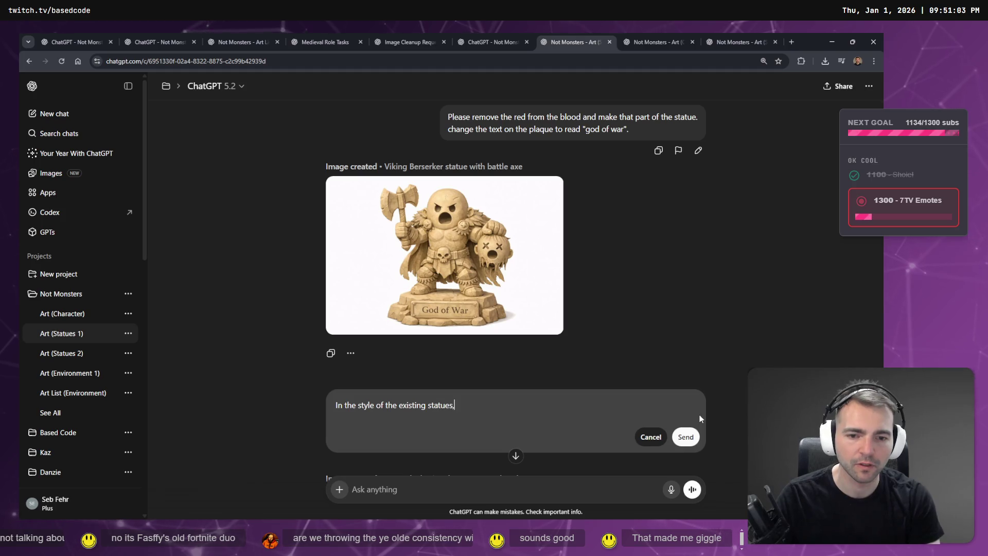
pyautogui.hotkey('ctrl', 'h')
pyautogui.hotkey('ctrl', 'w')
pyautogui.hotkey('ctrl', 'f')
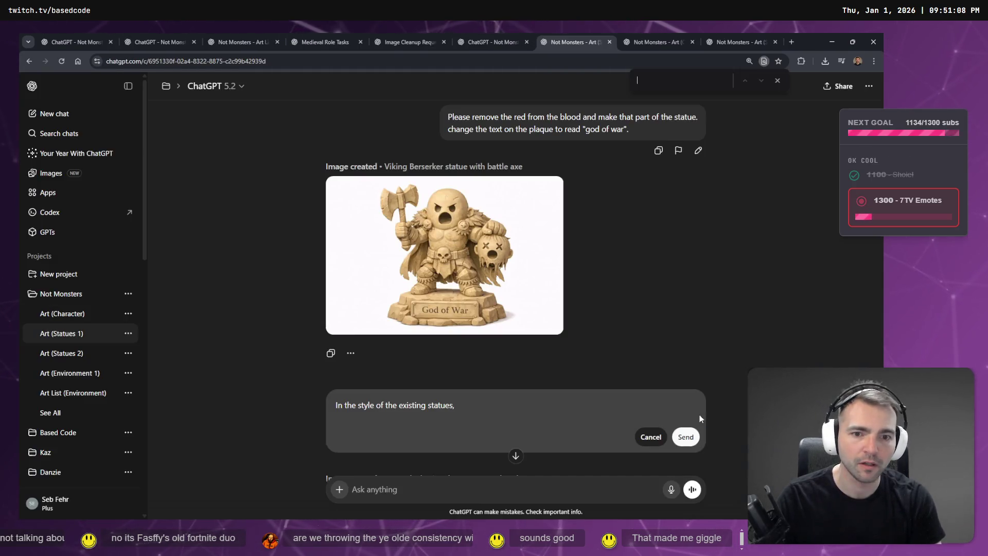
# - Paste the #41 dwarf description into the prompt and strip the #41 name label
pyautogui.click(555, 405)
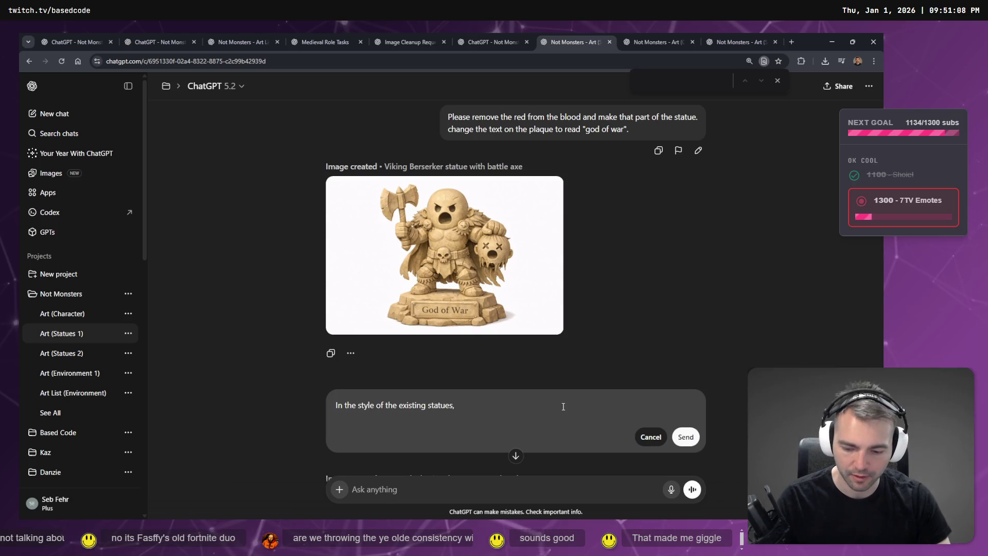
pyautogui.write('create a')
pyautogui.hotkey('ctrl', 'v')
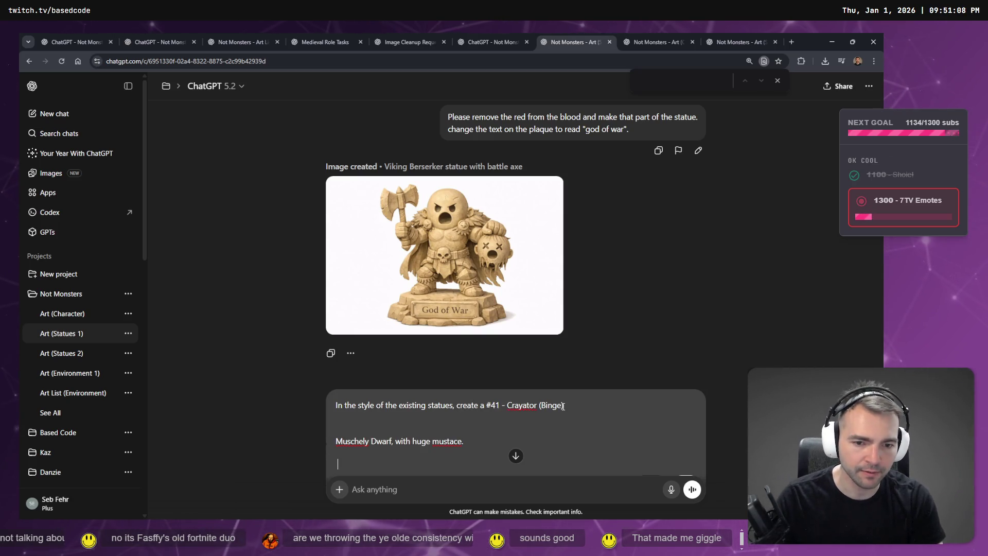
pyautogui.press('BackSpace')
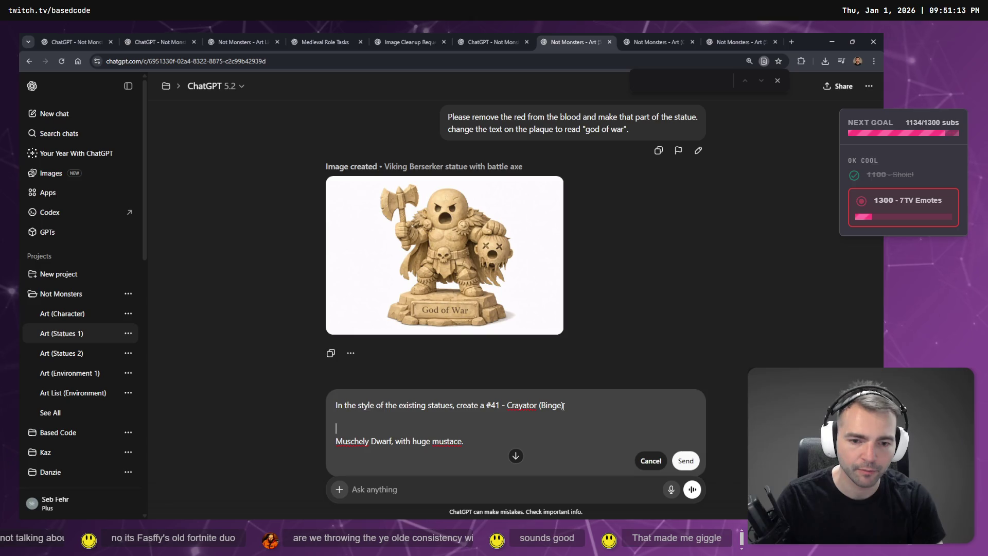
pyautogui.click(563, 405)
pyautogui.press('Delete')
pyautogui.press('Delete')
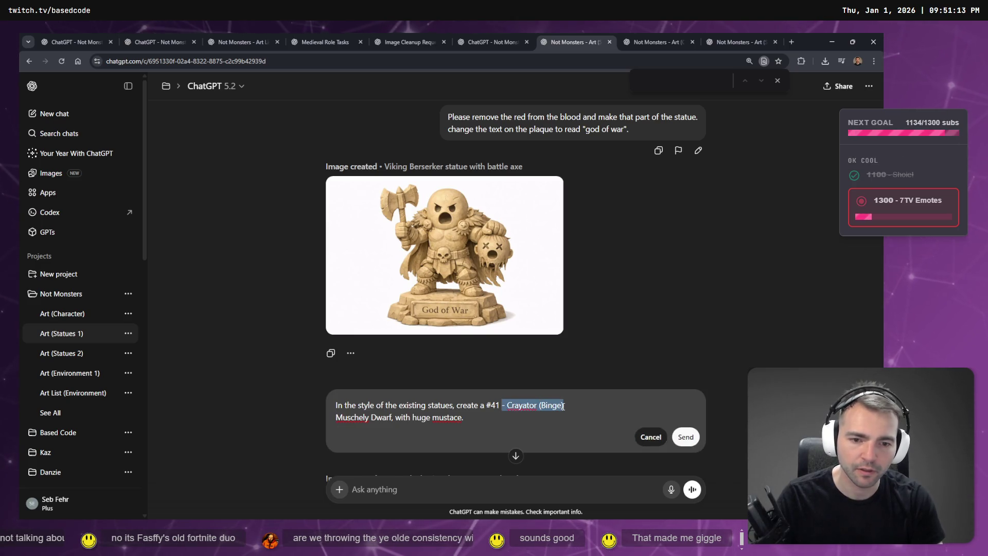
pyautogui.press('BackSpace')
pyautogui.press('Delete')
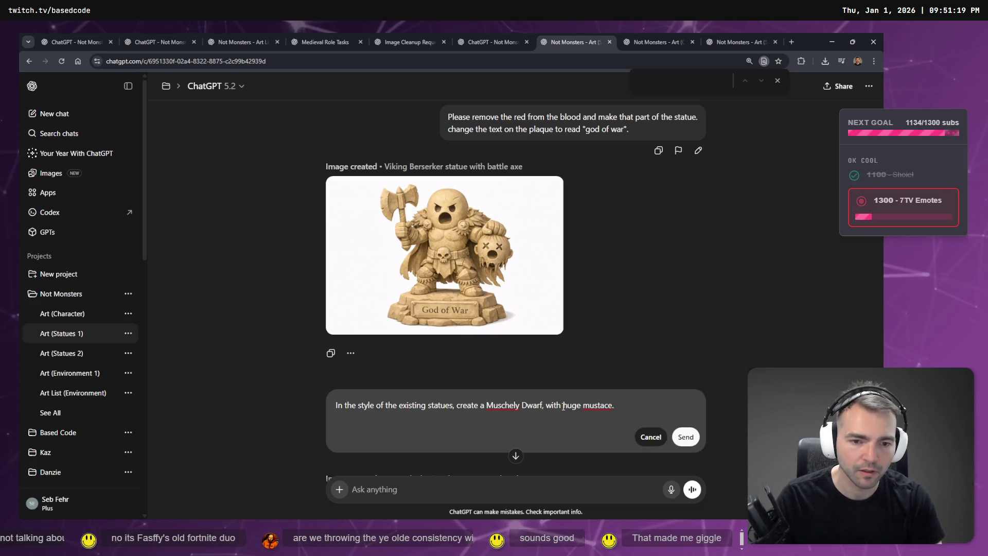
# - Correct the misspelled 'Muschely' to 'muscle' using the spelling suggestions
pyautogui.rightClick(507, 406)
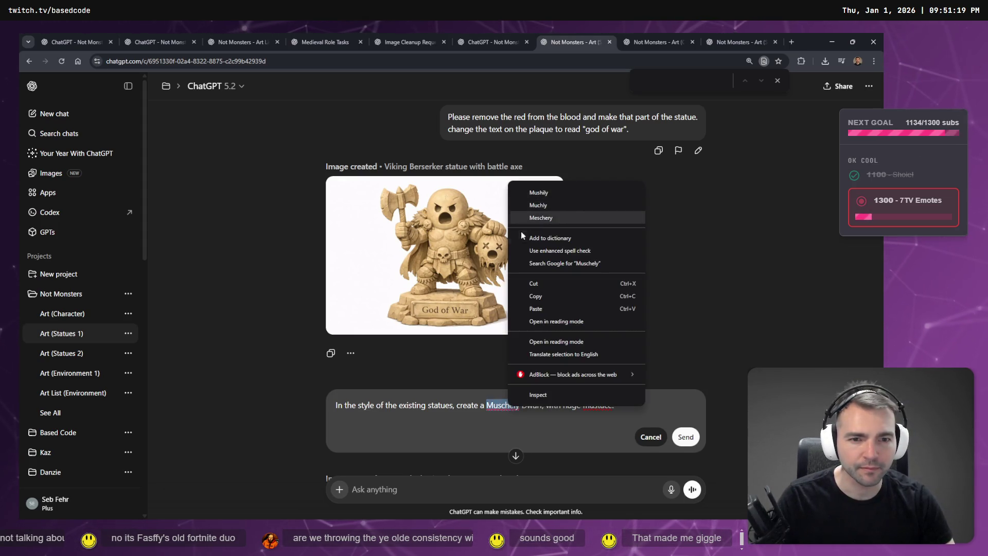
pyautogui.click(488, 383)
pyautogui.doubleClick(502, 405)
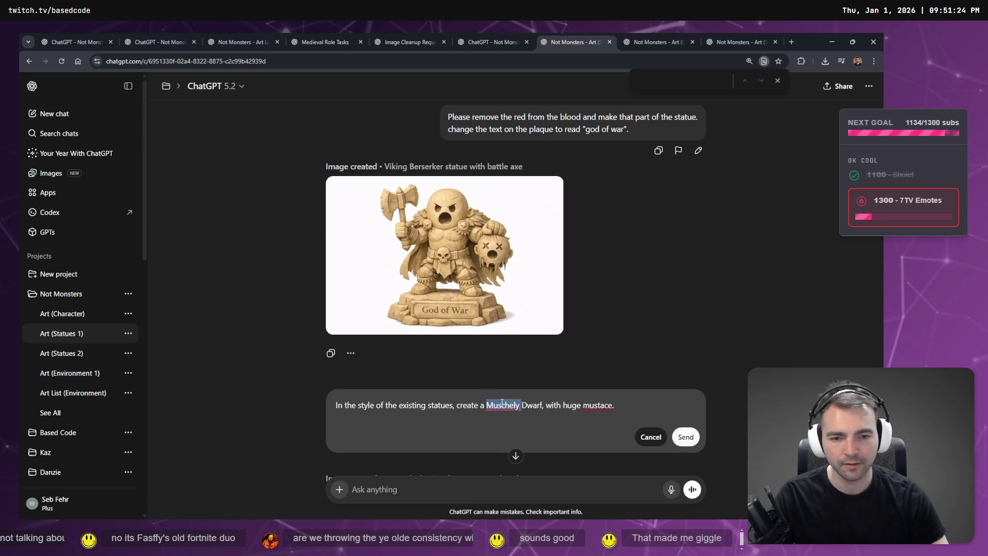
pyautogui.write('muschle')
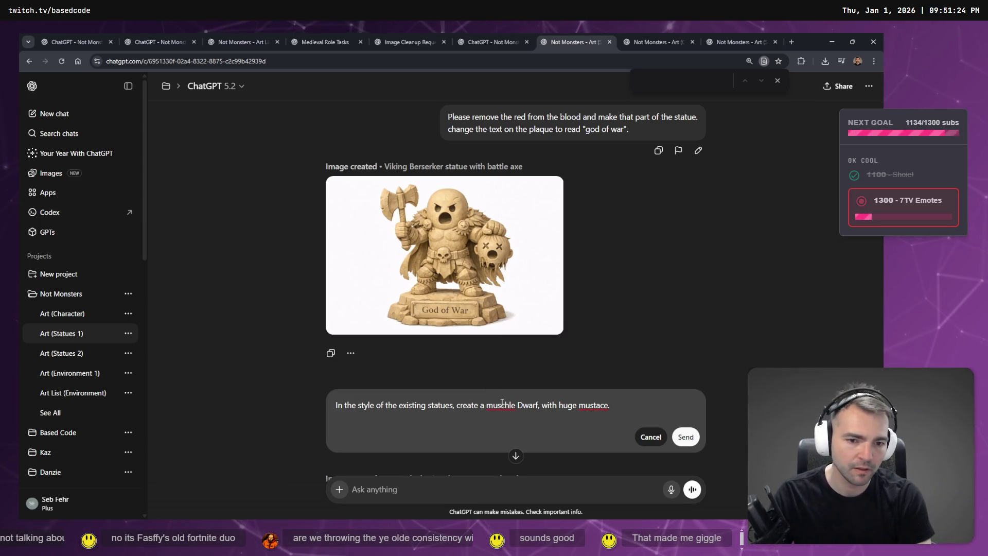
pyautogui.rightClick(502, 405)
pyautogui.press('Down')
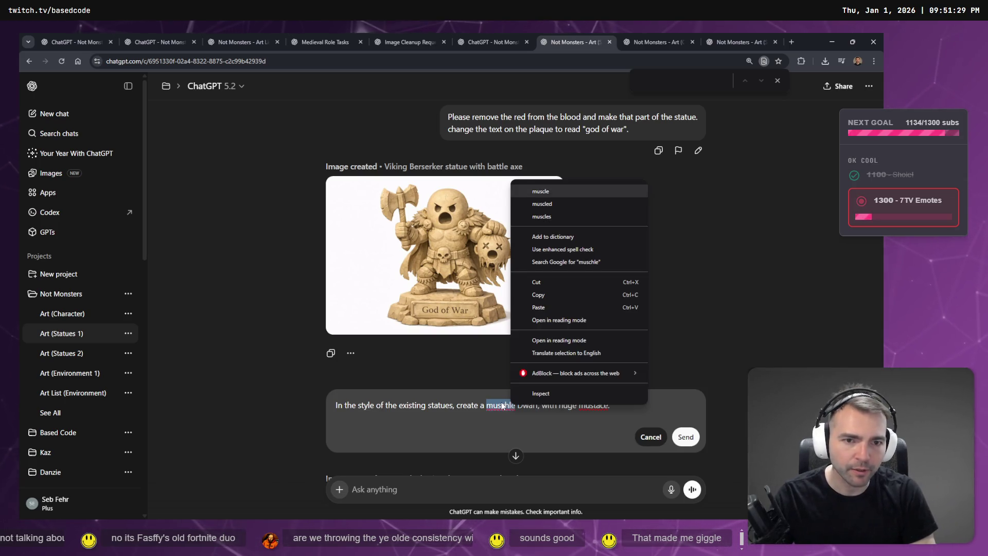
pyautogui.press('Return')
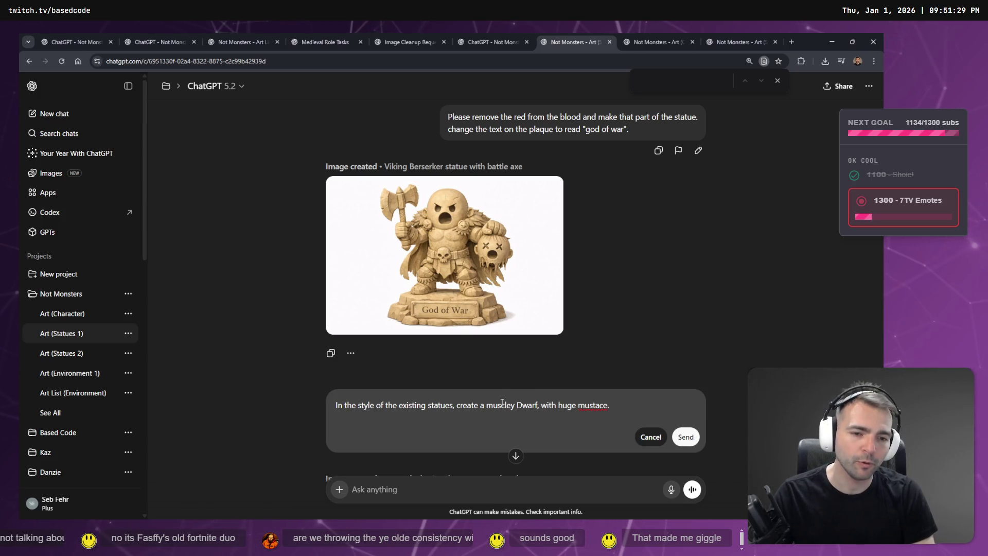
# - Add 'big' before smile, remove a stray letter, and check suggestions for 'mustace'
pyautogui.hotkey('ctrl', 'Right')
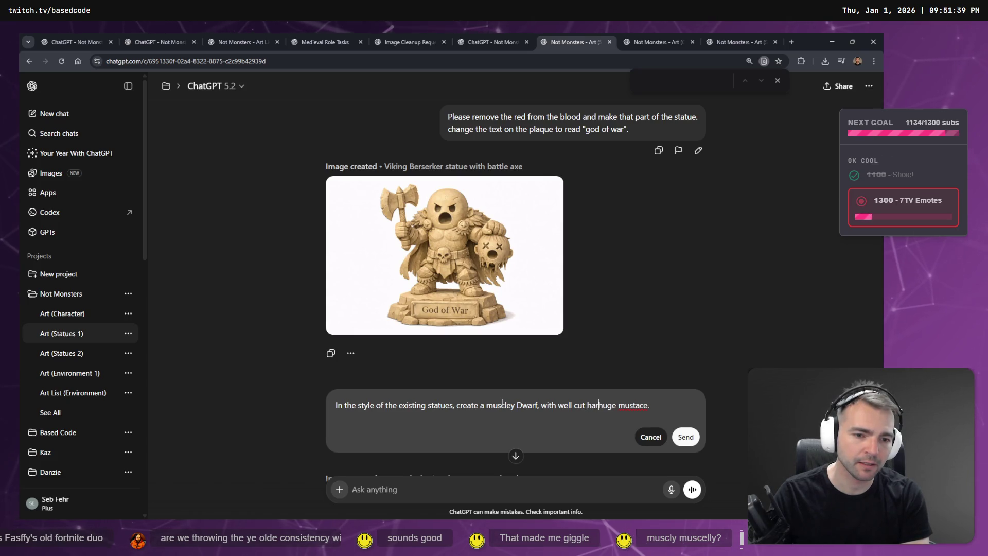
pyautogui.write('ir, a big smil')
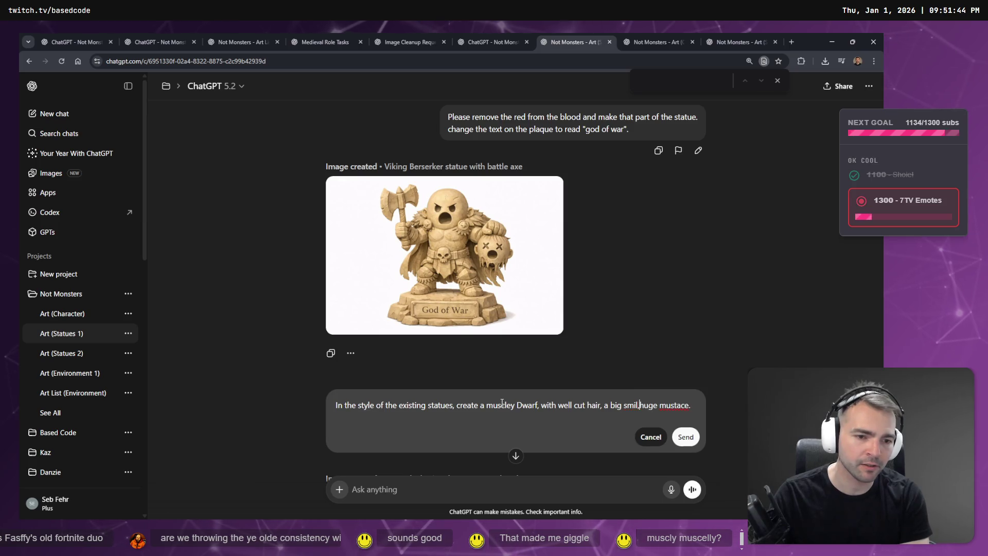
pyautogui.press('BackSpace')
pyautogui.write('le, and a')
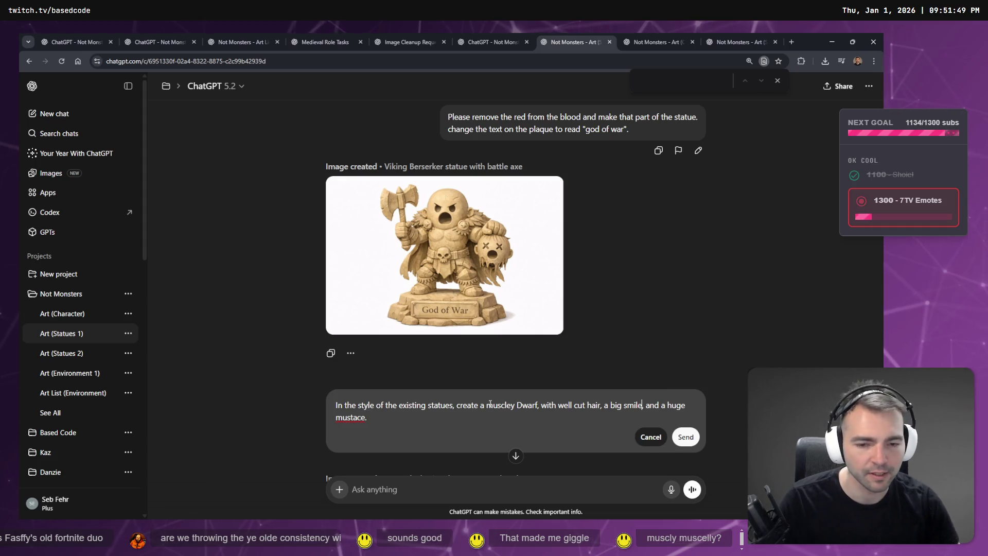
pyautogui.rightClick(344, 416)
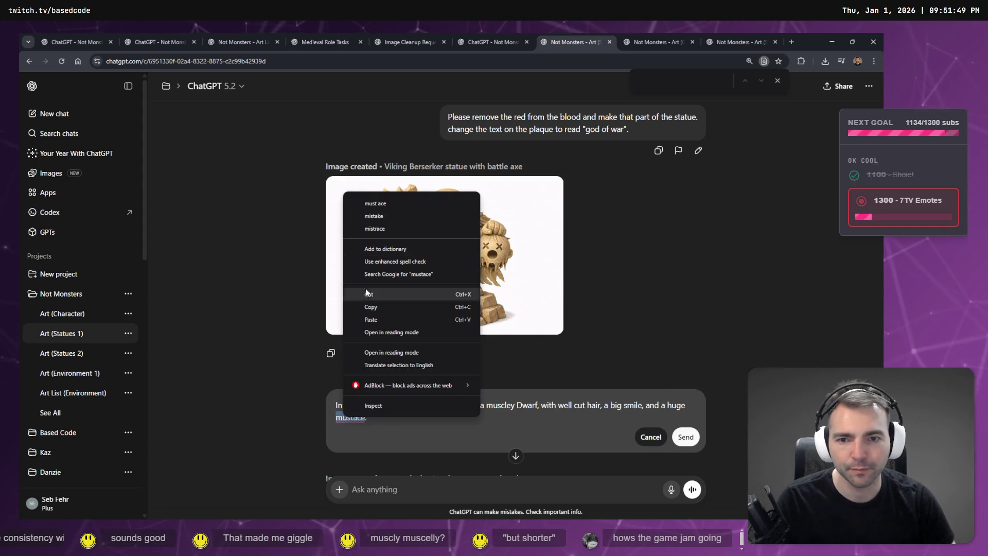
pyautogui.click(362, 425)
pyautogui.rightClick(344, 415)
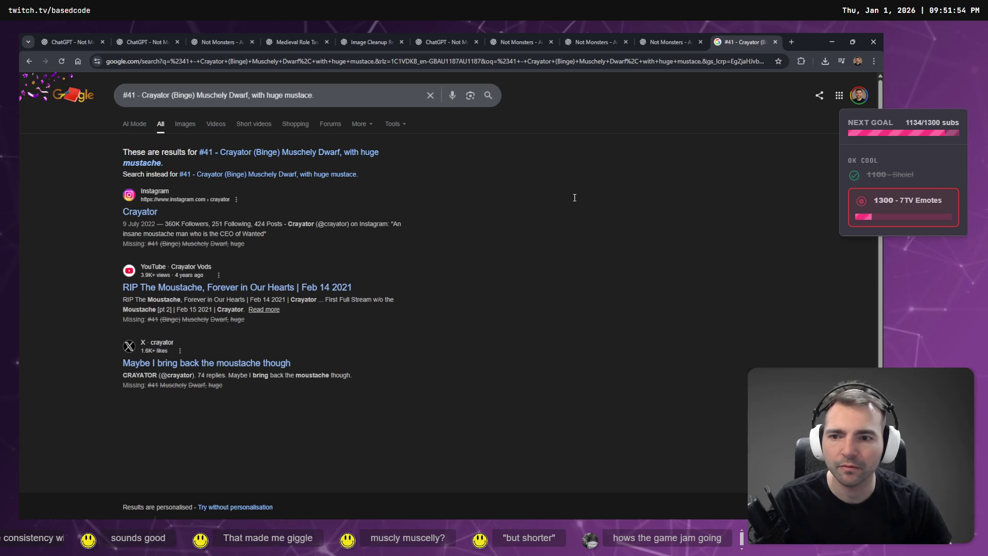
# - Search 'mustace' in a new tab and copy the correct spelling 'moustache'
pyautogui.hotkey('ctrl', 'w')
pyautogui.hotkey('ctrl', 't')
pyautogui.write('mustace')
pyautogui.press('Return')
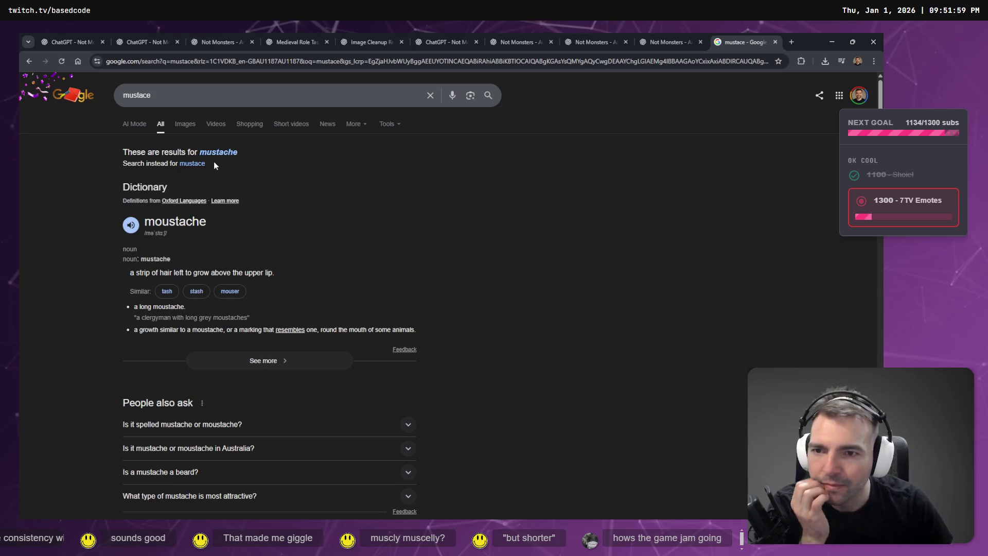
pyautogui.moveTo(236, 222); pyautogui.dragTo(145, 222)
pyautogui.hotkey('ctrl', 'c')
pyautogui.hotkey('ctrl', 'w')
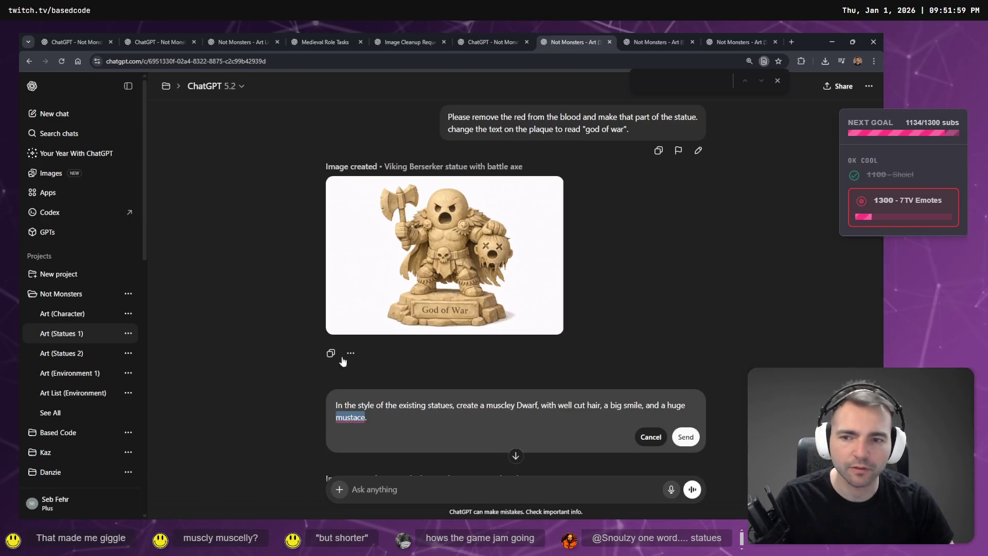
# - Correct 'mustace' to 'moustache', remove the pronunciation line, and send the dwarf statue prompt
pyautogui.hotkey('ctrl', 'v')
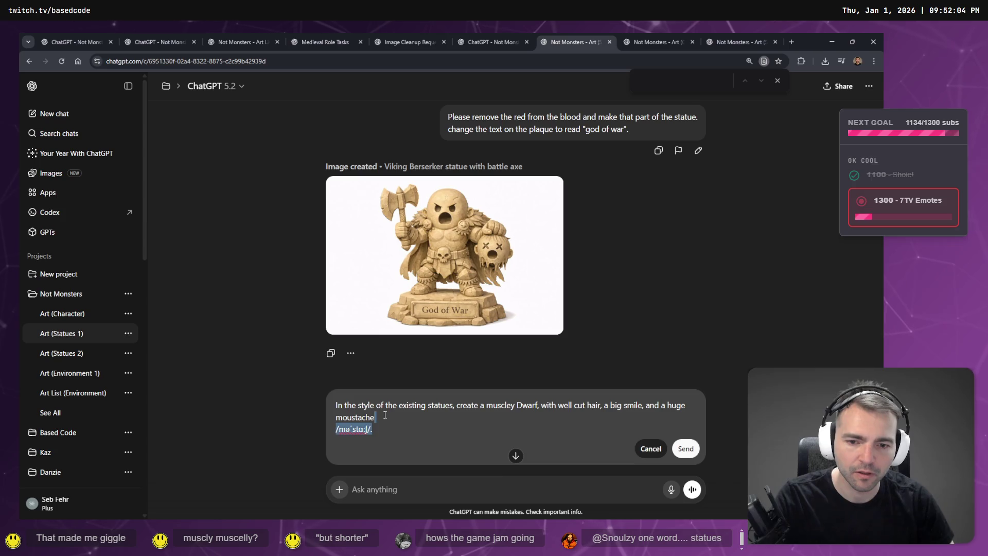
pyautogui.press('BackSpace')
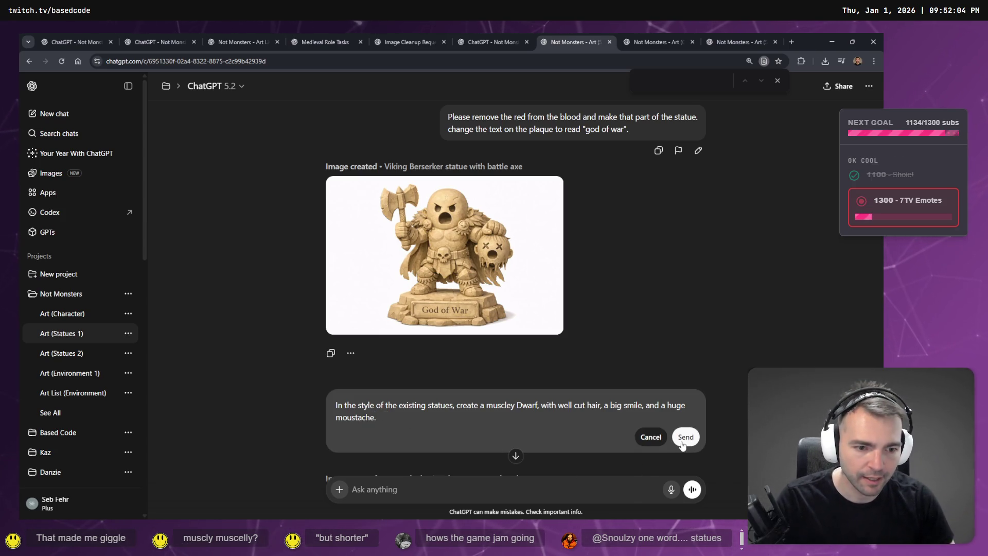
pyautogui.click(683, 437)
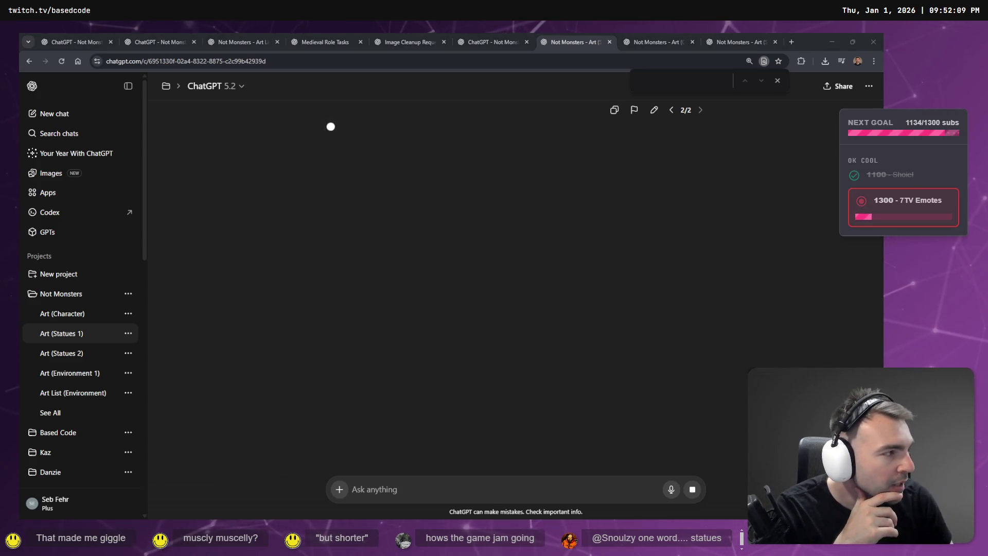
# - Check the other ChatGPT chats (wedding, Wizard statue, Image Cleanup, Medieval Role Tasks) and return to the whiteboard
pyautogui.click(633, 37)
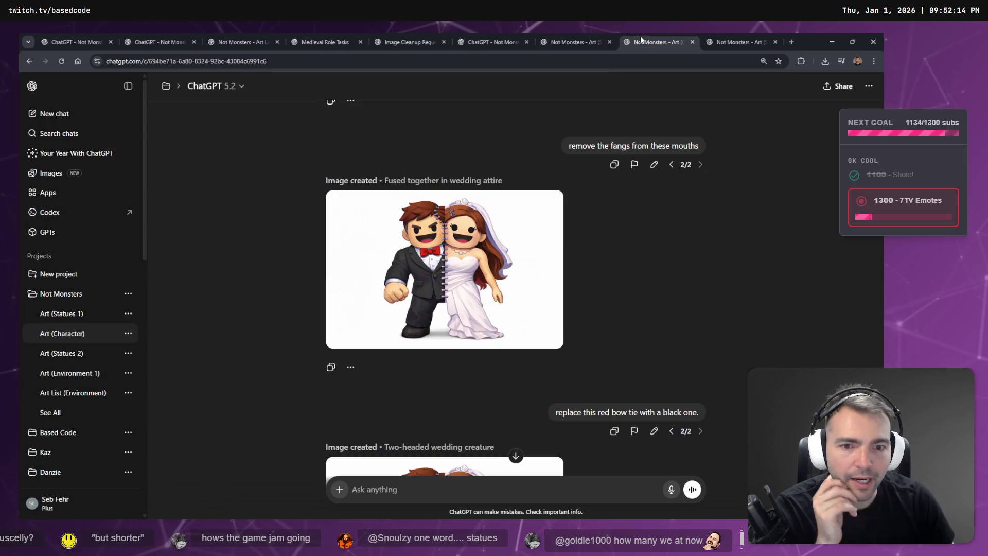
pyautogui.click(723, 36)
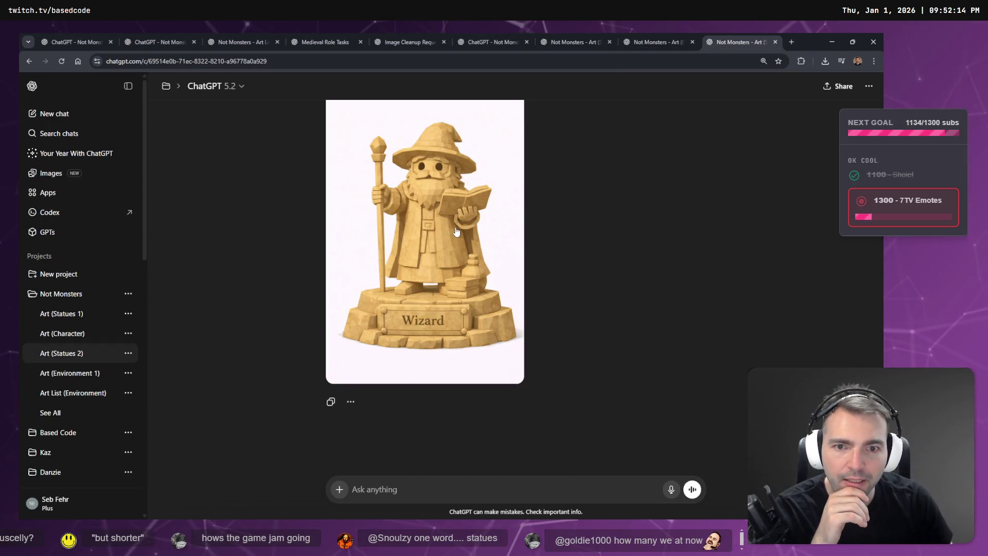
pyautogui.click(587, 35)
pyautogui.click(489, 36)
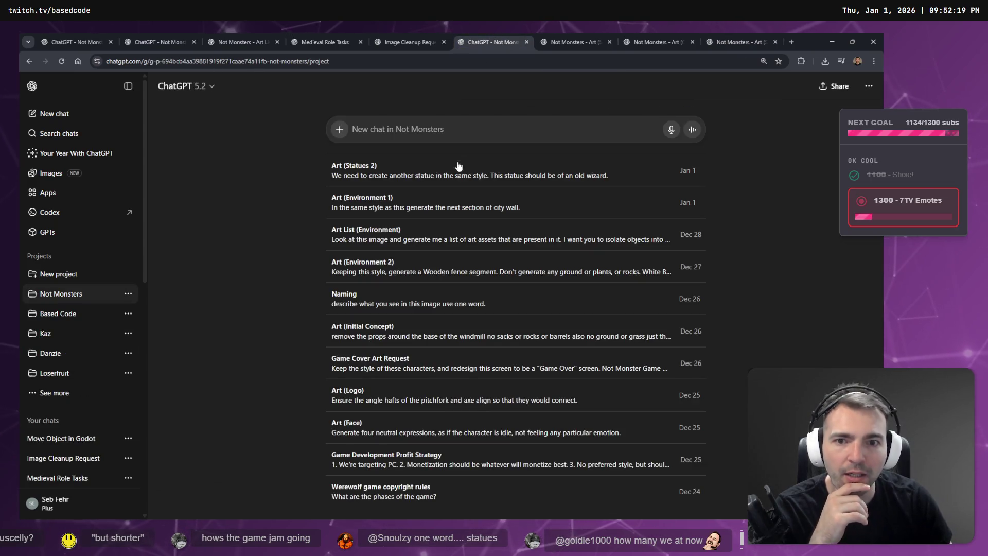
pyautogui.click(397, 33)
pyautogui.click(316, 33)
pyautogui.click(388, 33)
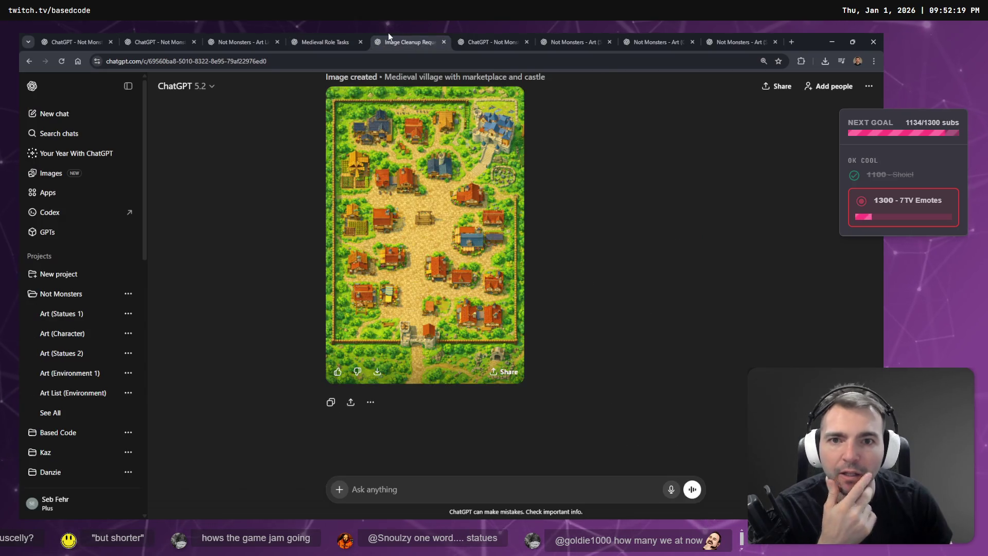
pyautogui.hotkey('alt', 'Tab')
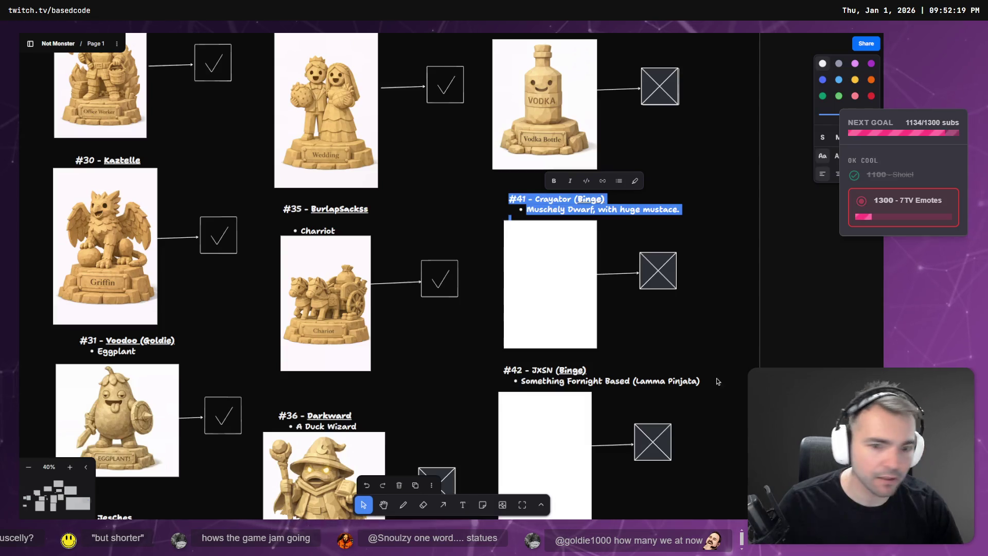
# - Select 'Lamma Pinjata' in entry #42's description on the statue board
pyautogui.scroll(-5, 483, 335)
pyautogui.scroll(5, 418, 302)
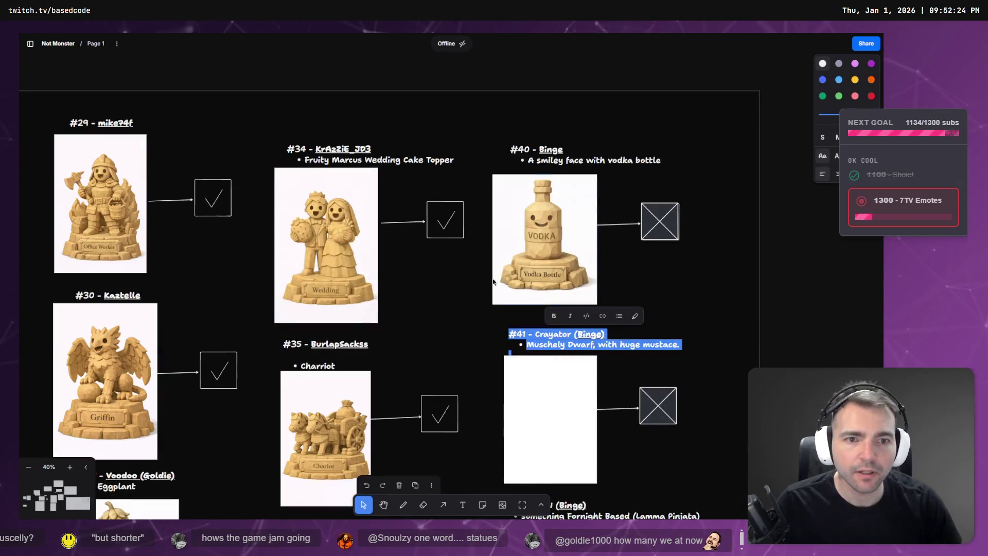
pyautogui.scroll(-3, 579, 231)
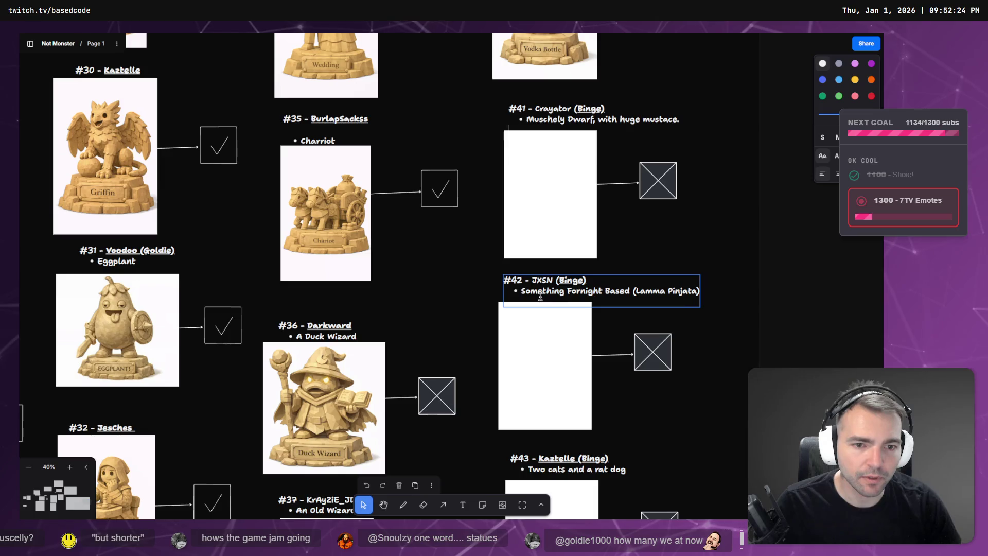
pyautogui.moveTo(634, 291); pyautogui.dragTo(697, 291)
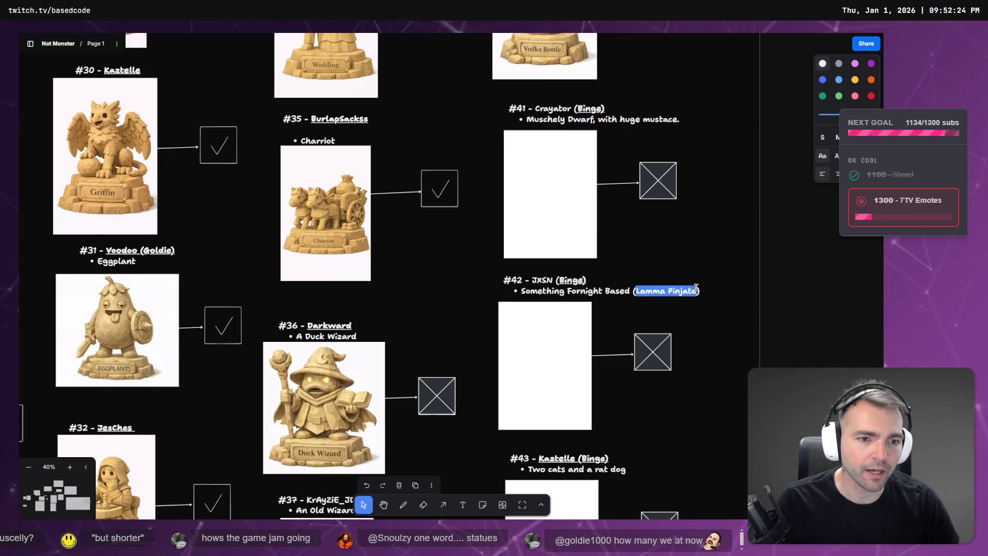
pyautogui.hotkey('alt', 'Tab')
# - Back in ChatGPT, look over the wizard statue chat and the chat generating the dwarf image
pyautogui.click(678, 37)
pyautogui.scroll(-3, 618, 200)
pyautogui.click(748, 37)
pyautogui.scroll(5, 547, 261)
pyautogui.scroll(-5, 547, 261)
pyautogui.scroll(15, 547, 267)
pyautogui.click(587, 32)
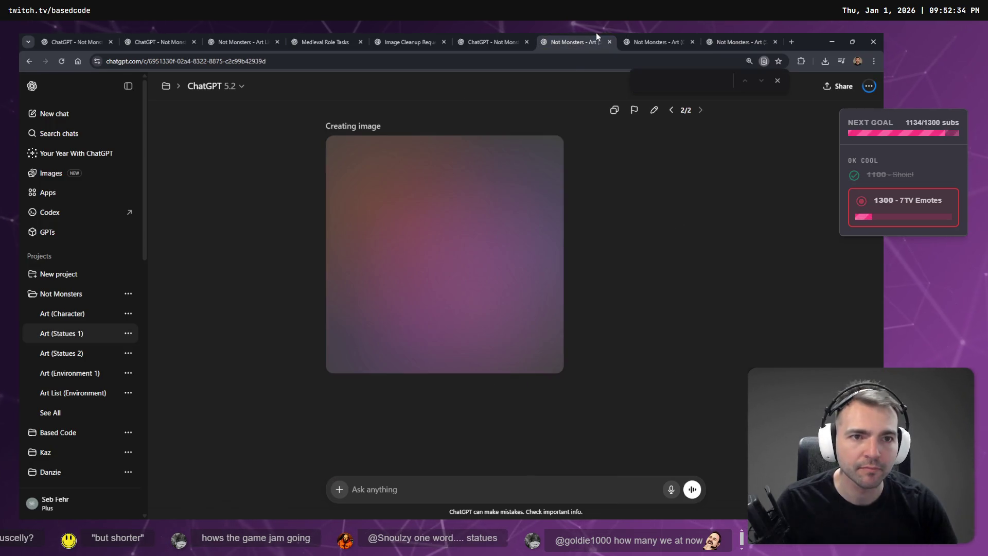
# - Move from the Art (Character) and dwarf image chats to the Not Monsters project chat list, then return to tldraw
pyautogui.click(652, 32)
pyautogui.click(578, 33)
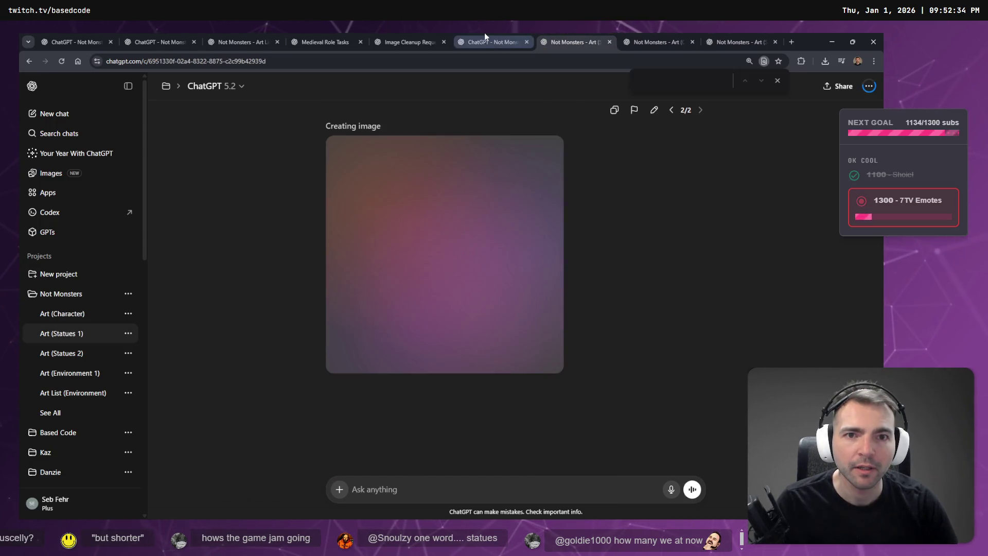
pyautogui.click(484, 33)
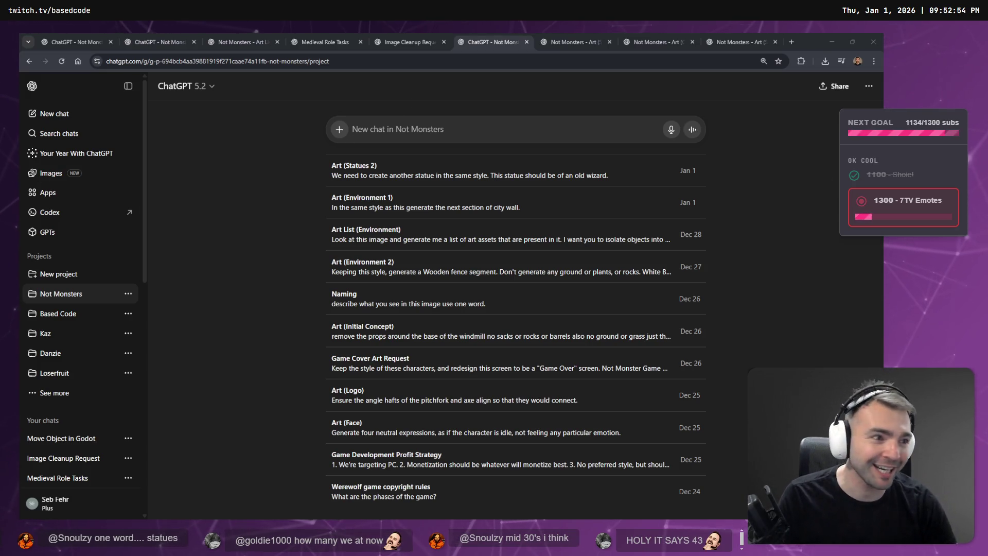
pyautogui.hotkey('alt', 'Tab')
# - Scroll and zoom across the statue entries, then switch to Godot and clear the 3D scene selection
pyautogui.scroll(-15, 555, 269)
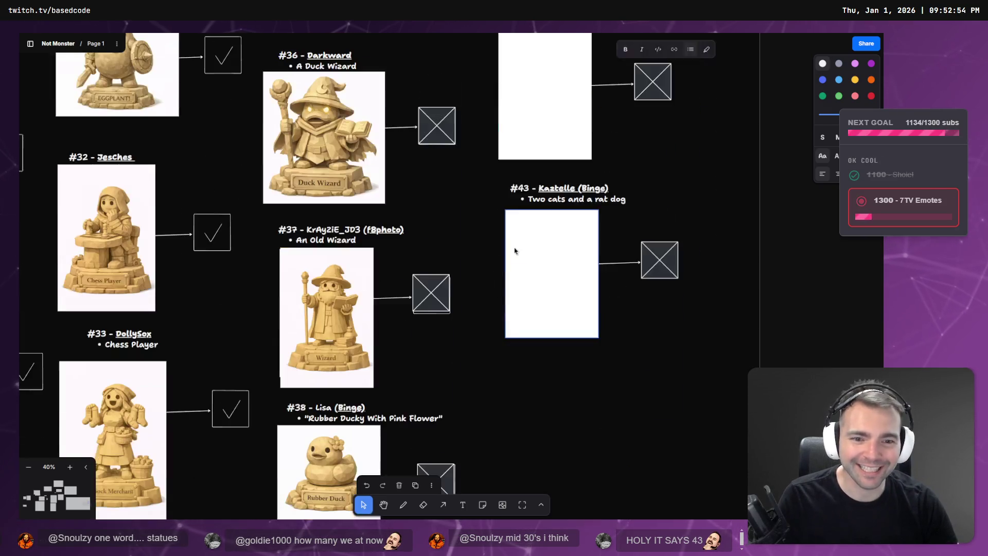
pyautogui.scroll(15, 515, 252)
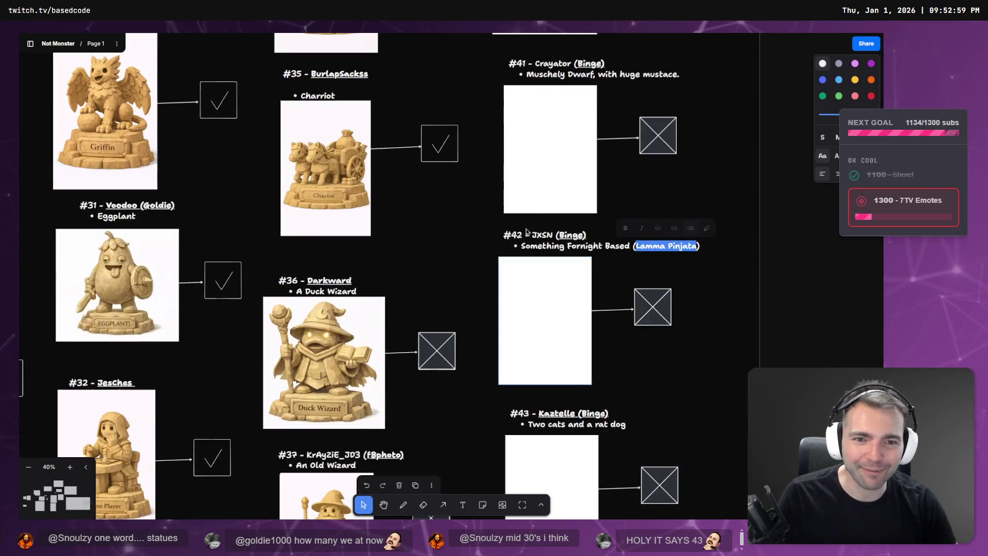
pyautogui.scroll(-3, 549, 259)
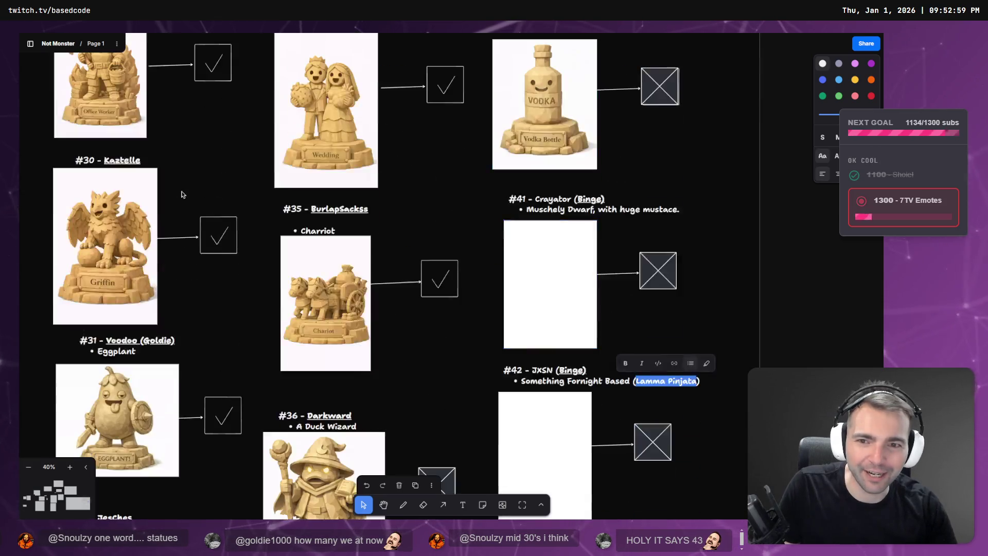
pyautogui.scroll(-10, 566, 216)
pyautogui.scroll(-2, 581, 185)
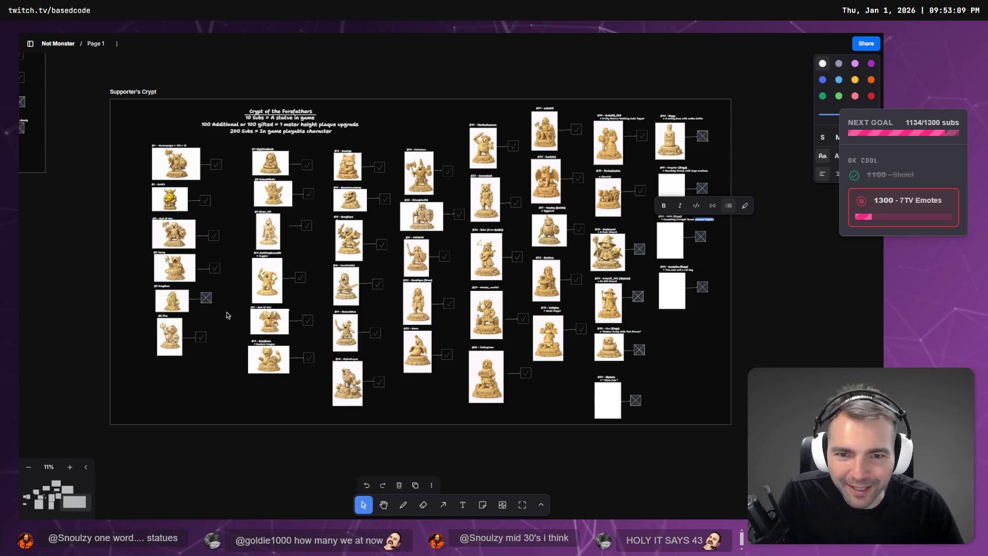
pyautogui.scroll(10, 348, 154)
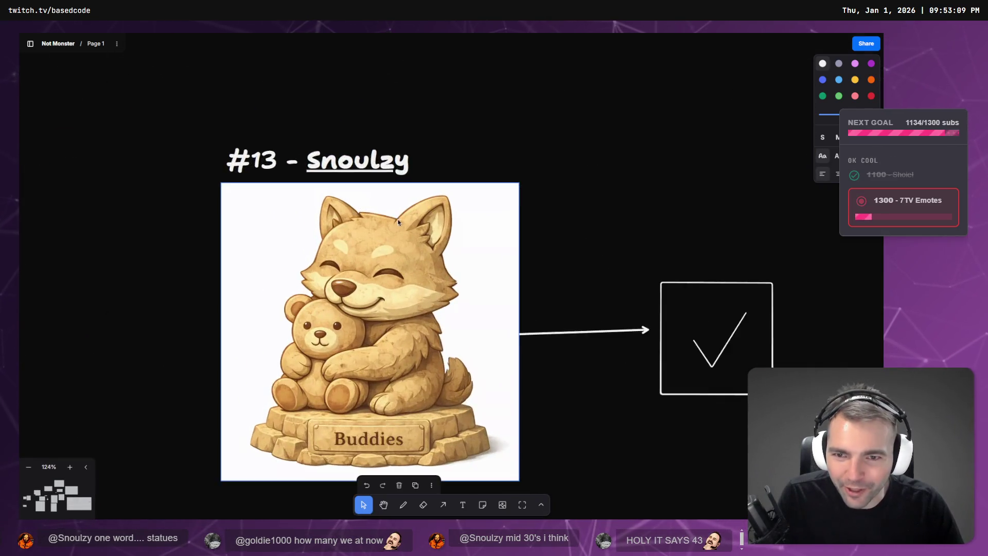
pyautogui.scroll(-3, 396, 220)
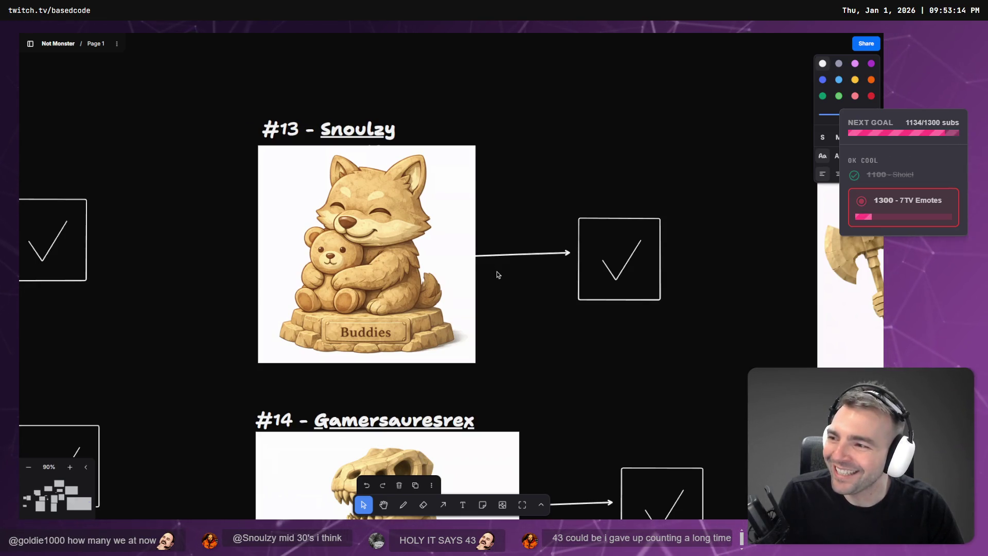
pyautogui.scroll(-5, 496, 271)
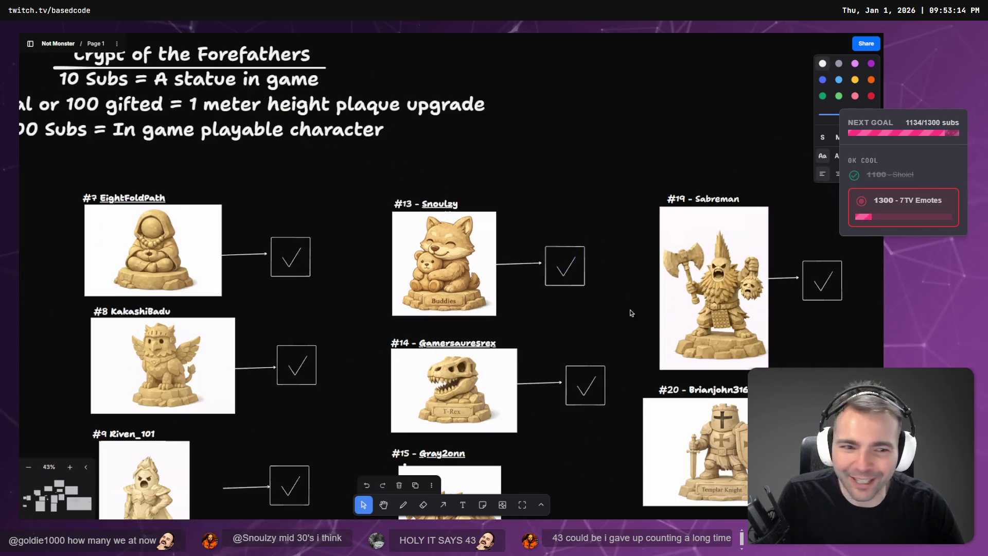
pyautogui.scroll(-4, 461, 267)
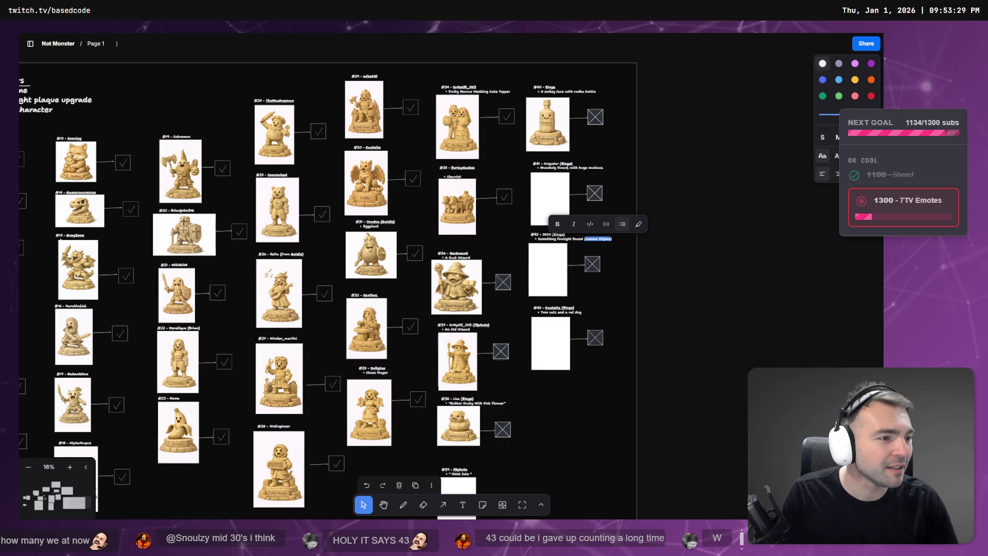
pyautogui.hotkey('alt', 'Tab')
pyautogui.click(527, 174)
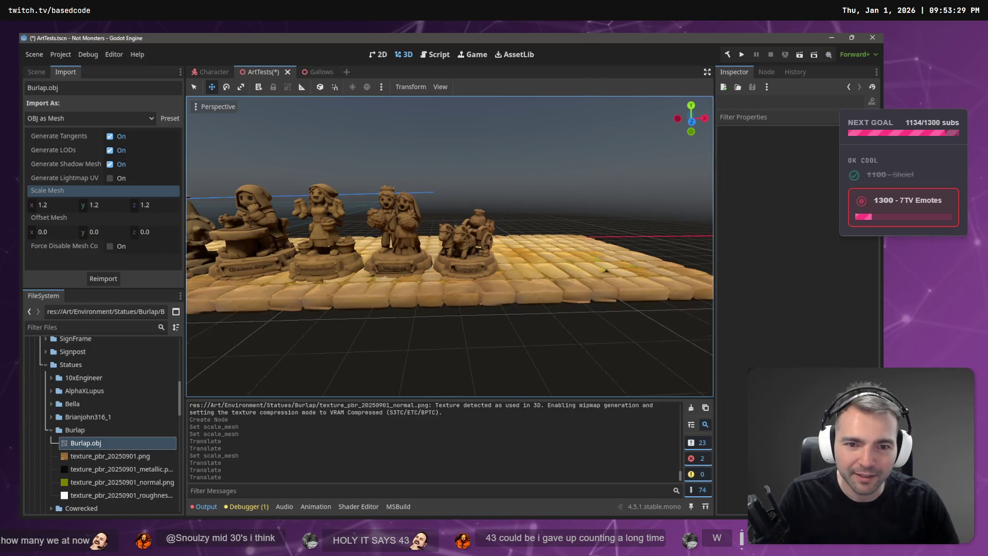
# - Fly the freelook camera along the row of tan statues to review them
pyautogui.press('w')
pyautogui.press('s')
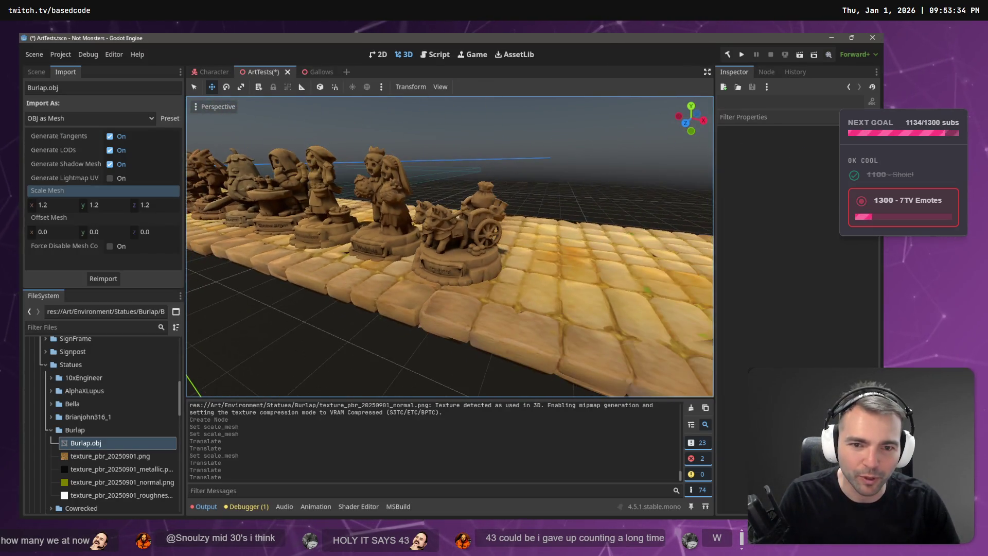
pyautogui.press('a')
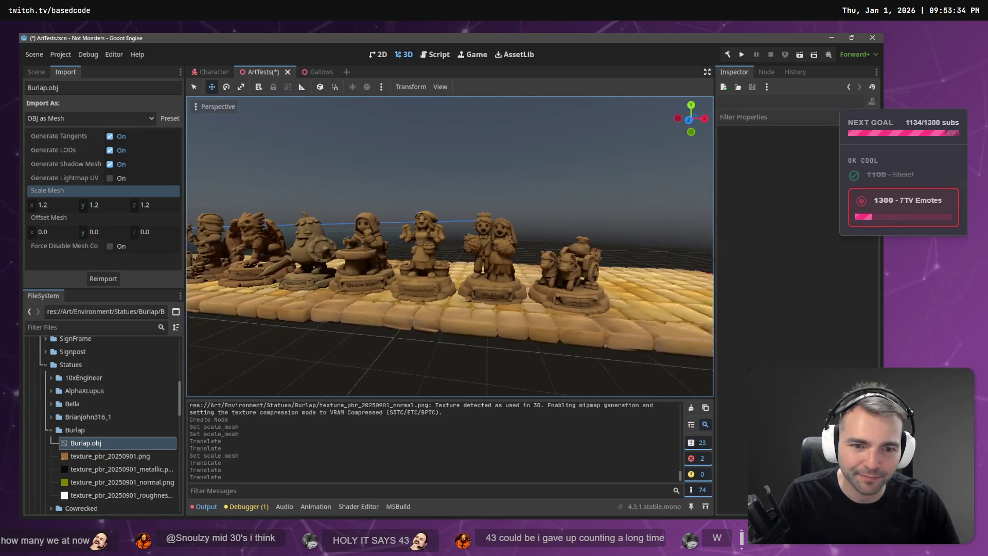
pyautogui.press('a')
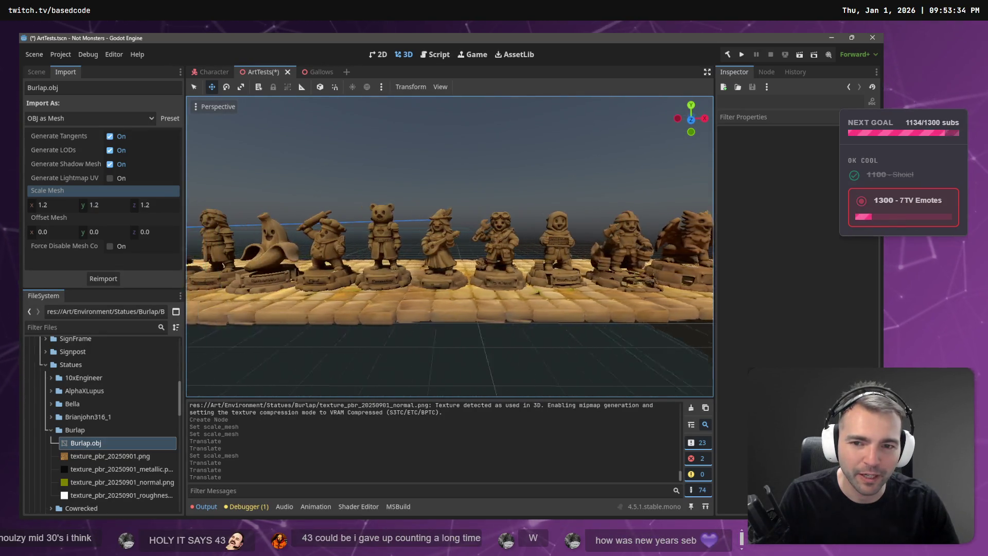
pyautogui.press('a')
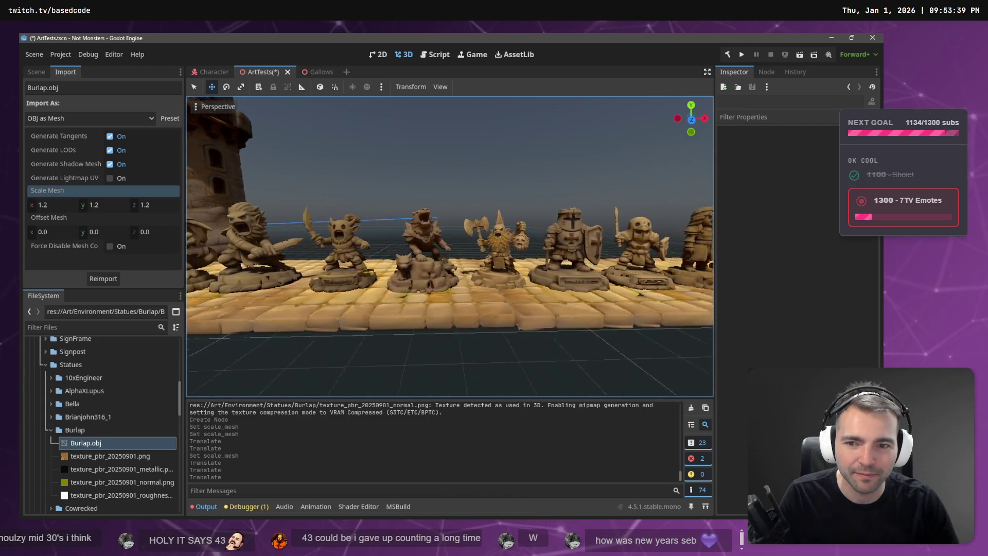
pyautogui.press('a')
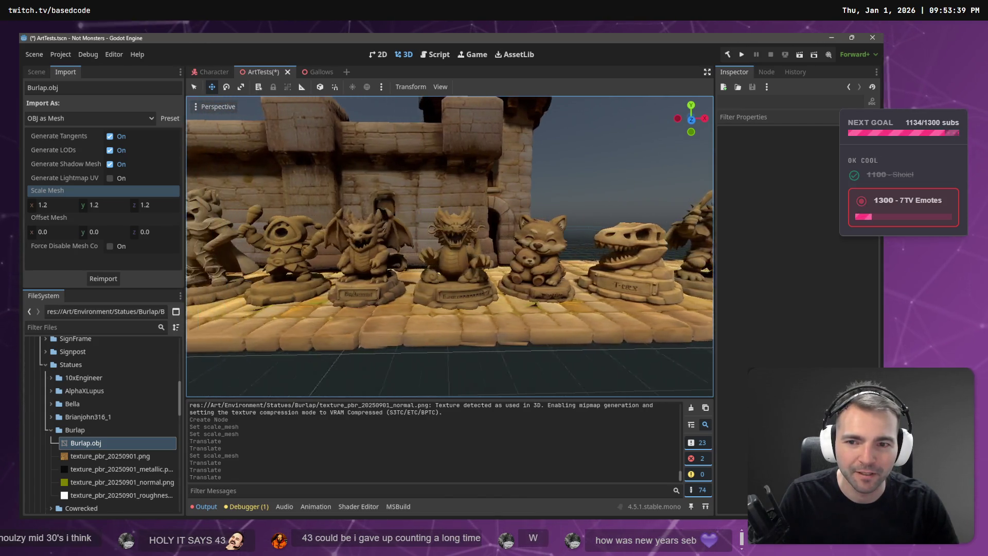
pyautogui.press('a')
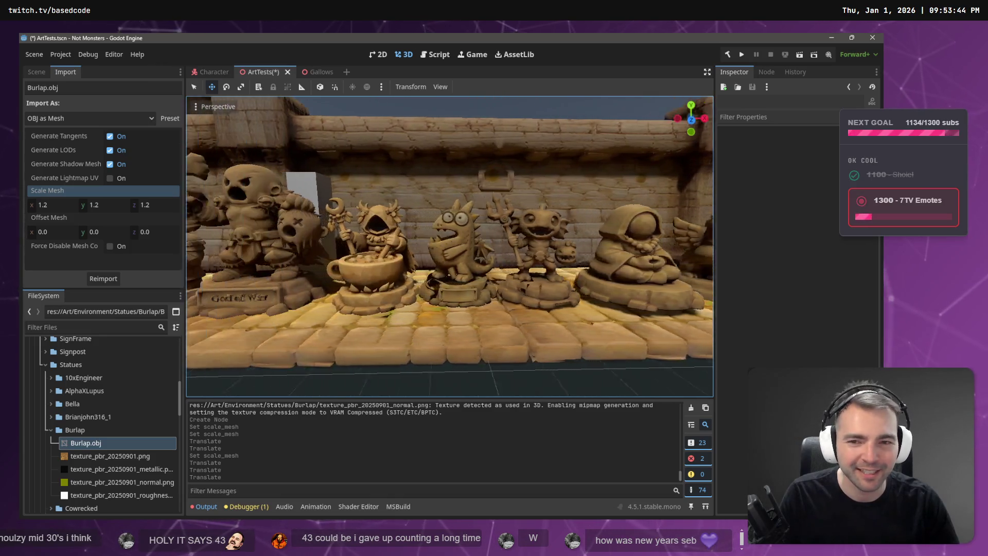
pyautogui.press('a')
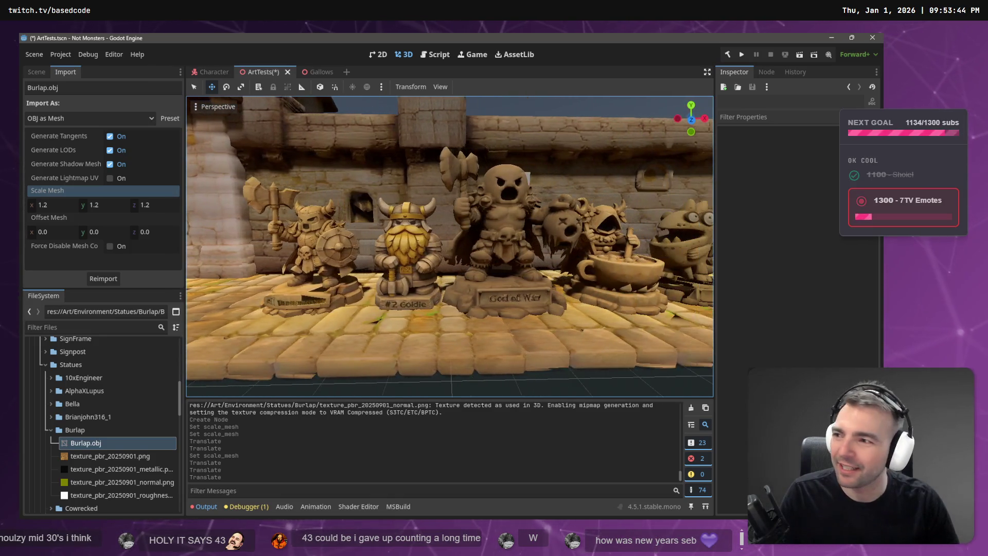
# - Fly toward the chariot statue, save the ArtTests scene, and return to the tldraw board
pyautogui.scroll(3, 450, 246)
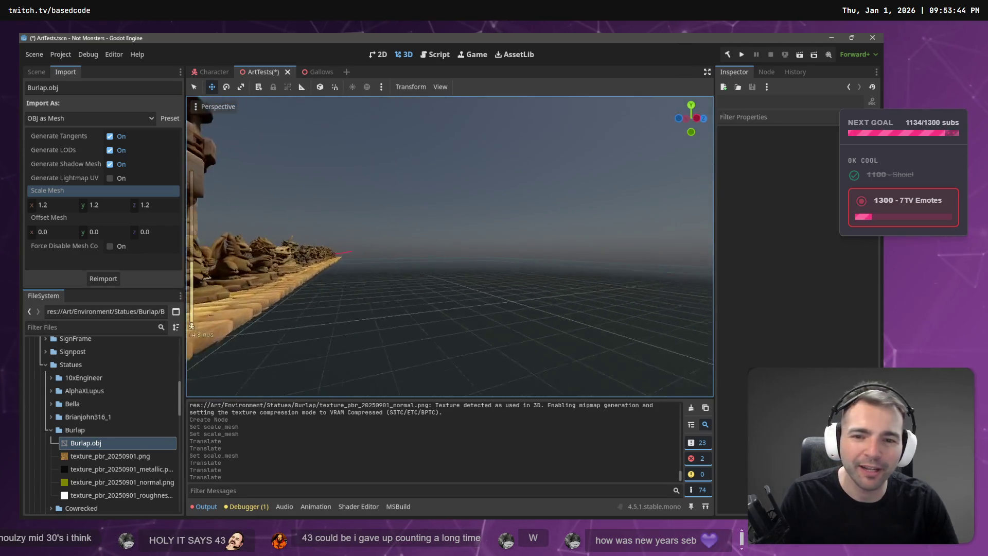
pyautogui.press('w')
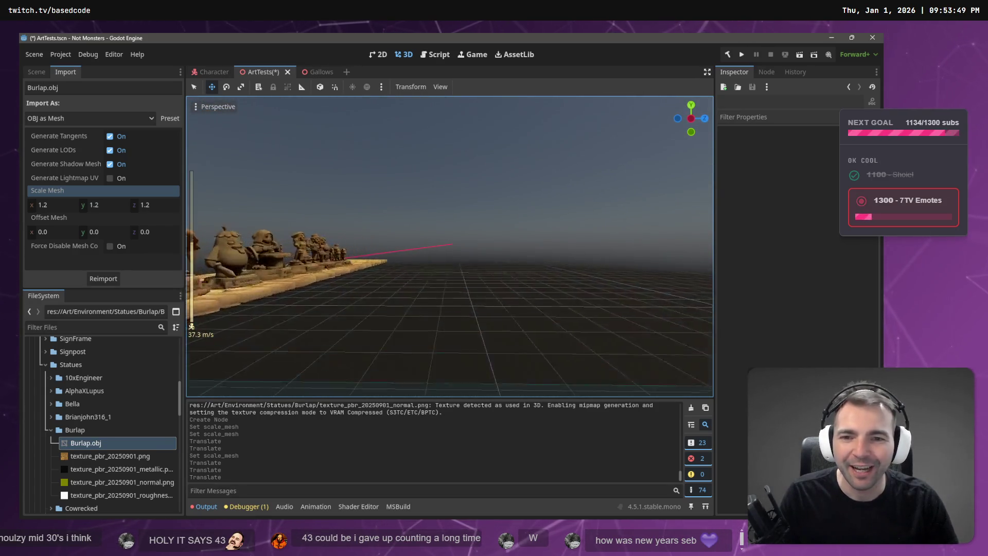
pyautogui.scroll(-10, 449, 246)
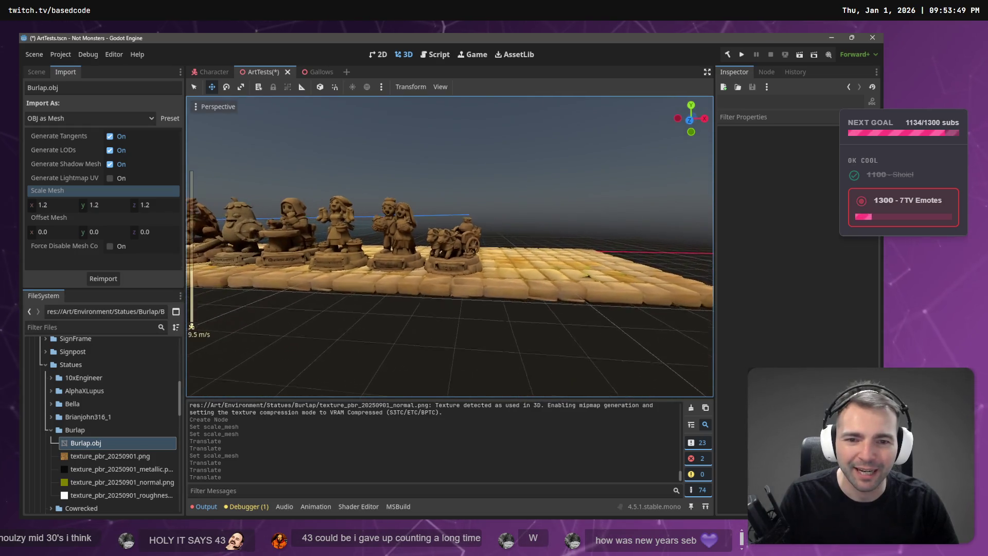
pyautogui.press('w')
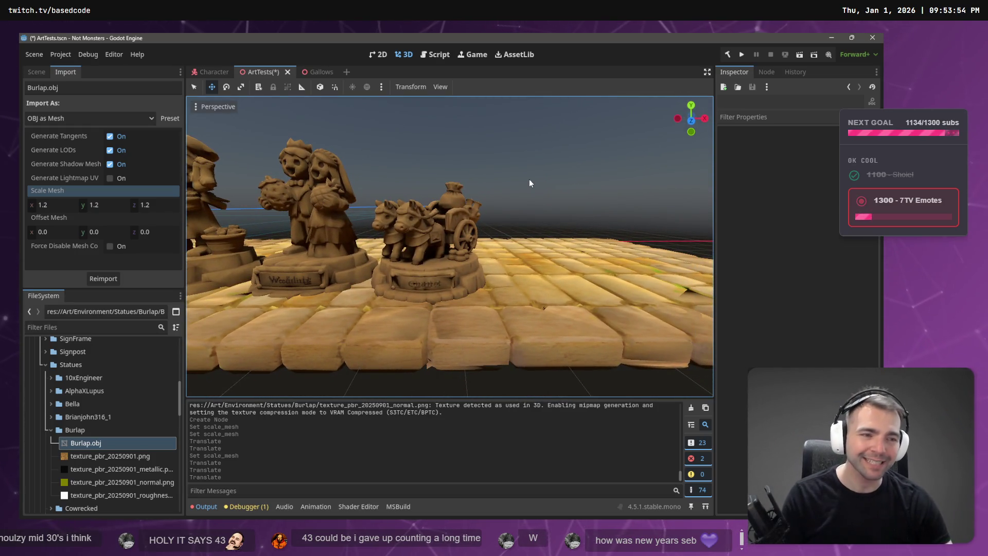
pyautogui.hotkey('ctrl', 's')
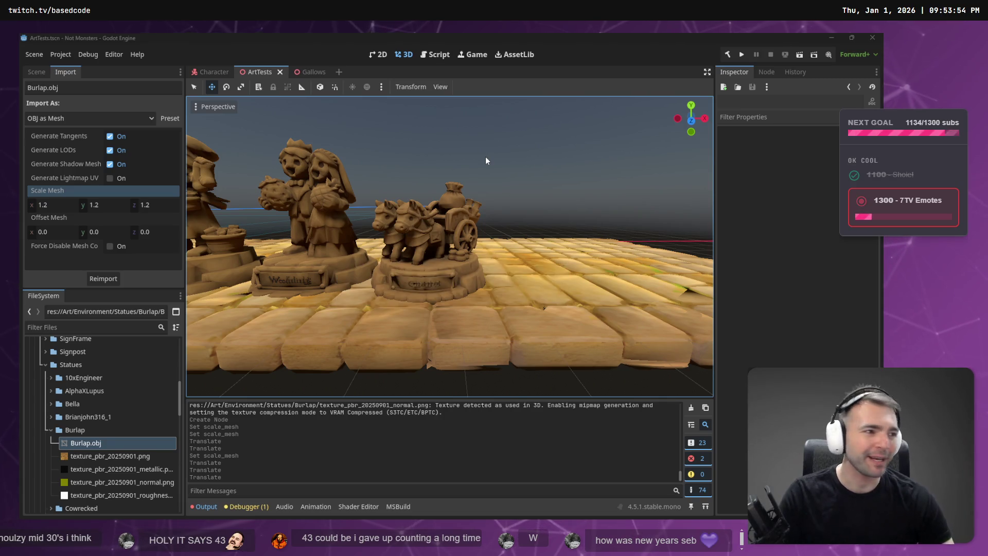
pyautogui.hotkey('alt', 'Tab')
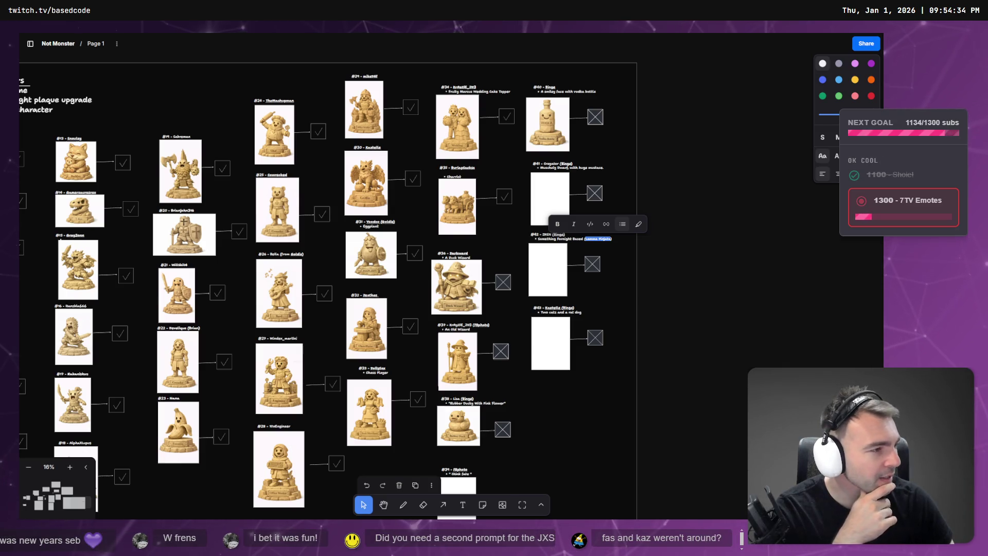
pyautogui.hotkey('alt', 'Tab')
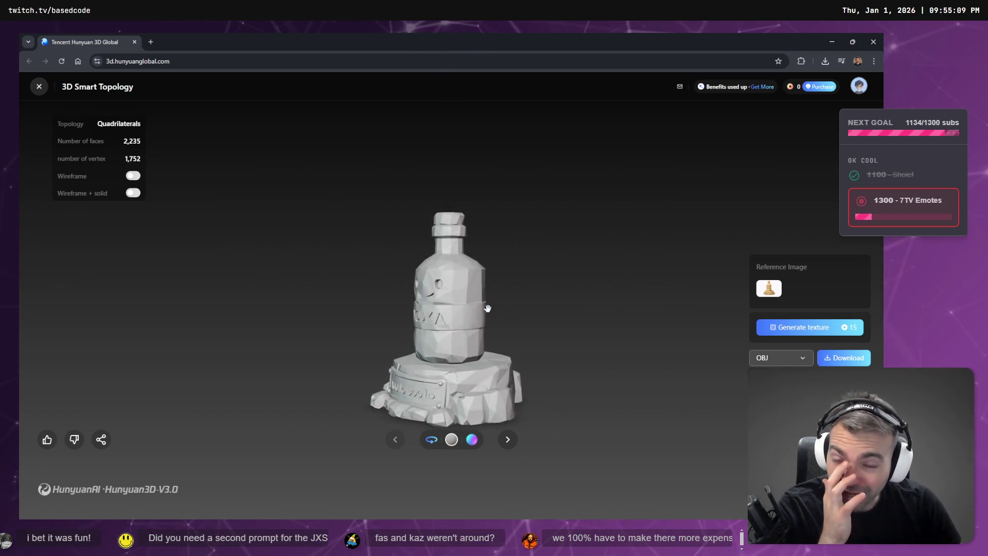
pyautogui.click(438, 32)
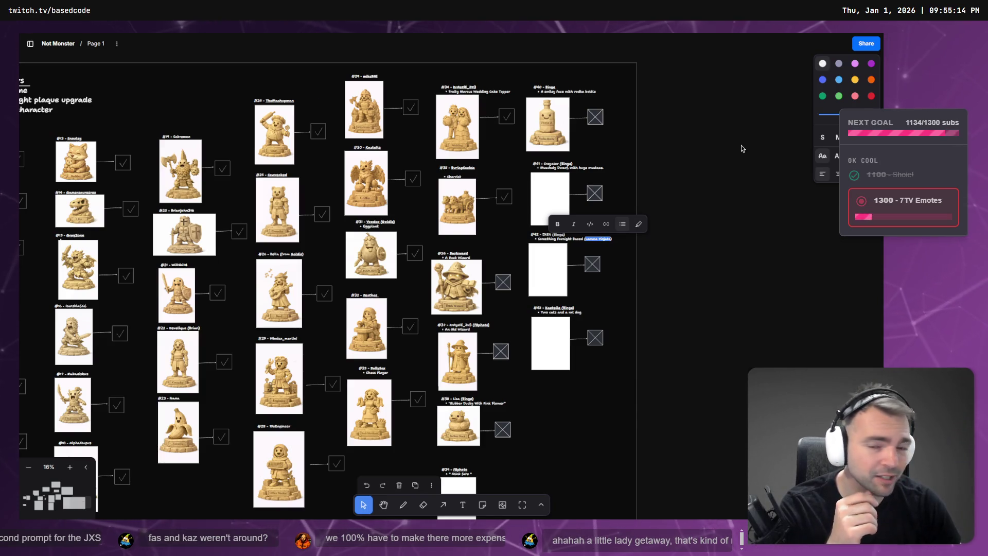
pyautogui.click(730, 228)
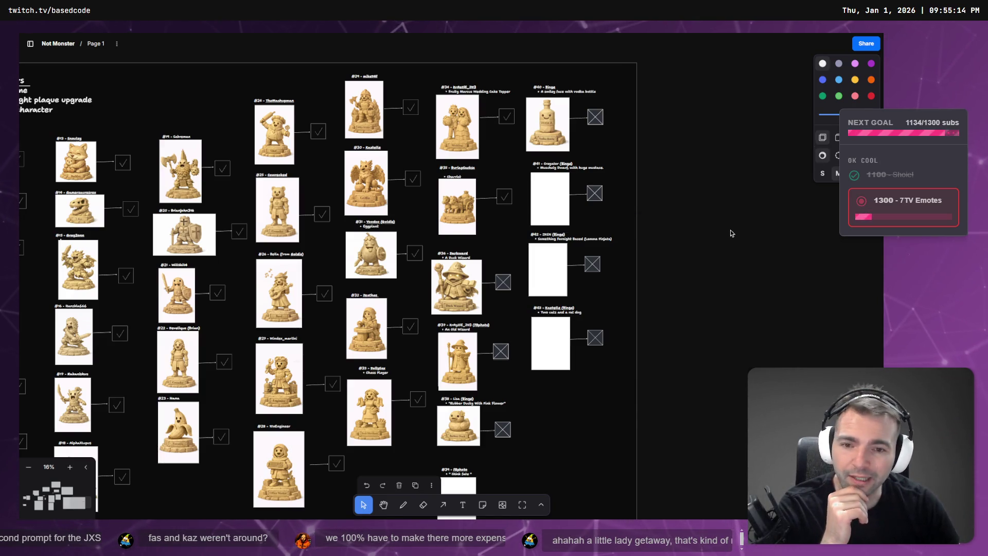
# - Zoom out over the board and back in on #41, toggle fullscreen off and on, then go to Hunyuan 3D
pyautogui.scroll(-3, 691, 195)
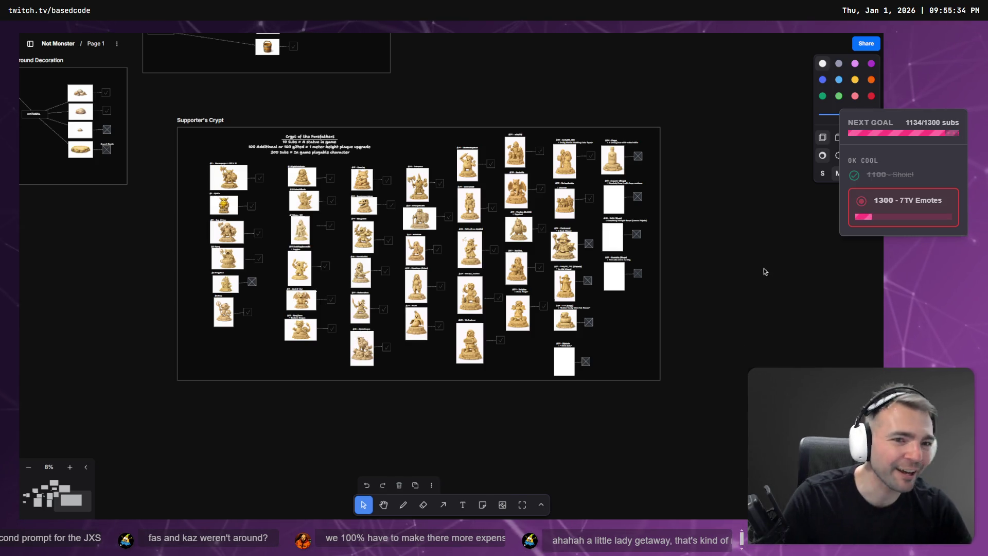
pyautogui.scroll(5, 613, 201)
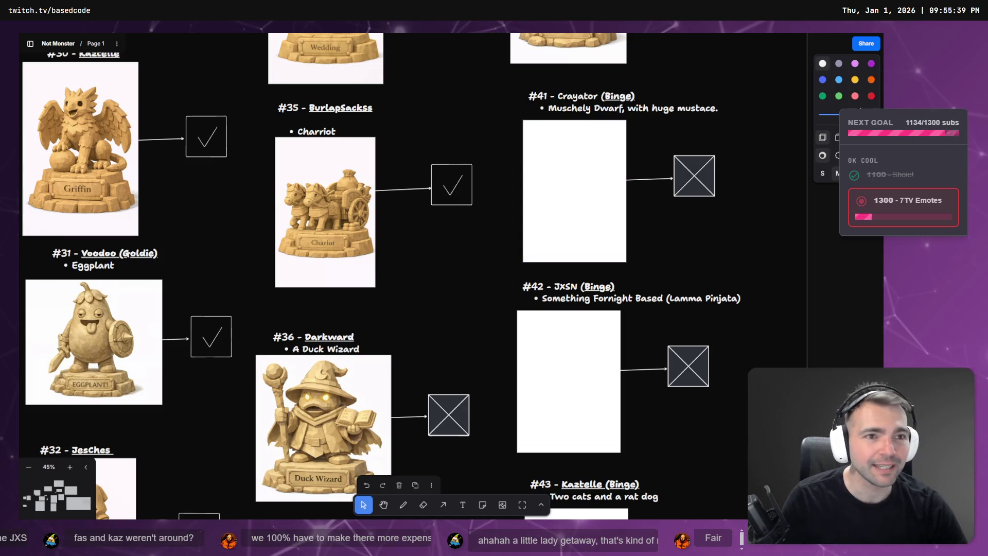
pyautogui.press('F11')
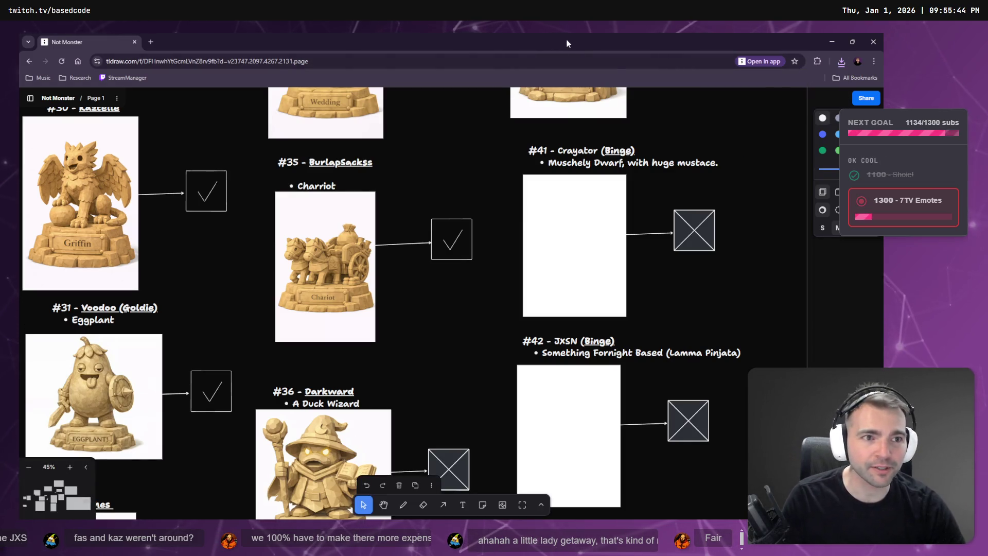
pyautogui.press('F11')
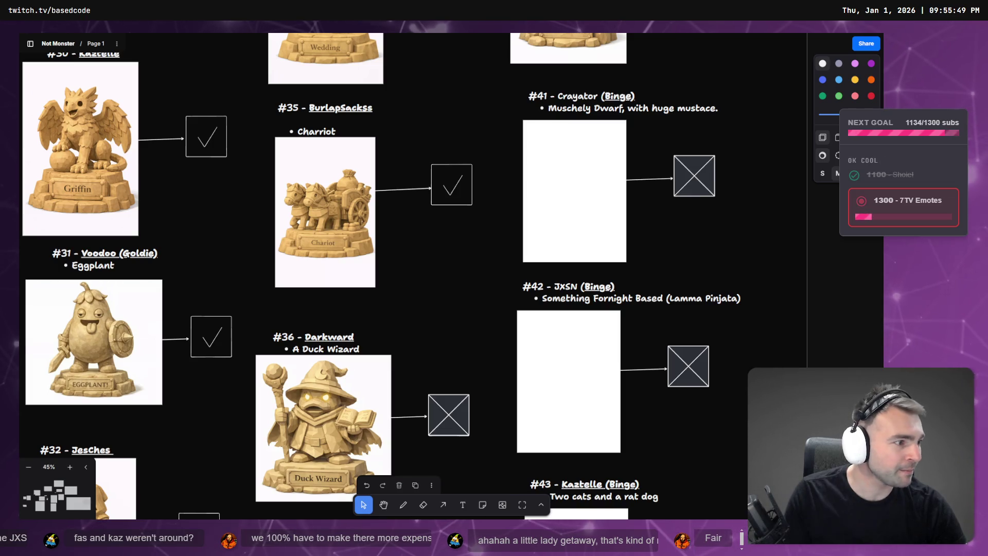
pyautogui.hotkey('alt', 'Tab')
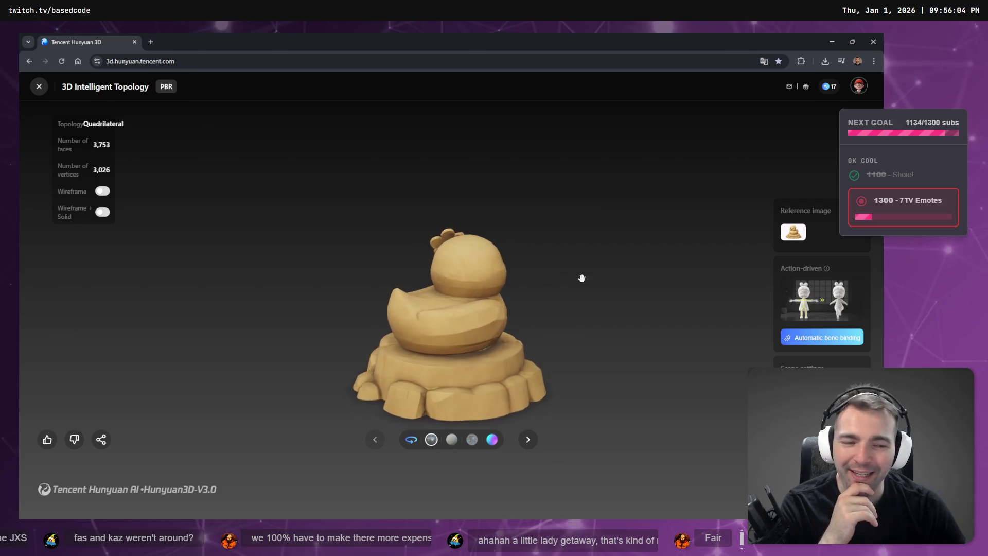
# - Check the #38 Rubber Duck entry on the tldraw board, then return to Godot's statue scene
pyautogui.hotkey('alt', 'Tab')
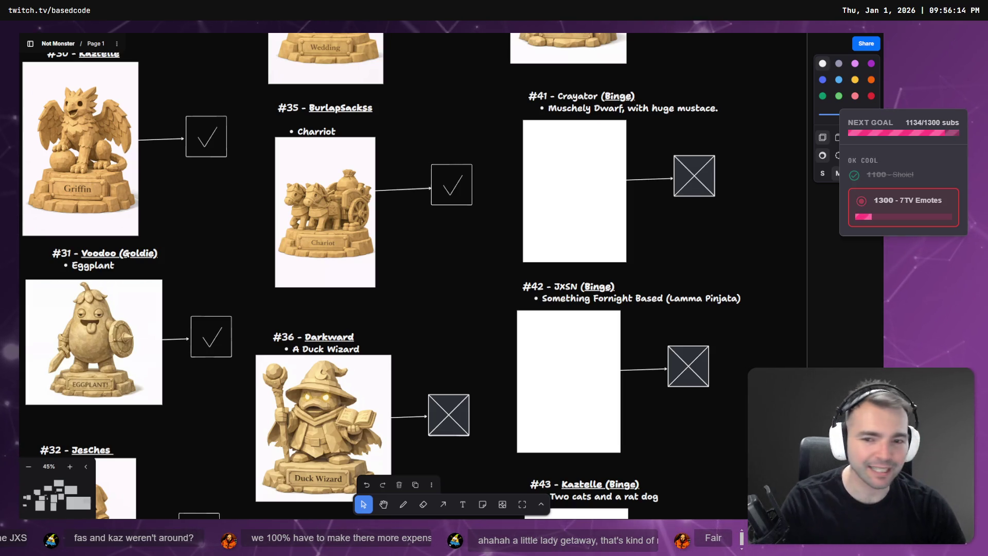
pyautogui.scroll(5, 670, 150)
pyautogui.scroll(-9, 670, 151)
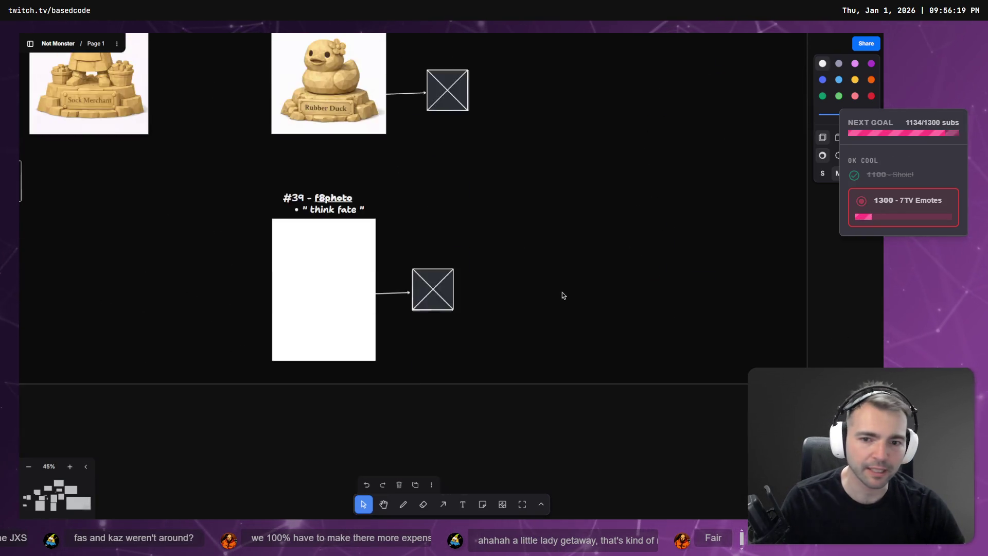
pyautogui.scroll(-1, 563, 288)
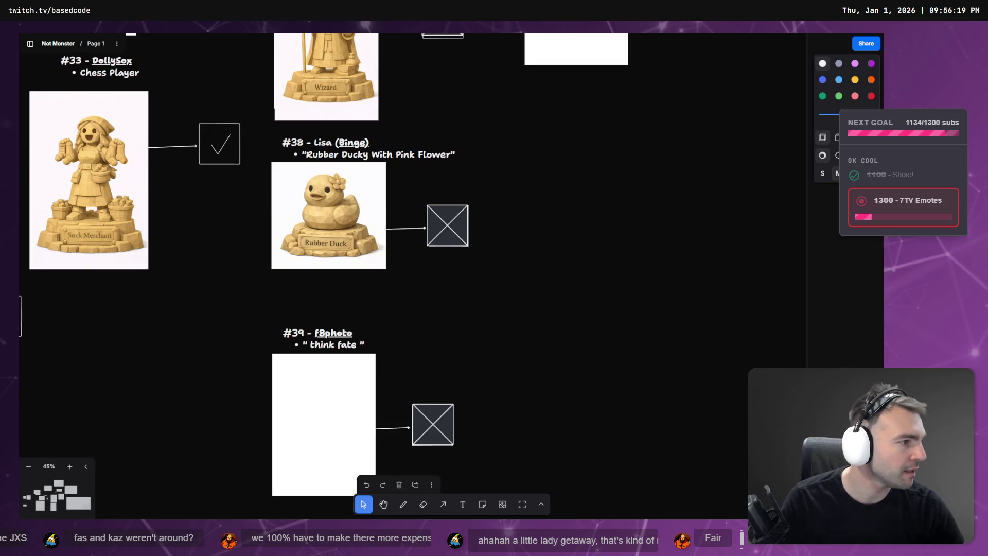
pyautogui.hotkey('alt', 'Tab')
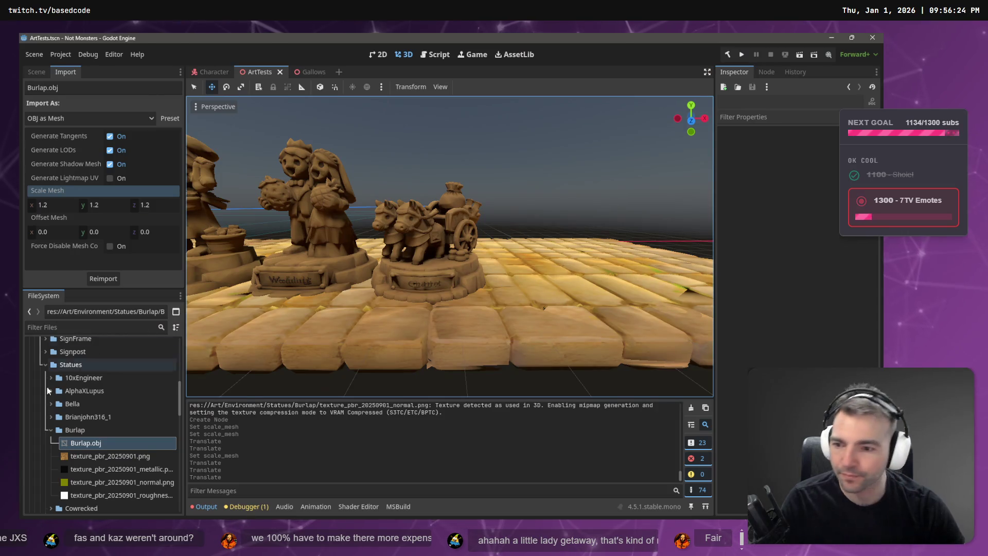
# - Open the just-imported statue's folder under Statues in the system file manager
pyautogui.click(71, 365)
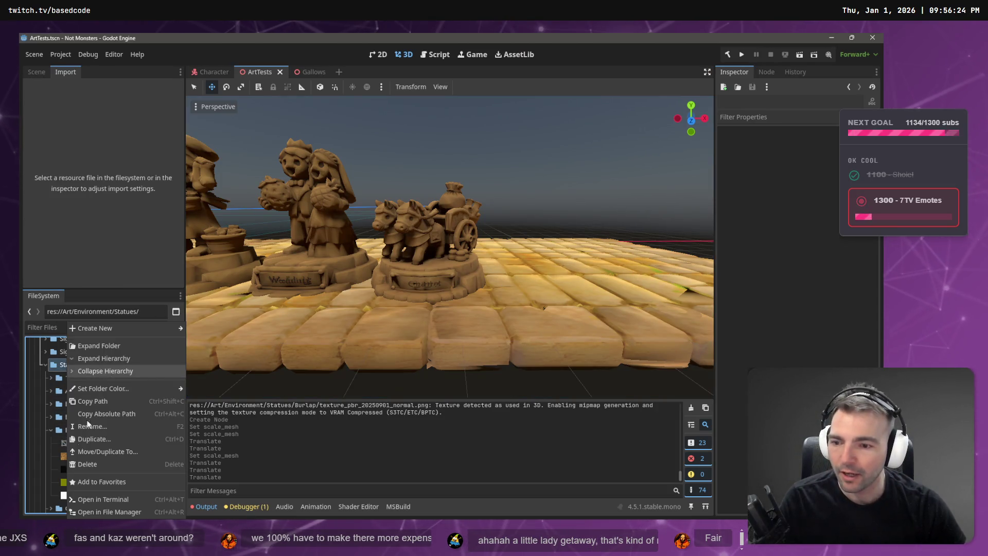
pyautogui.click(51, 431)
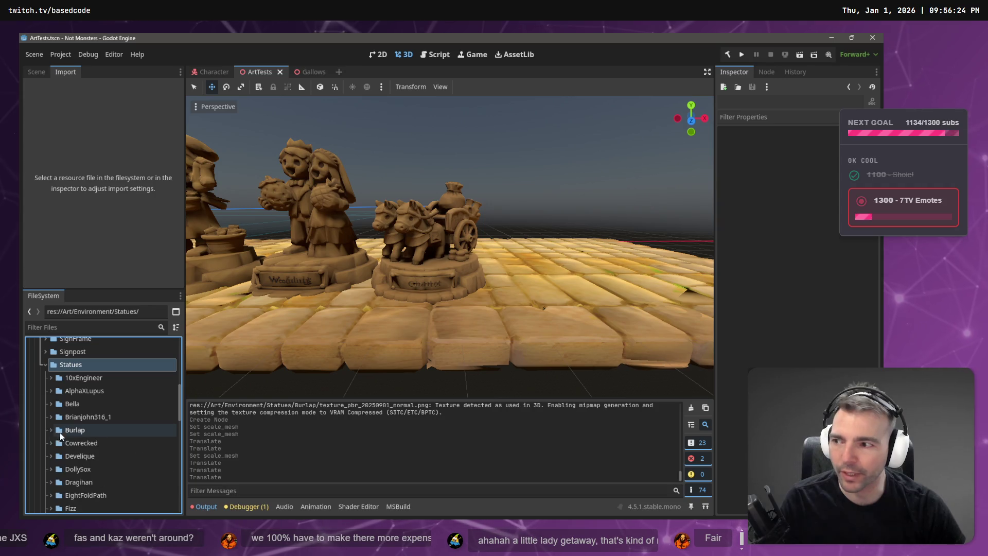
pyautogui.rightClick(70, 430)
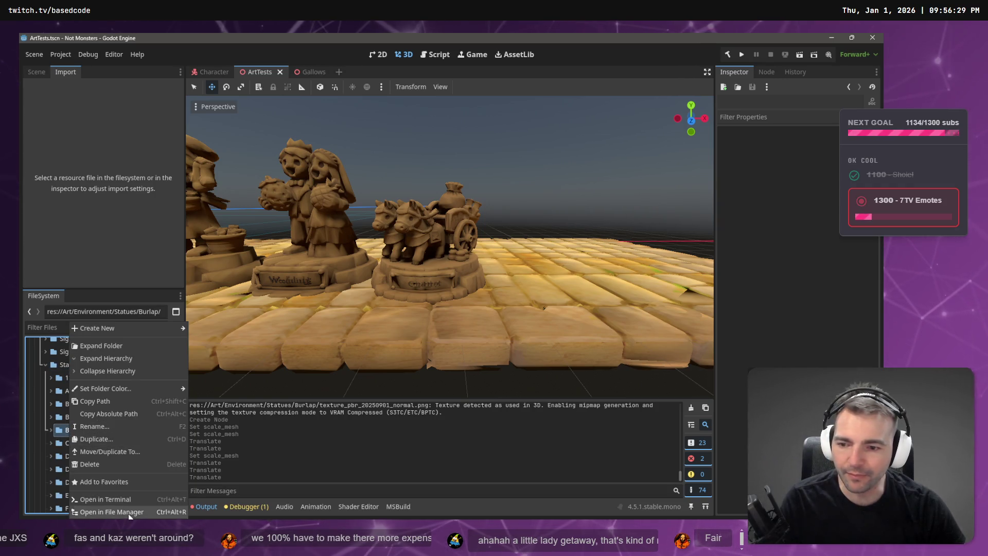
pyautogui.click(111, 511)
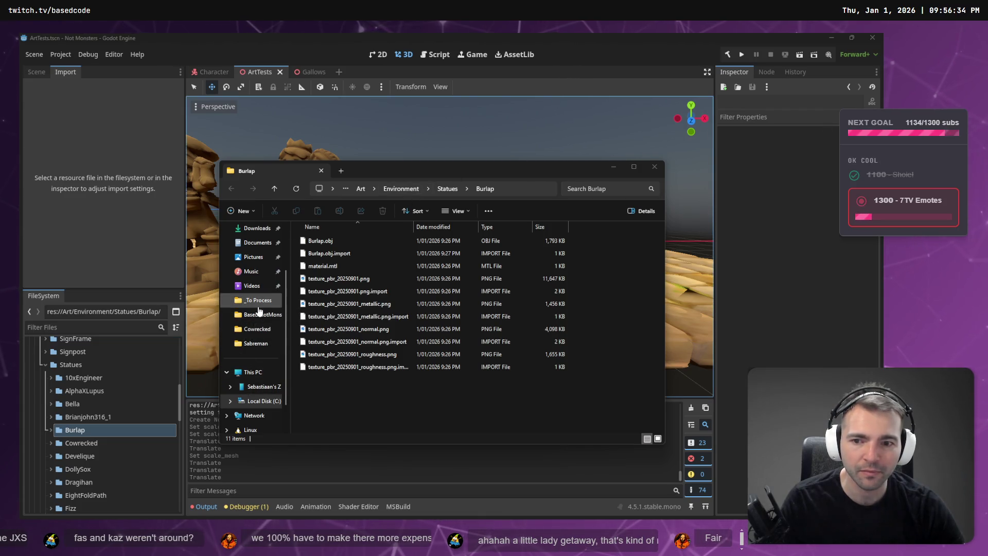
# - Move the downloaded FBX model into the _To Process folder
pyautogui.click(259, 300)
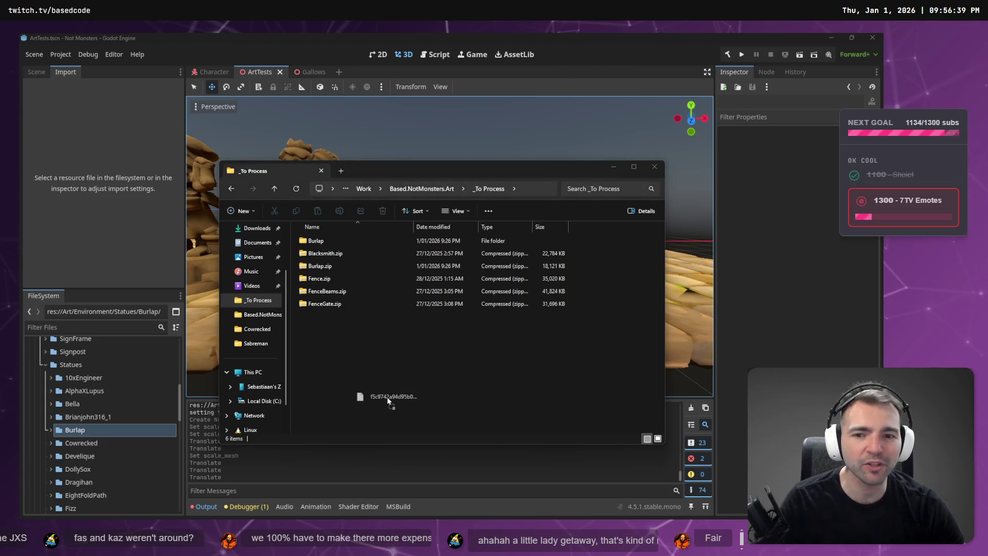
pyautogui.moveTo(387, 401); pyautogui.dragTo(390, 392)
pyautogui.press('F2')
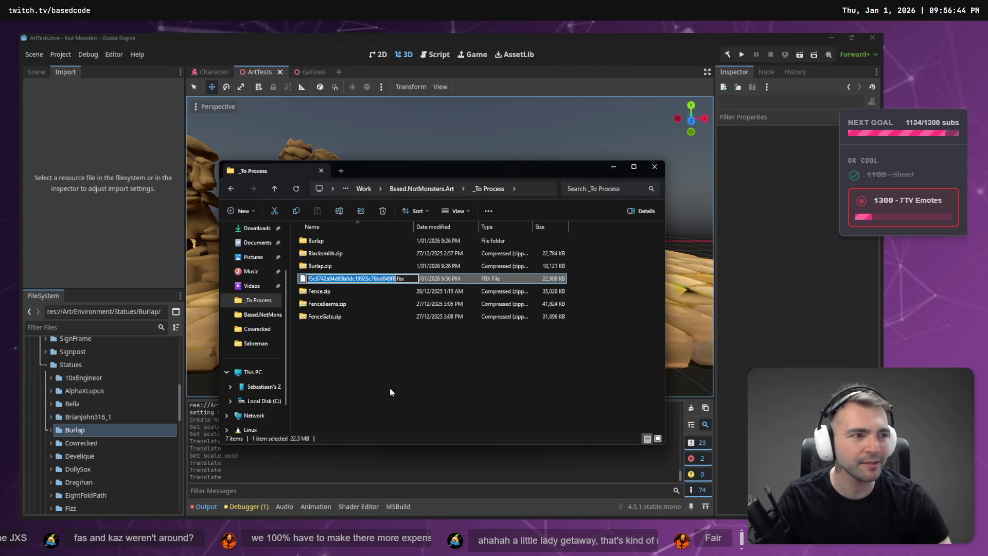
pyautogui.press('Return')
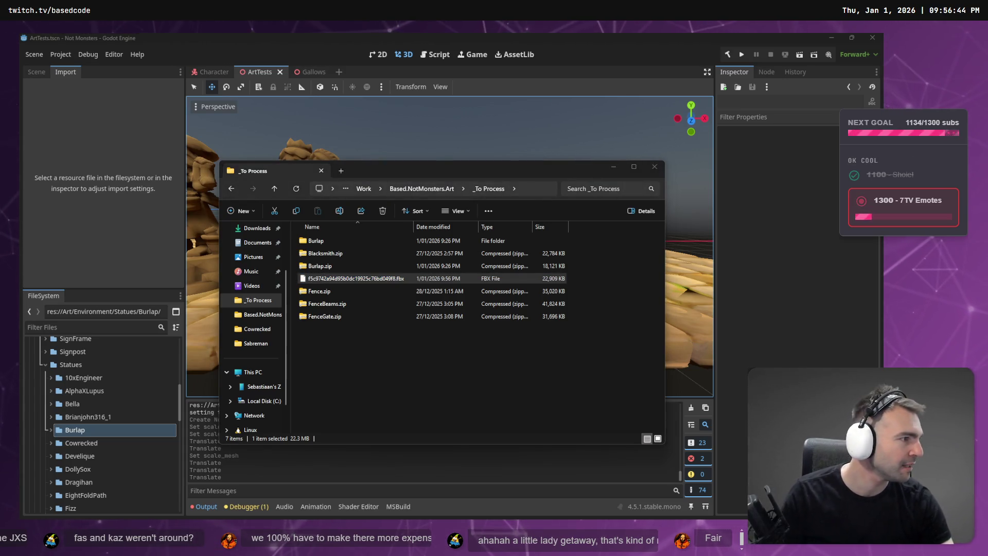
# - Copy supporter #38's name from the board and move the FBX into its folder named after them
pyautogui.hotkey('alt', 'Tab')
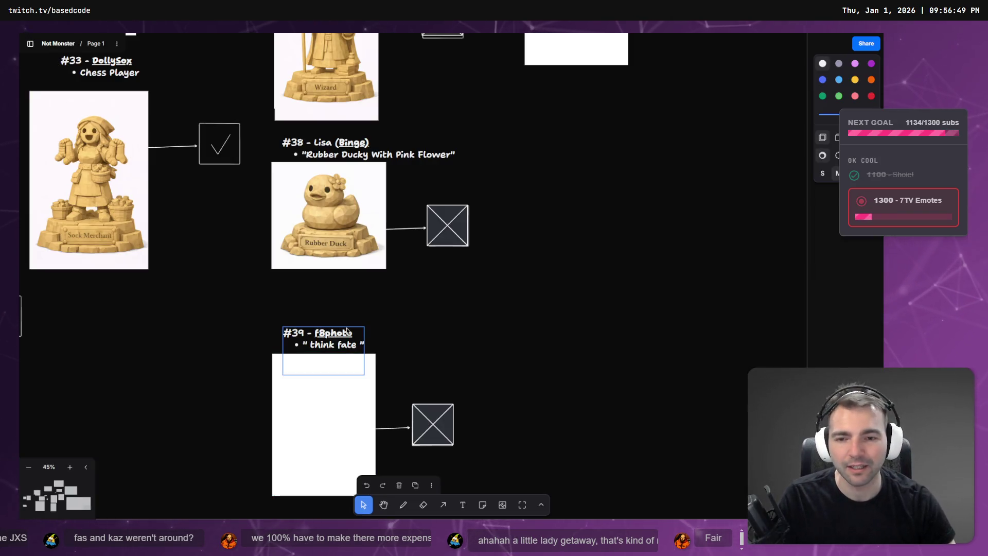
pyautogui.scroll(2, 452, 108)
pyautogui.doubleClick(356, 171)
pyautogui.doubleClick(365, 170)
pyautogui.hotkey('alt', 'Tab')
pyautogui.moveTo(310, 329)
pyautogui.mouseDown()
pyautogui.moveTo(317, 216)
pyautogui.moveTo(321, 253)
pyautogui.mouseUp()
pyautogui.doubleClick(329, 253)
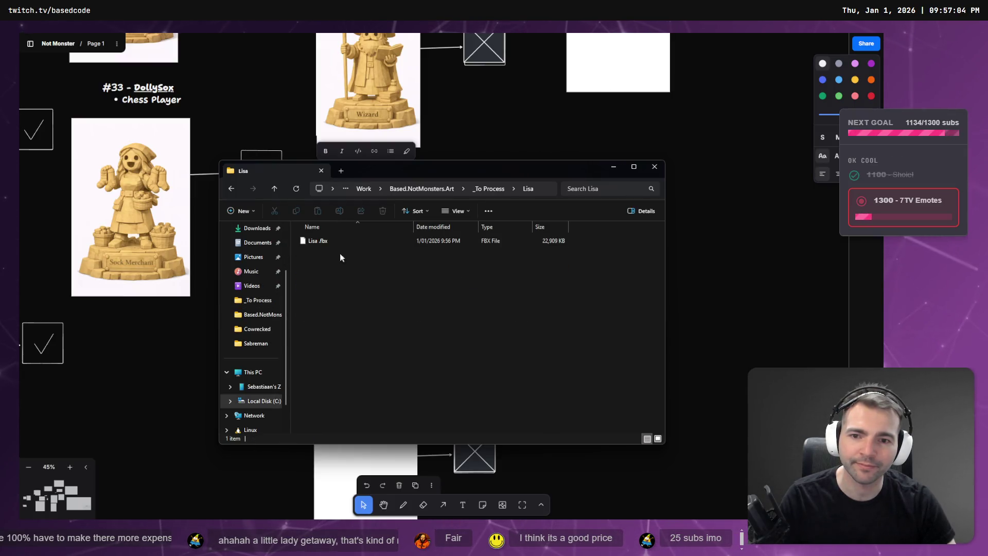
pyautogui.click(488, 191)
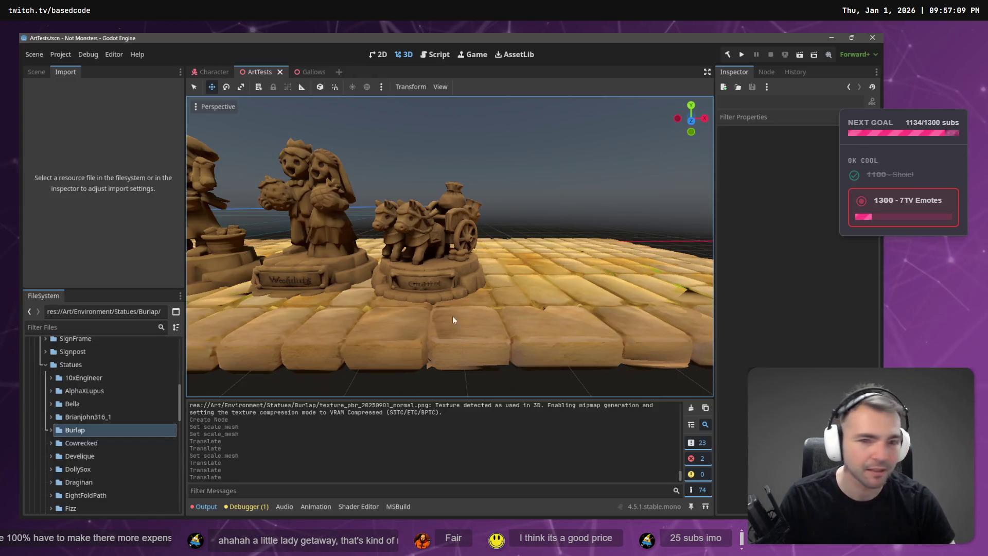
# - Minimize the _To Process window so Godot imports the new supporter #38 statue folder under Statues
pyautogui.hotkey('alt', 'Tab')
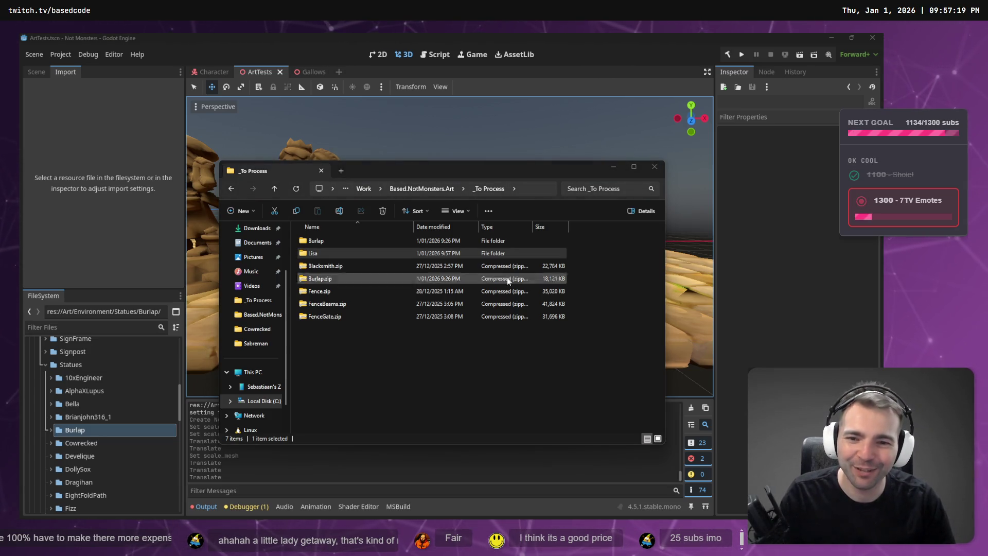
pyautogui.click(616, 170)
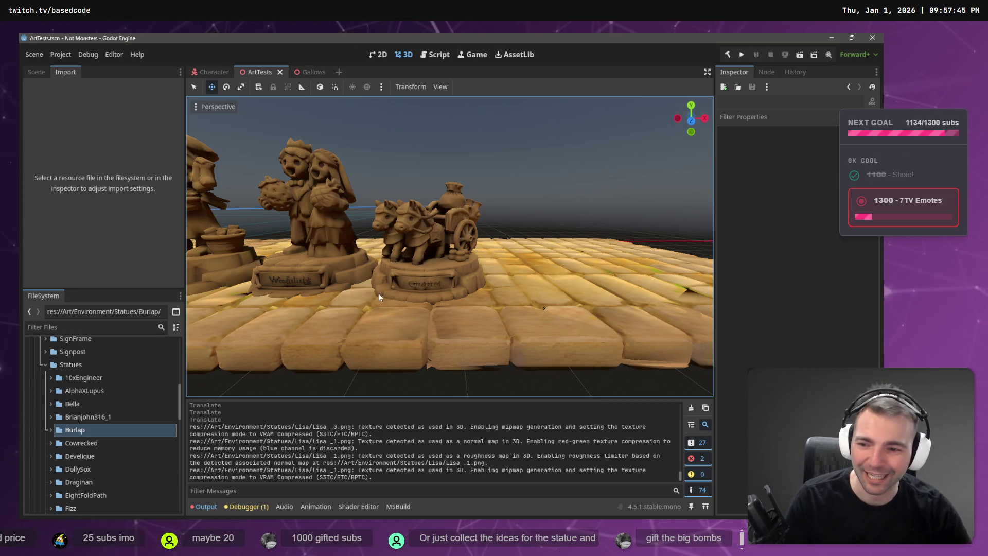
pyautogui.scroll(-3, 97, 381)
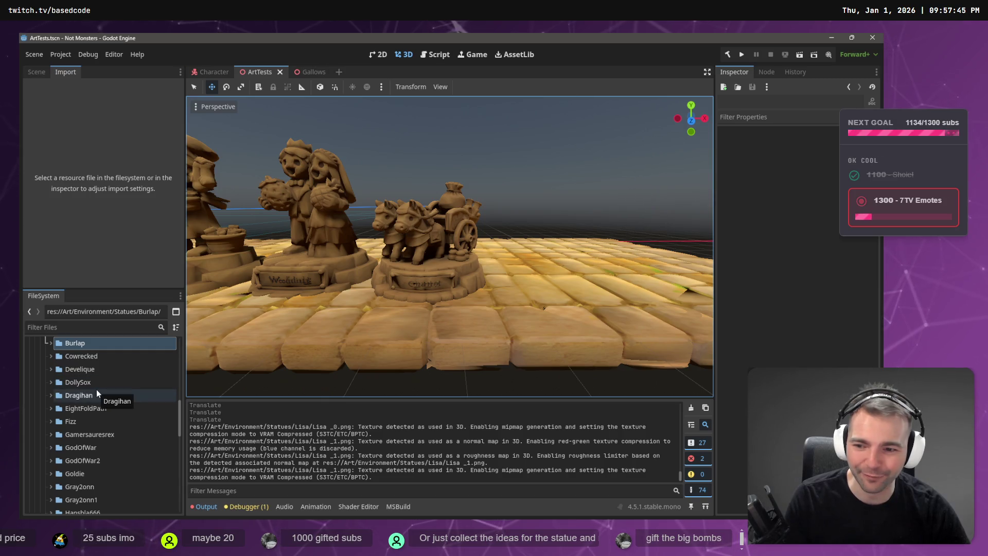
pyautogui.hotkey('alt', 'Tab')
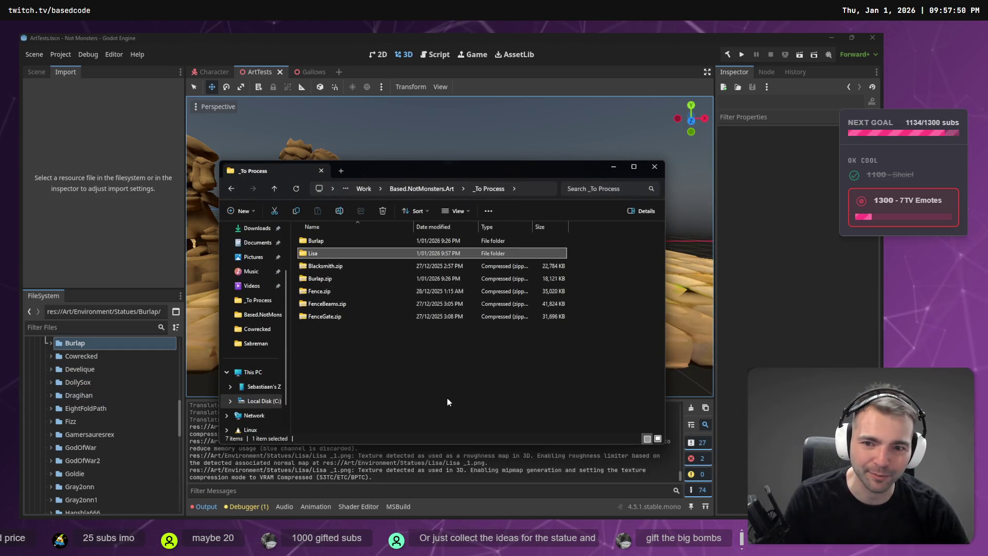
pyautogui.click(83, 446)
pyautogui.scroll(-5, 84, 443)
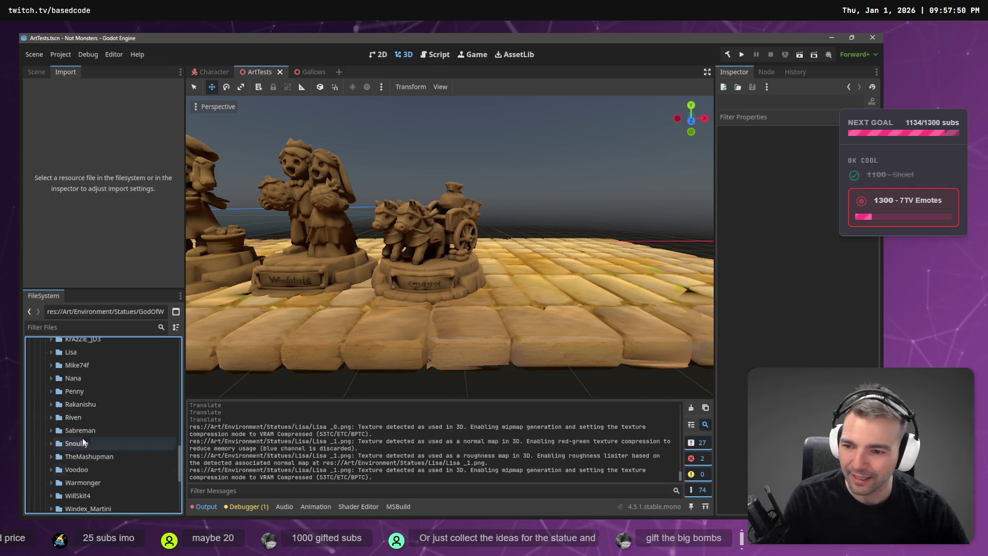
# - Select Lisa.fbx in the project files and set its import root scale to 1.5
pyautogui.click(50, 395)
pyautogui.click(83, 408)
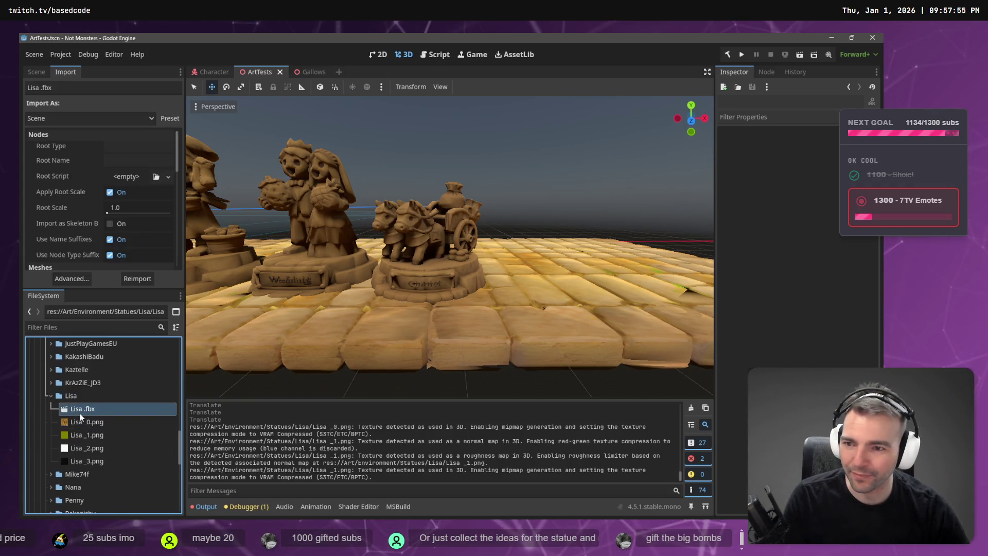
pyautogui.scroll(-5, 100, 235)
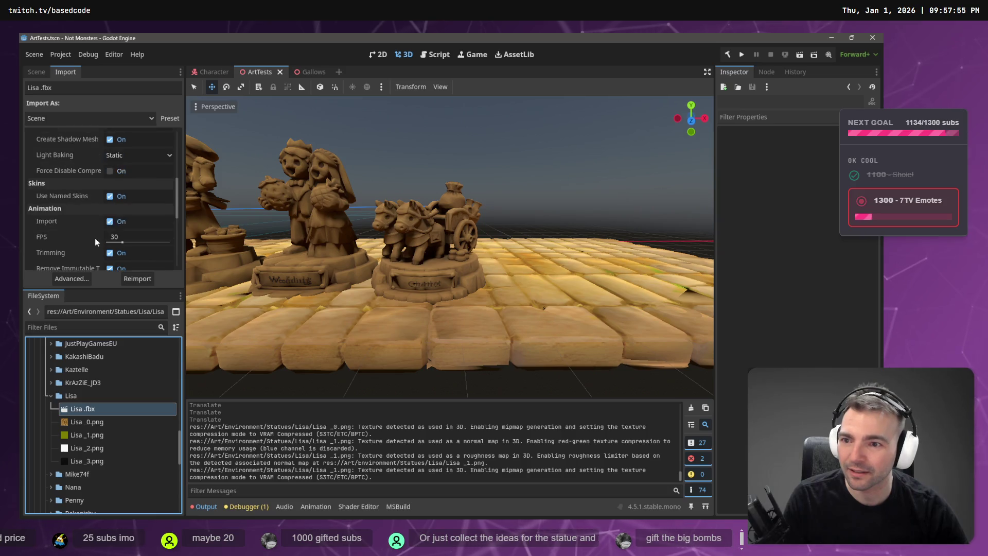
pyautogui.scroll(5, 101, 235)
pyautogui.click(128, 206)
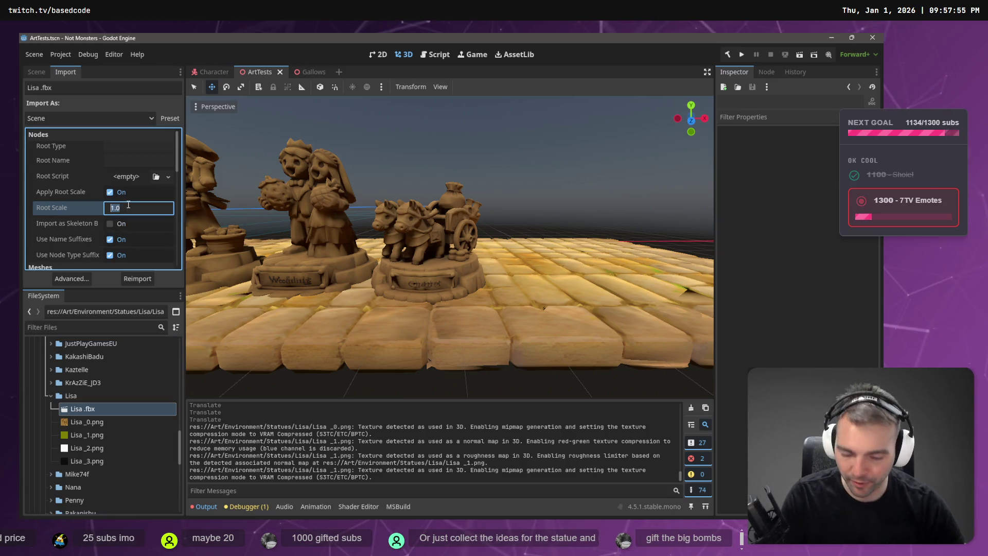
pyautogui.write('1.5')
pyautogui.press('Return')
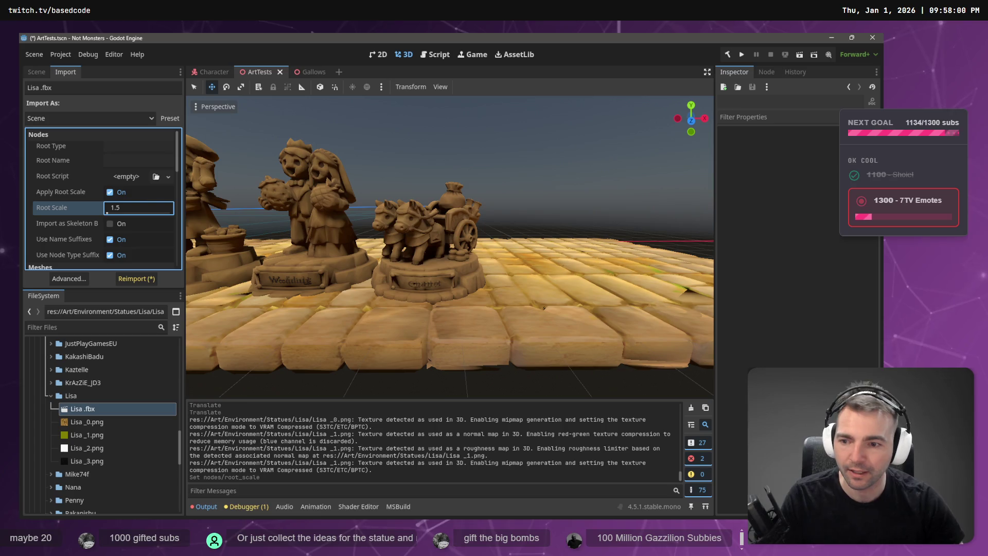
# - Place the Lisa model into the 3D scene and raise it onto the board
pyautogui.moveTo(77, 408)
pyautogui.mouseDown()
pyautogui.moveTo(509, 280)
pyautogui.moveTo(533, 291)
pyautogui.moveTo(539, 282)
pyautogui.mouseUp()
pyautogui.moveTo(541, 244); pyautogui.dragTo(569, 186)
pyautogui.scroll(-6, 568, 186)
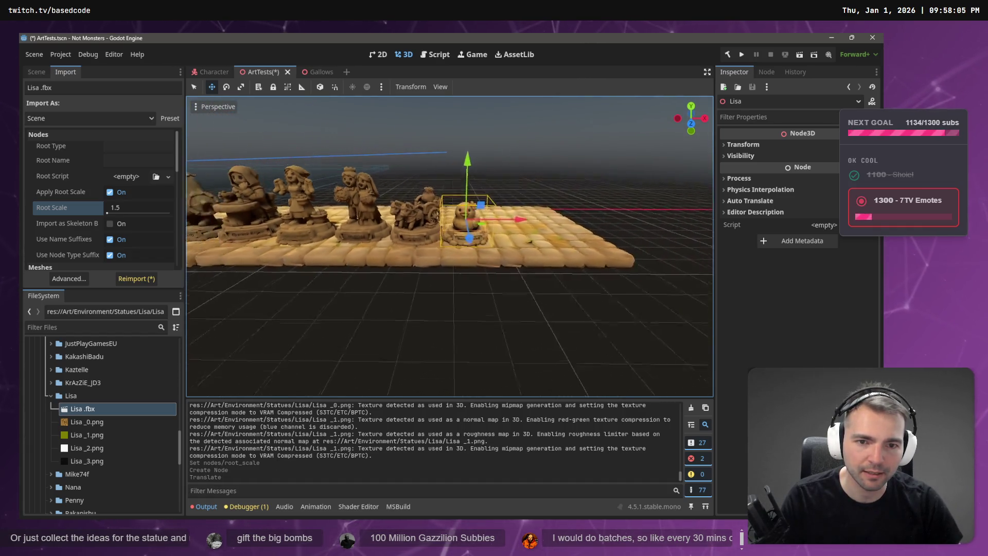
pyautogui.scroll(-2, 566, 175)
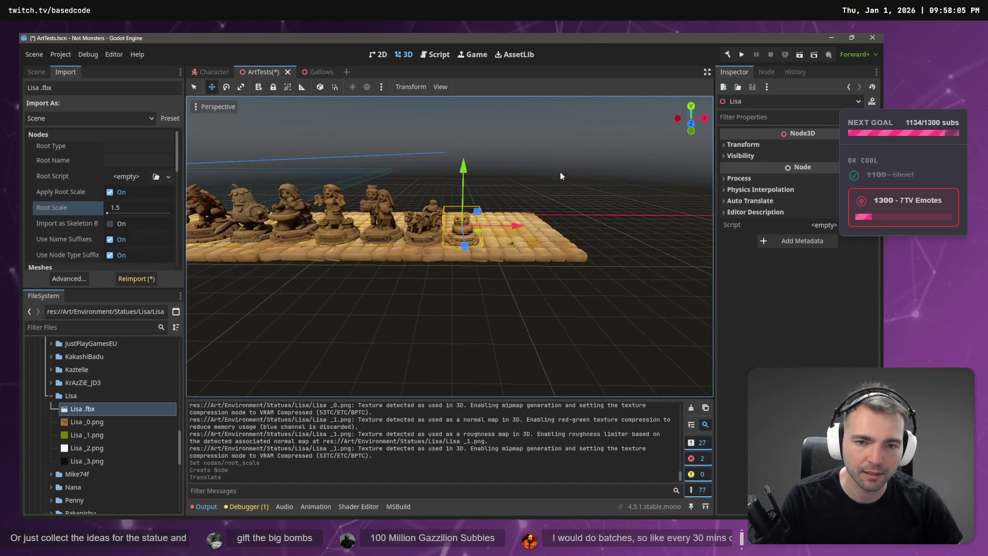
pyautogui.press('r')
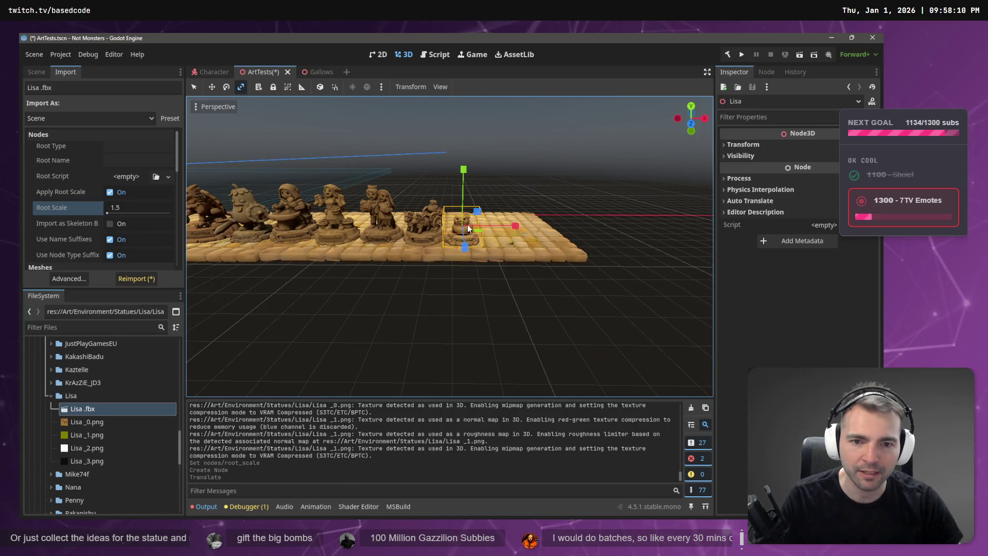
pyautogui.press('Escape')
# - Change the Lisa root scale to 1.6 and reimport the model
pyautogui.click(124, 207)
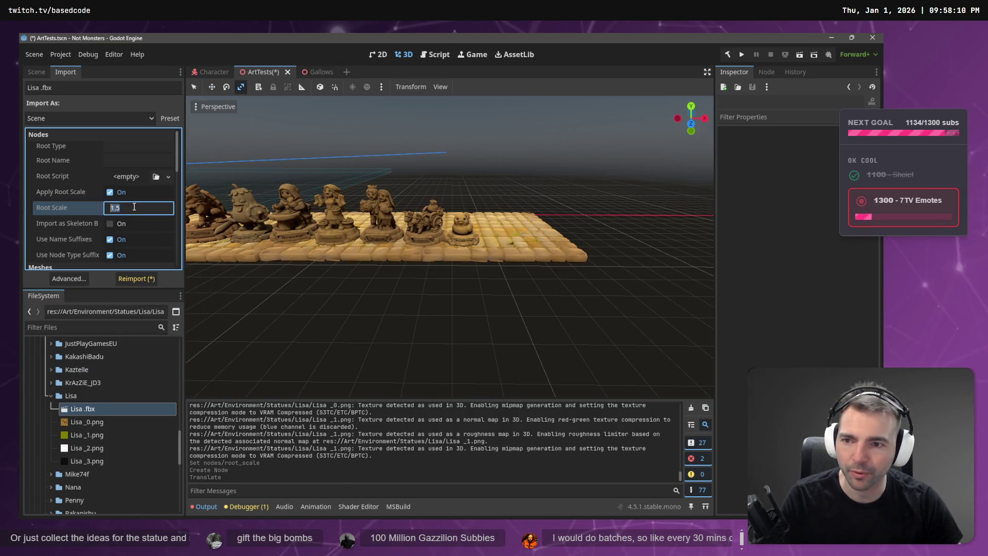
pyautogui.write('1.6')
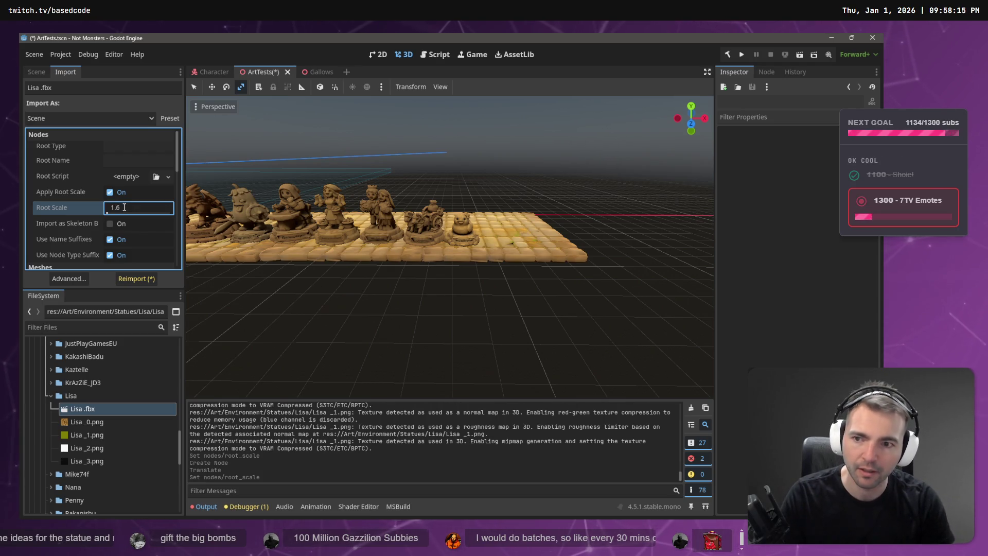
pyautogui.press('Return')
pyautogui.click(134, 280)
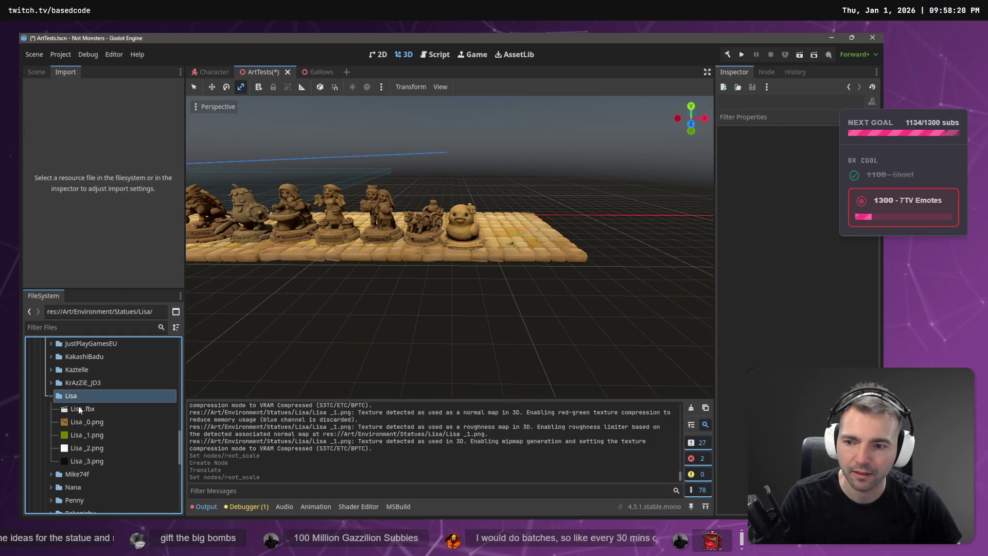
# - Switch to Move mode and select the Lisa node by filtering the scene tree for 'Lisa'
pyautogui.click(540, 242)
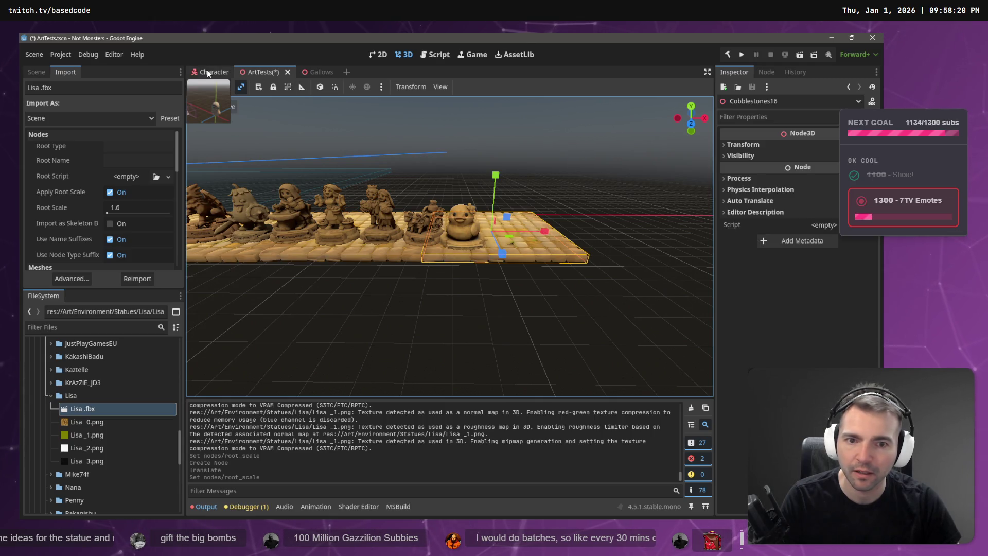
pyautogui.click(211, 71)
pyautogui.press('w')
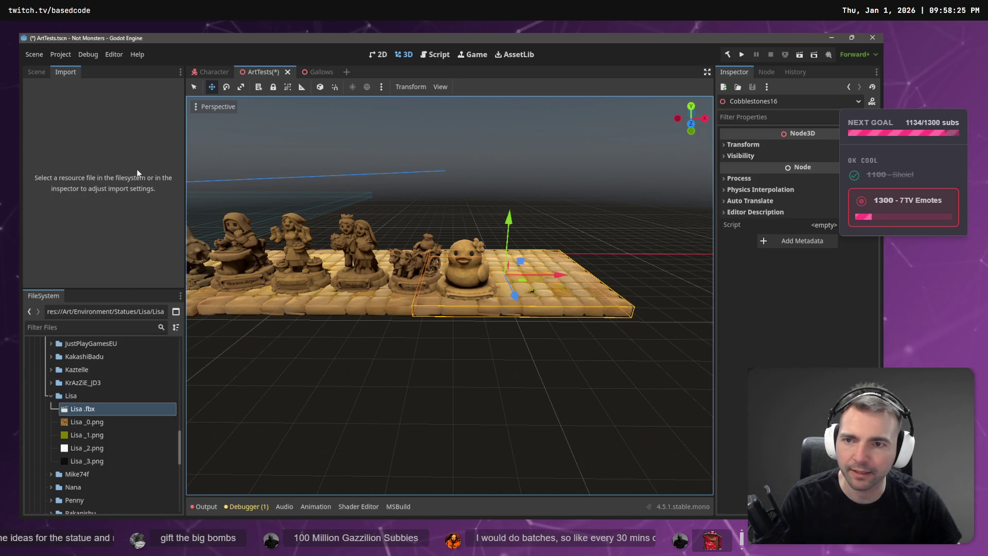
pyautogui.click(37, 72)
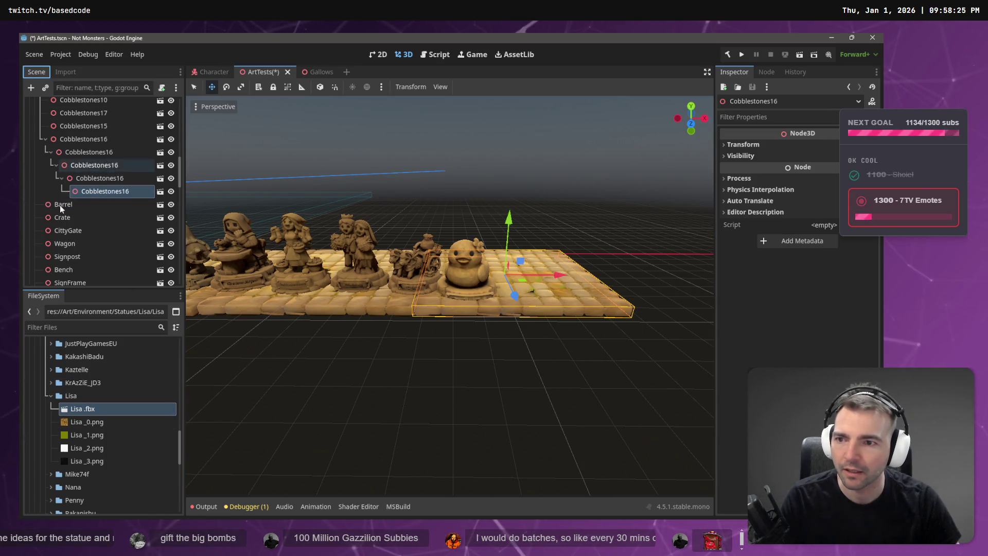
pyautogui.scroll(-5, 93, 237)
pyautogui.click(74, 86)
pyautogui.write('Lisa')
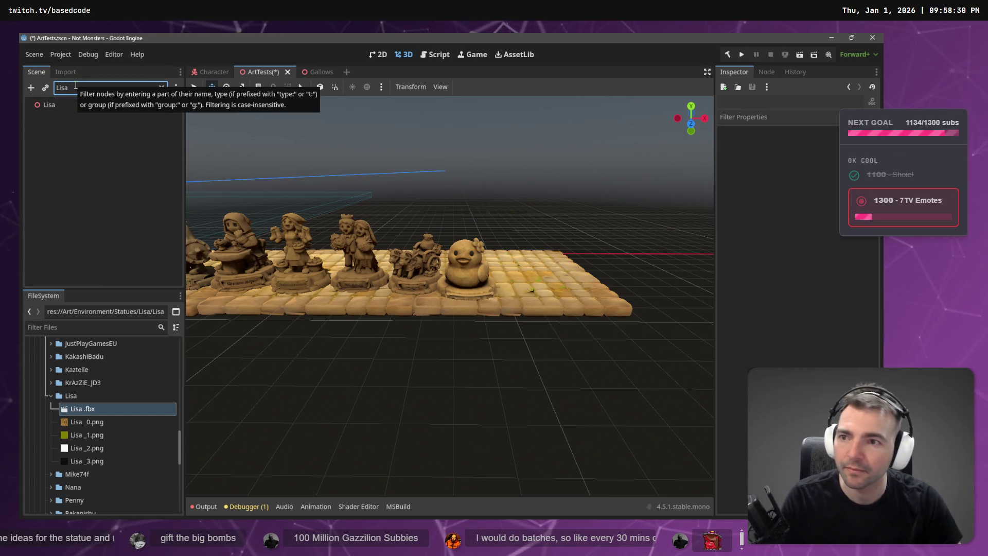
pyautogui.click(49, 105)
pyautogui.click(161, 87)
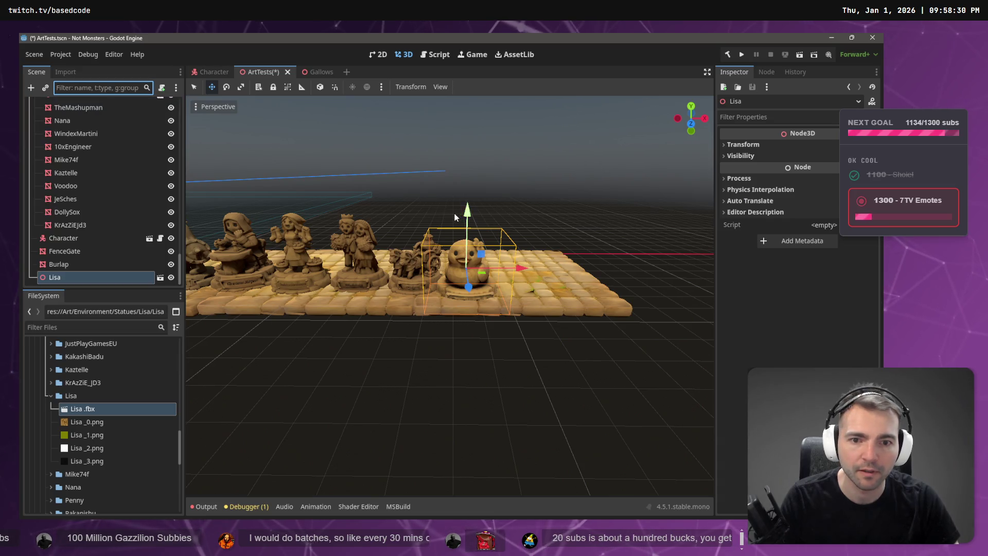
# - Raise the Lisa duck and move it into line beside the Burlap chariot statue
pyautogui.moveTo(469, 213); pyautogui.dragTo(472, 204)
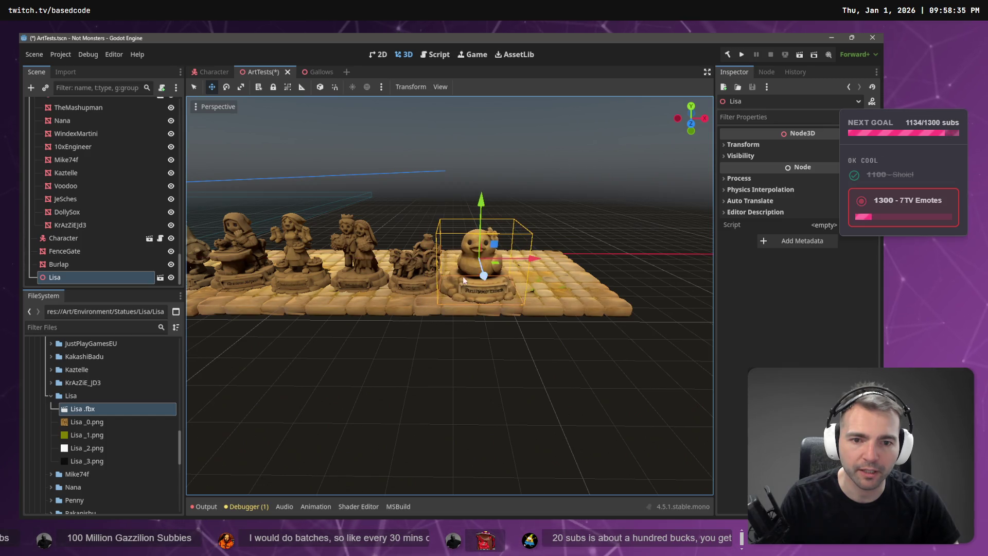
pyautogui.moveTo(374, 233); pyautogui.dragTo(397, 260)
pyautogui.scroll(-5, 398, 260)
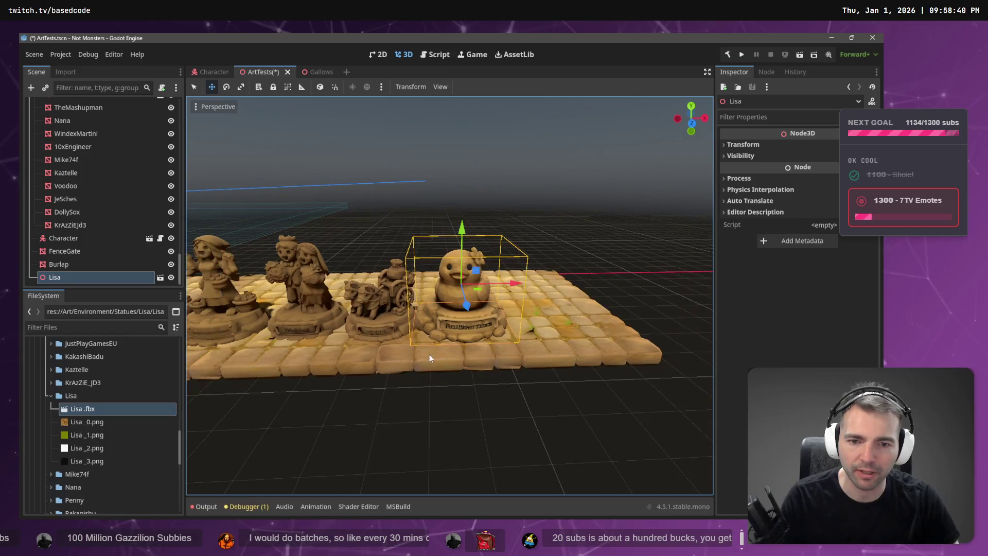
pyautogui.click(65, 72)
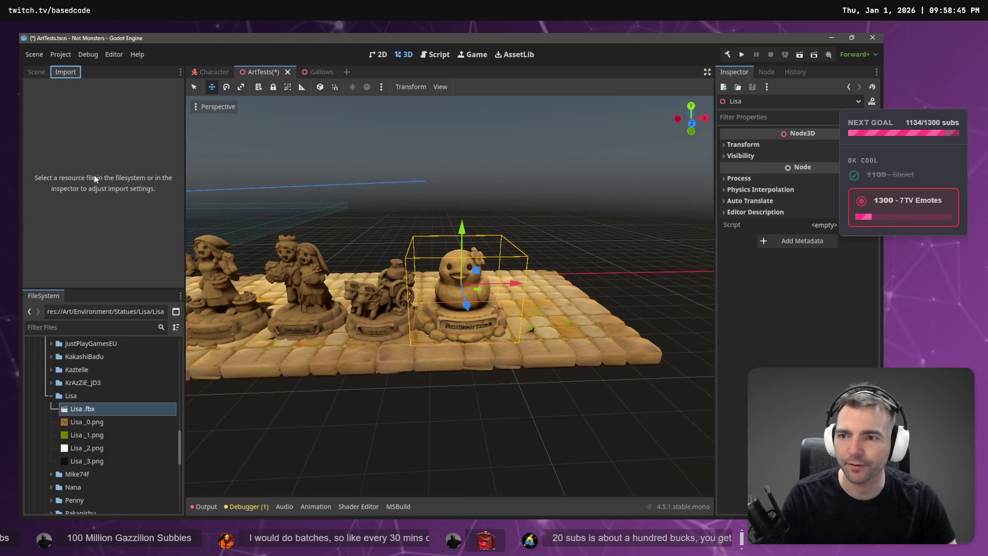
pyautogui.click(37, 73)
pyautogui.click(59, 264)
# - Reimport Lisa.fbx with the root scale reduced to 1.4
pyautogui.click(89, 409)
pyautogui.hotkey('ctrl', 'Tab')
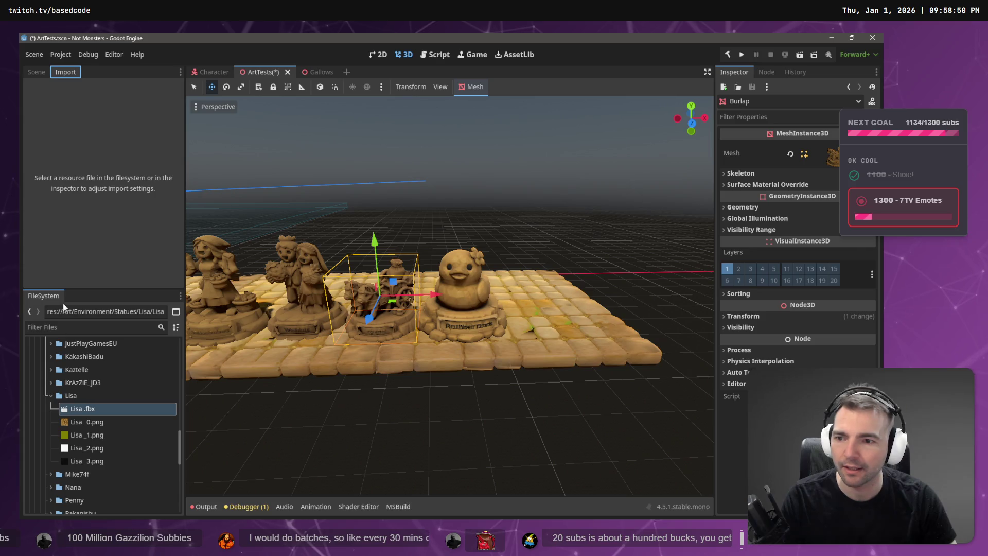
pyautogui.click(83, 410)
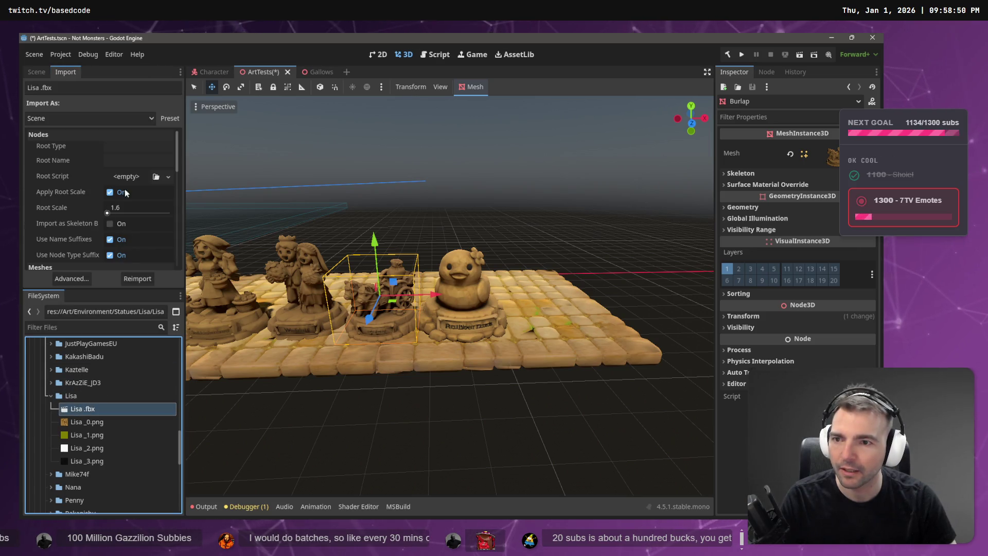
pyautogui.click(145, 208)
pyautogui.write('1.4')
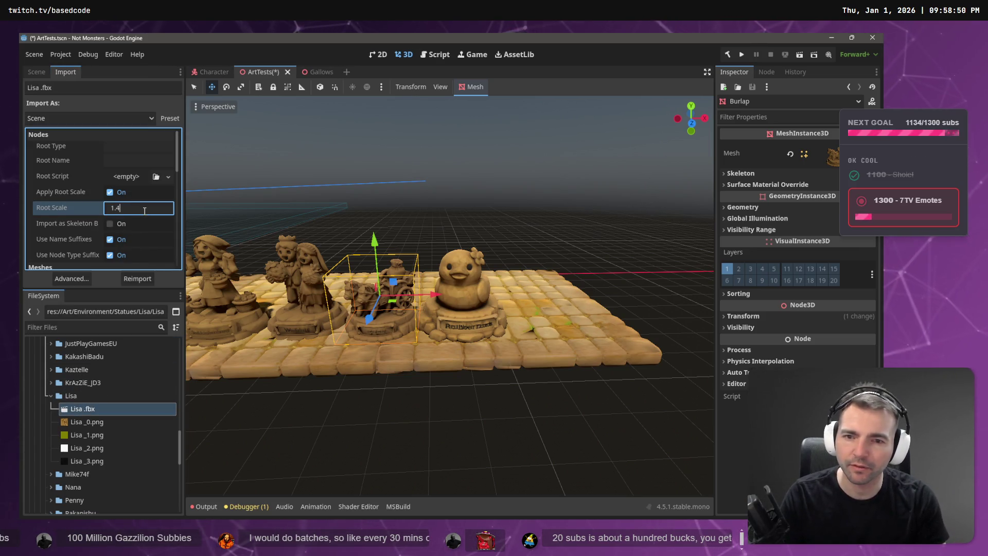
pyautogui.press('Return')
pyautogui.click(138, 280)
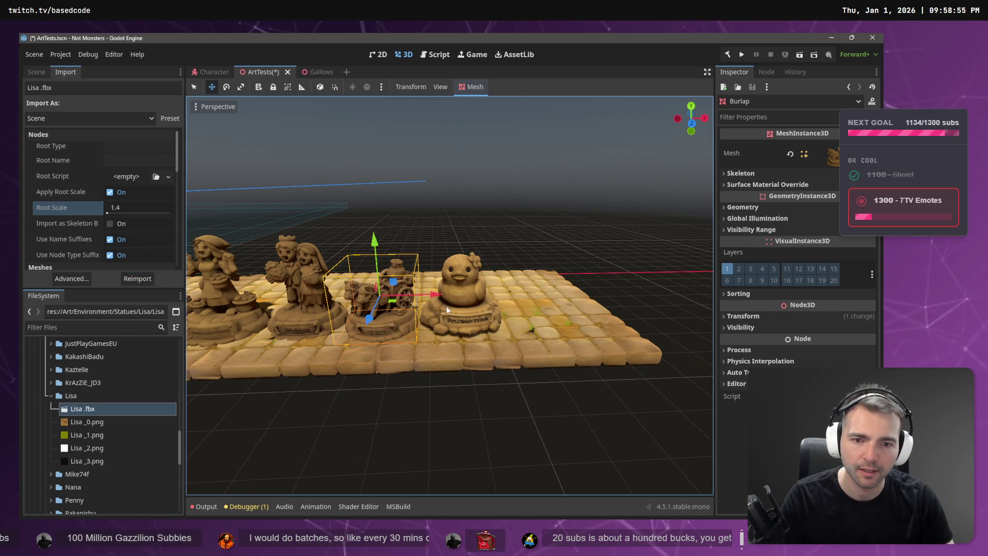
# - Lower the resized Lisa statue onto the board surface, save the scene, and return to tldraw
pyautogui.click(466, 312)
pyautogui.moveTo(461, 230); pyautogui.dragTo(462, 245)
pyautogui.click(580, 245)
pyautogui.scroll(-3, 579, 263)
pyautogui.hotkey('ctrl', 's')
pyautogui.moveTo(579, 277); pyautogui.dragTo(579, 278)
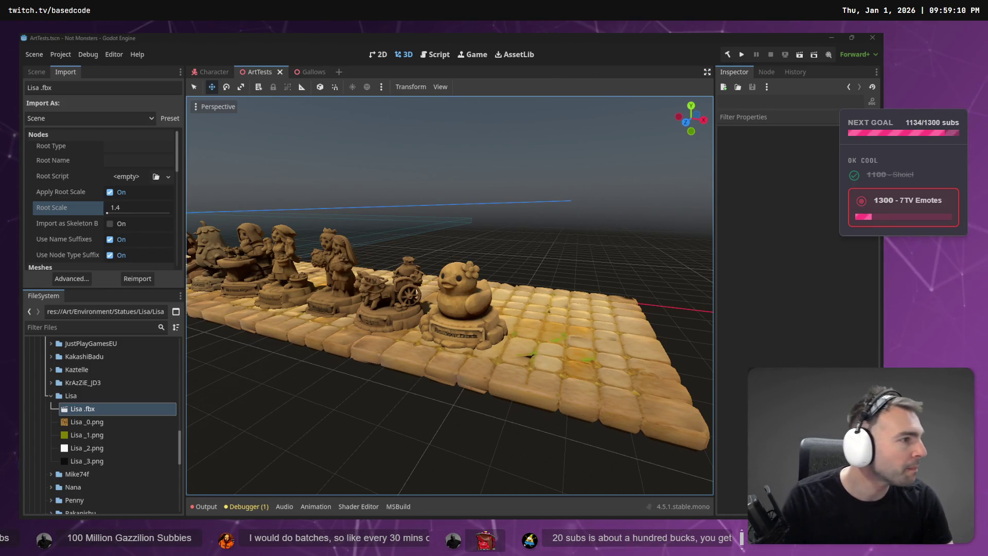
pyautogui.hotkey('alt', 'Tab')
pyautogui.scroll(-3, 317, 325)
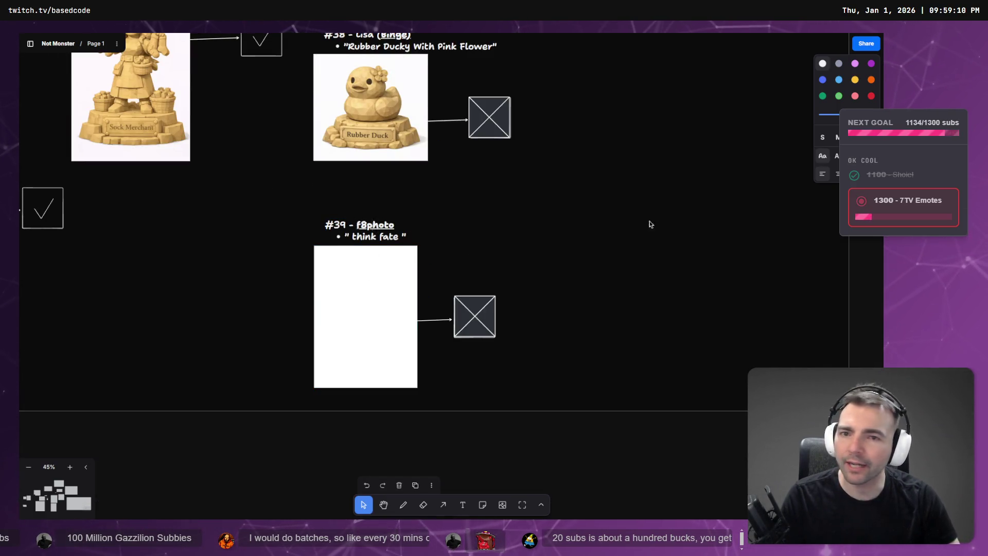
# - Select the whole #41 Muschely Dwarf request line, then switch to the ChatGPT window
pyautogui.scroll(10, 594, 229)
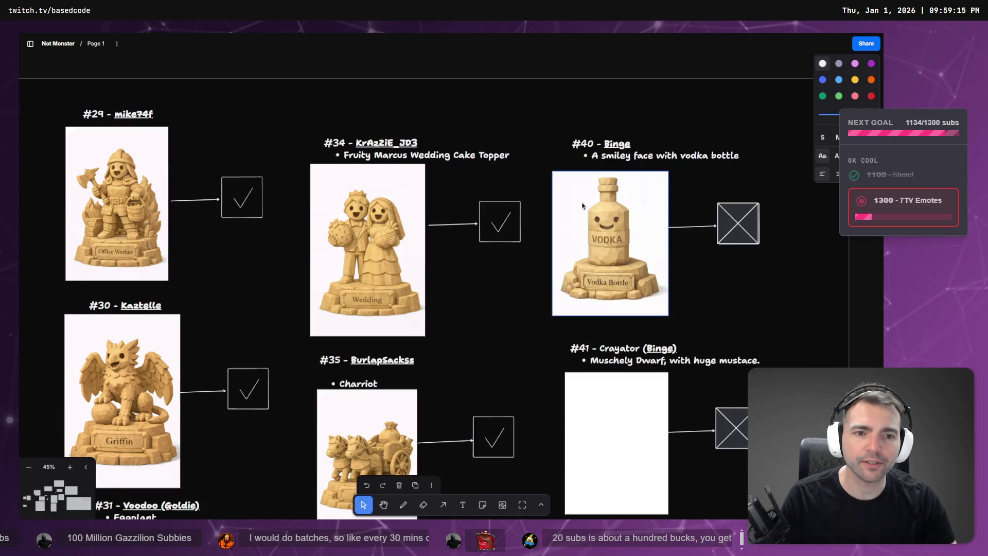
pyautogui.click(614, 348)
pyautogui.doubleClick(610, 350)
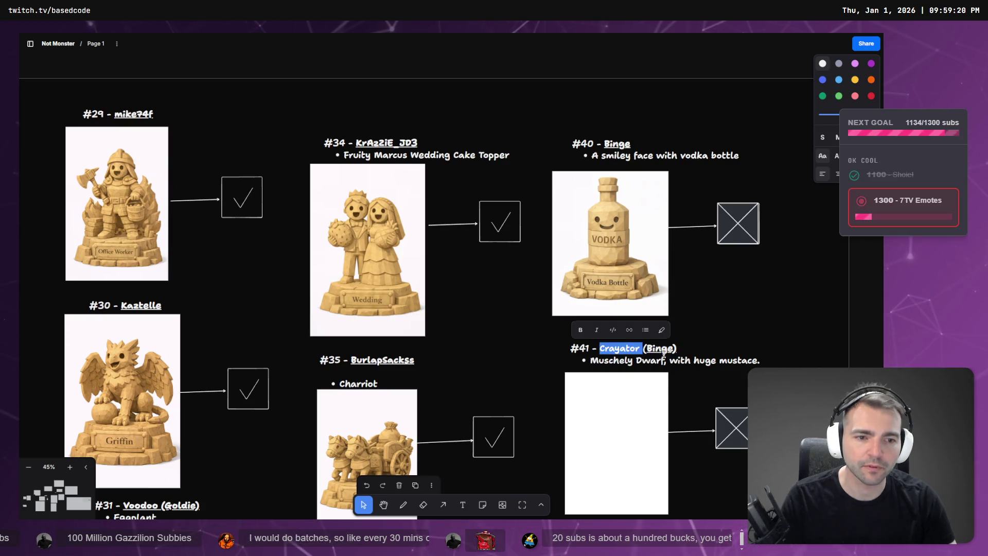
pyautogui.tripleClick(611, 359)
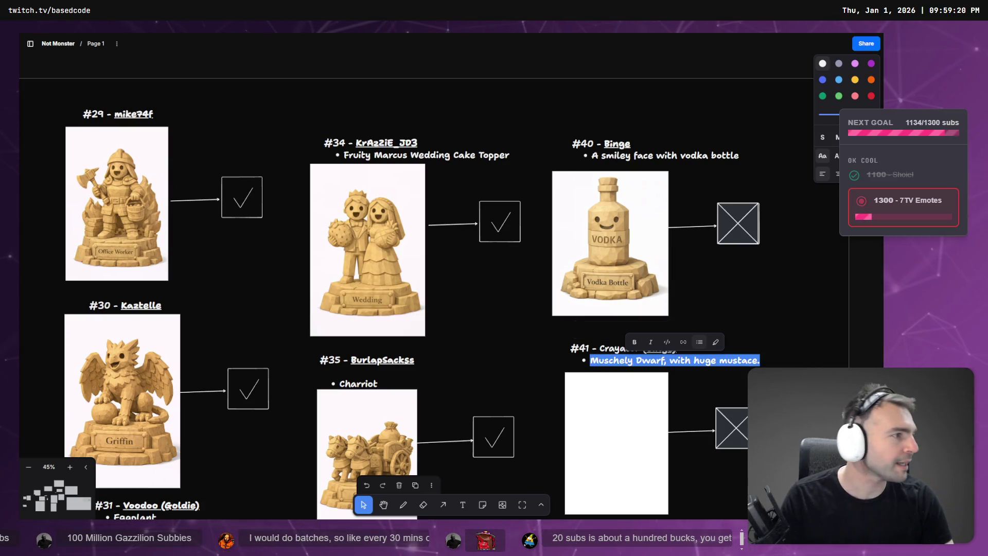
pyautogui.hotkey('alt', 'Tab')
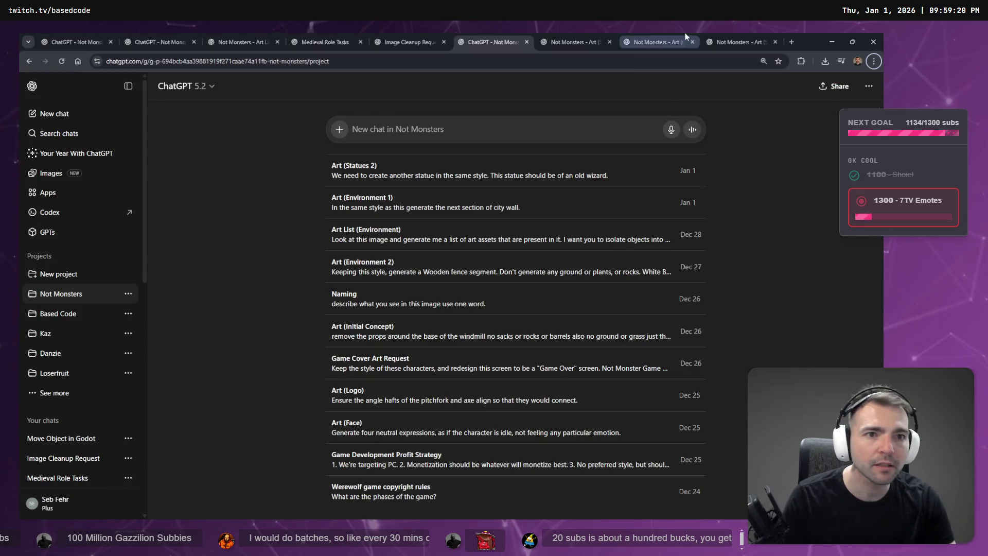
# - In the Art (Statues 1) chat, ask to remove the beard and the cape from the dwarf image
pyautogui.click(773, 33)
pyautogui.hotkey('ctrl', 'shift', 'Tab')
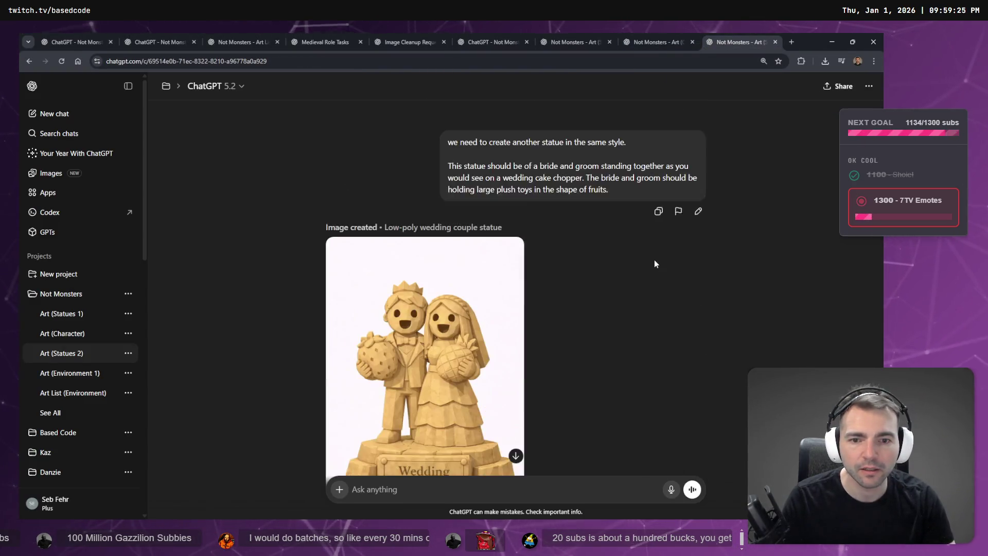
pyautogui.scroll(-10, 622, 279)
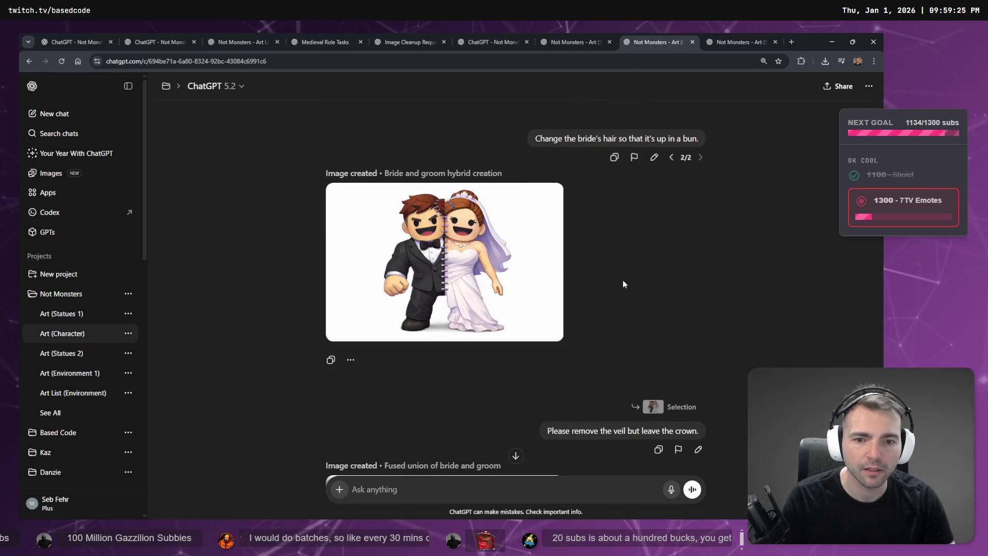
pyautogui.click(557, 34)
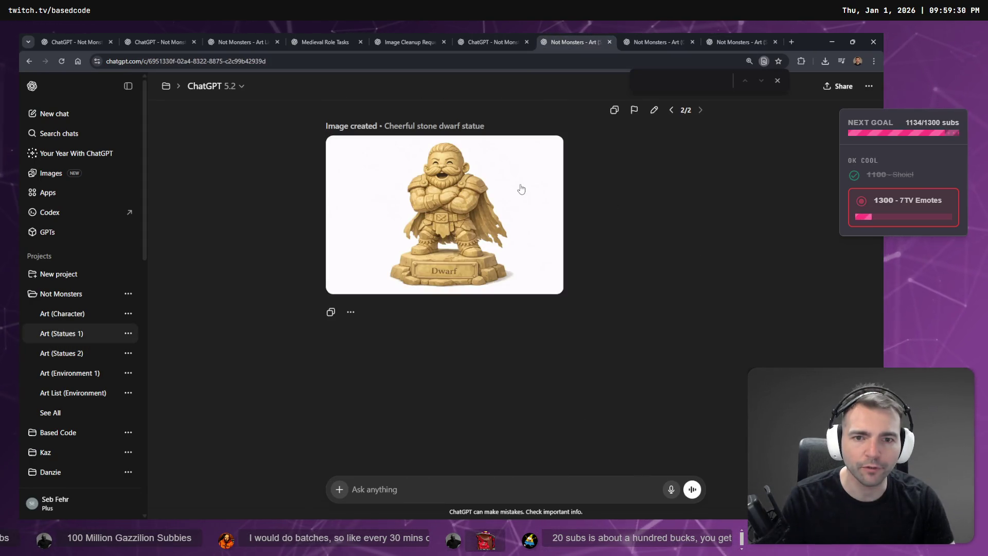
pyautogui.click(528, 203)
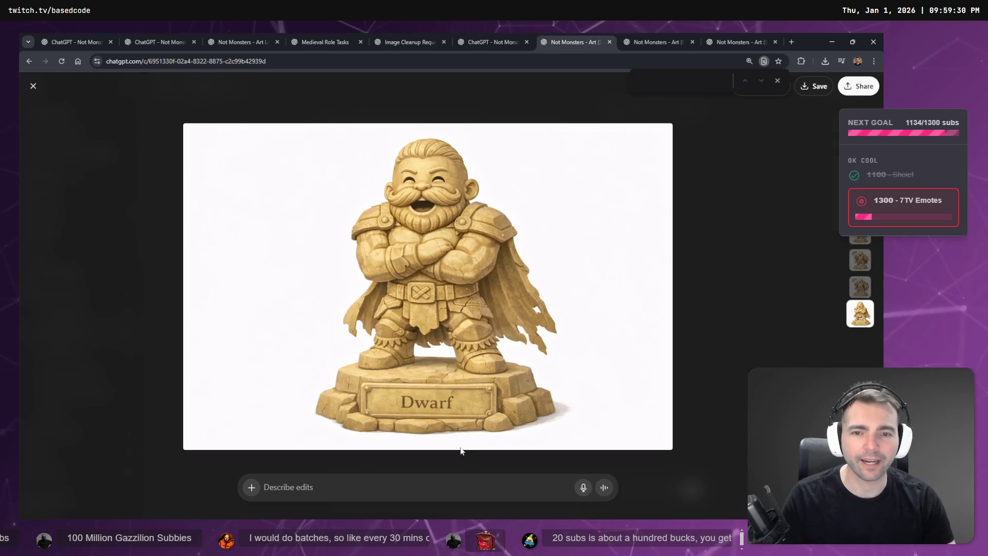
pyautogui.press('super+h')
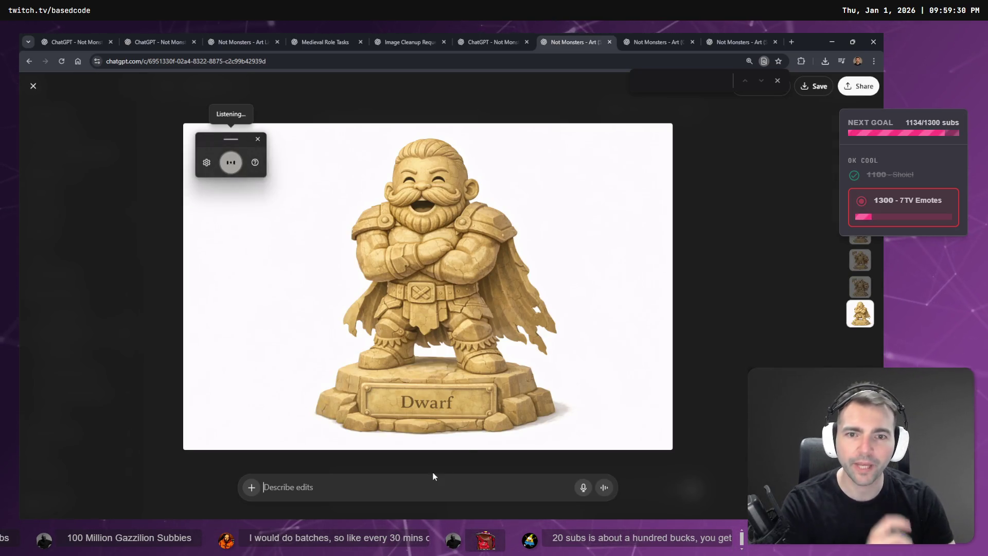
pyautogui.write('remove the beard from the dwarf.')
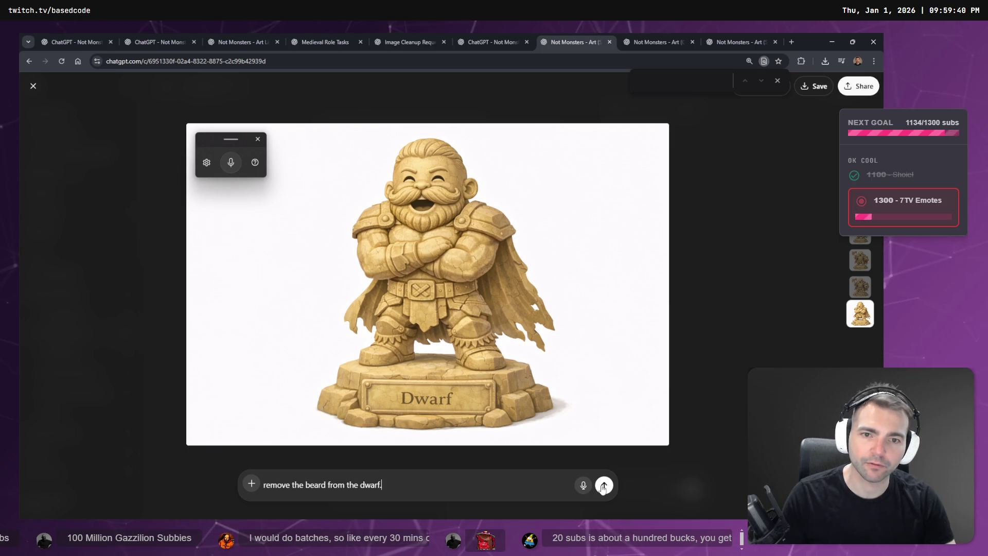
pyautogui.press('super+h')
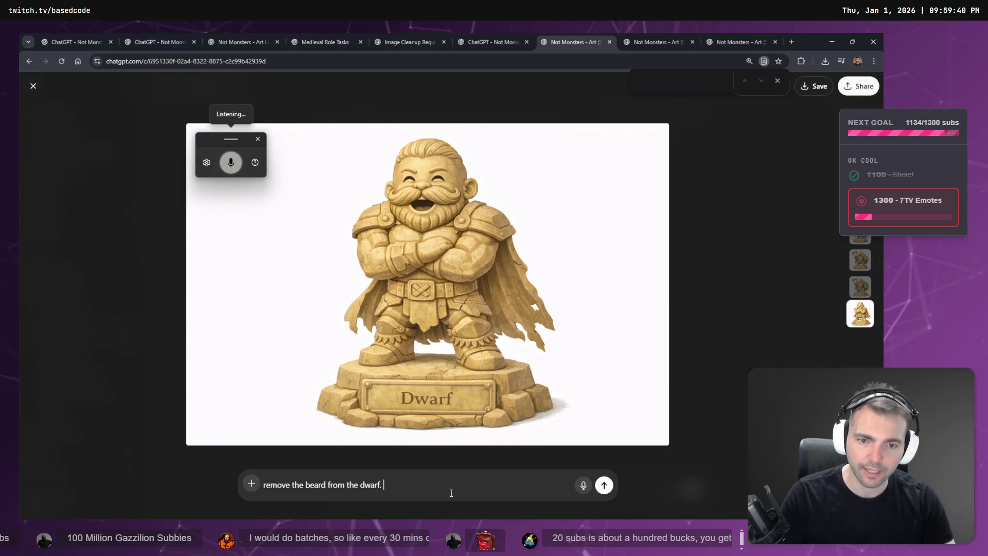
pyautogui.write('and the Cape')
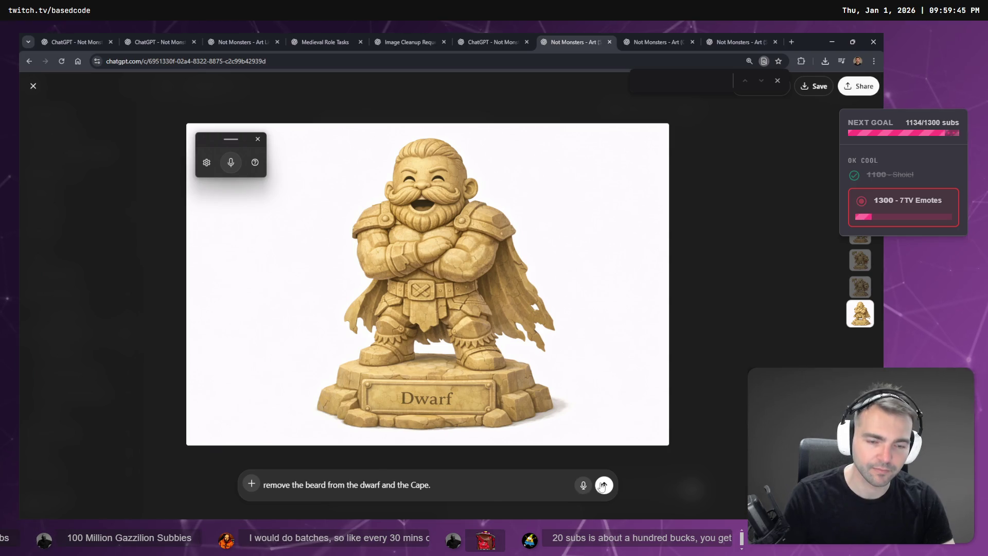
pyautogui.press('Return')
# - Check the bride-and-groom, wizard statue and dwarf chat tabs
pyautogui.click(470, 42)
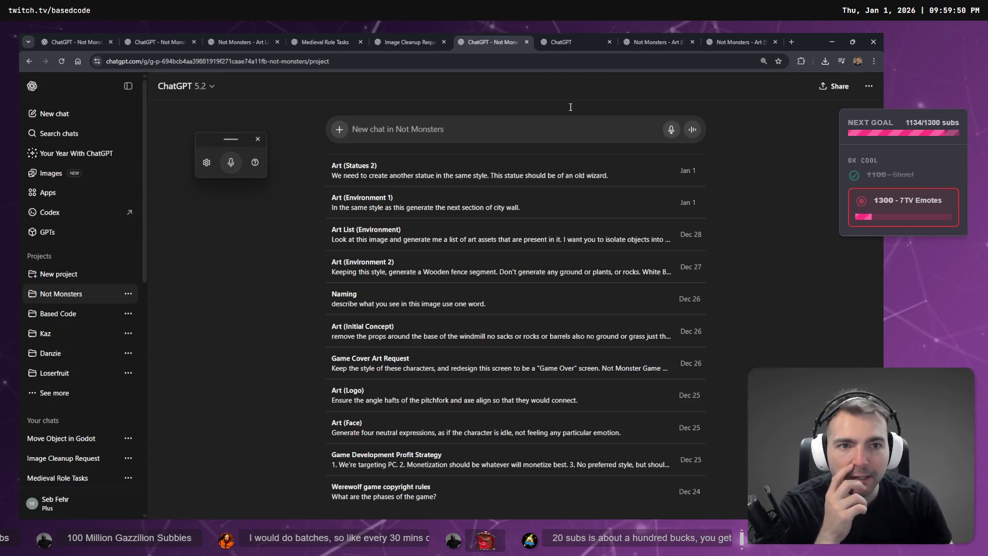
pyautogui.click(656, 38)
pyautogui.moveTo(497, 37); pyautogui.dragTo(704, 33)
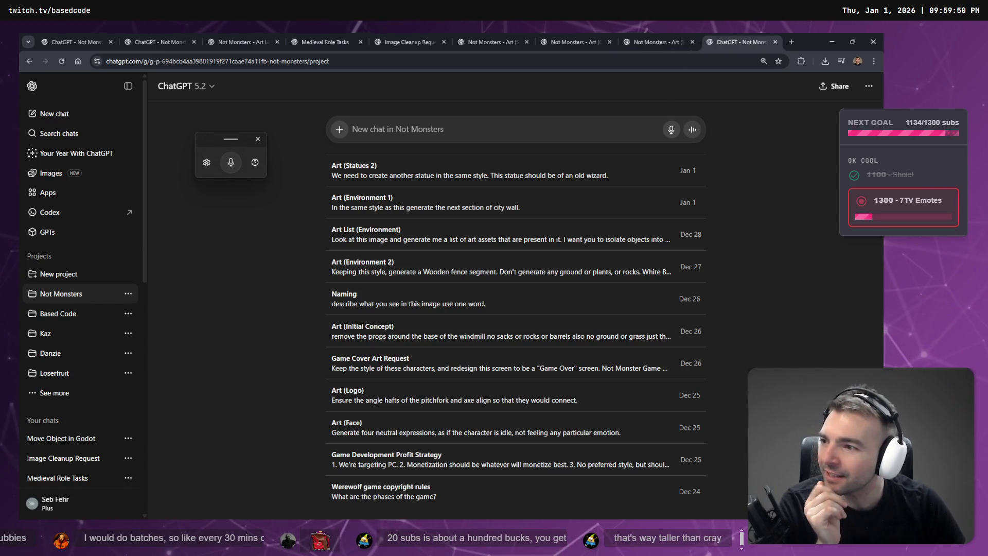
pyautogui.click(663, 34)
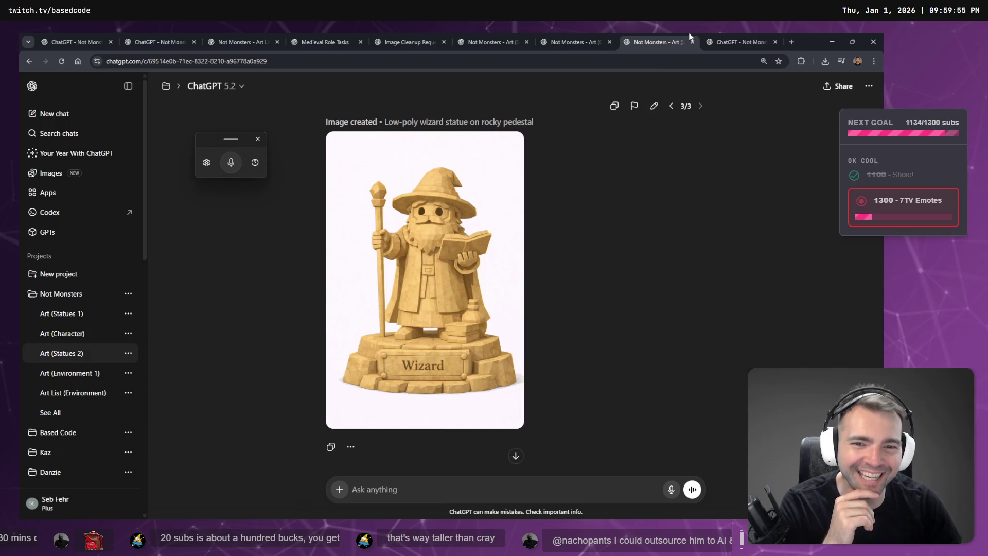
pyautogui.click(740, 42)
pyautogui.click(579, 34)
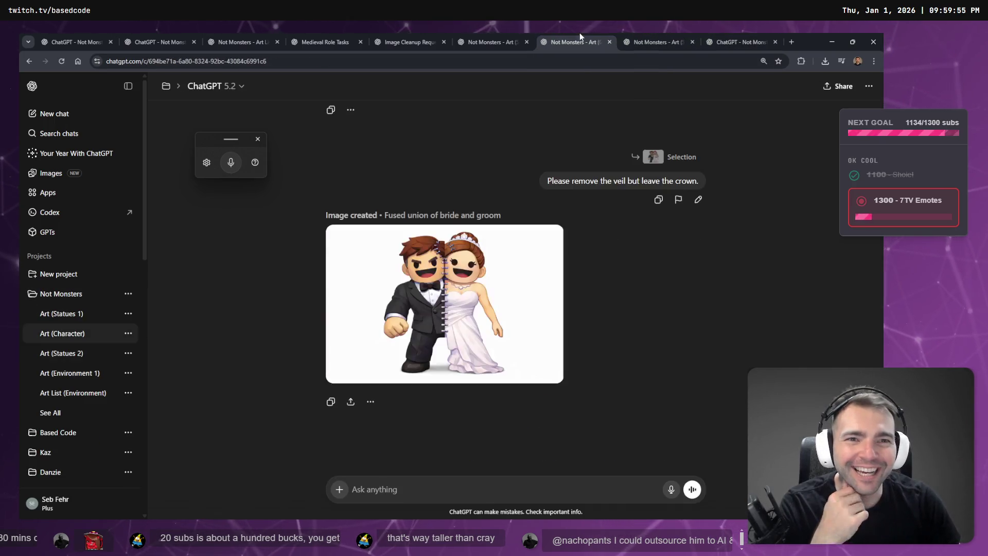
pyautogui.click(721, 34)
pyautogui.click(684, 32)
pyautogui.hotkey('ctrl', 'Tab')
pyautogui.click(530, 32)
# - Move the dwarf chat tab to the end, close the project chat list, and reopen the dwarf chat
pyautogui.moveTo(491, 42); pyautogui.dragTo(734, 32)
pyautogui.moveTo(666, 36); pyautogui.dragTo(489, 32)
pyautogui.hotkey('ctrl', 'w')
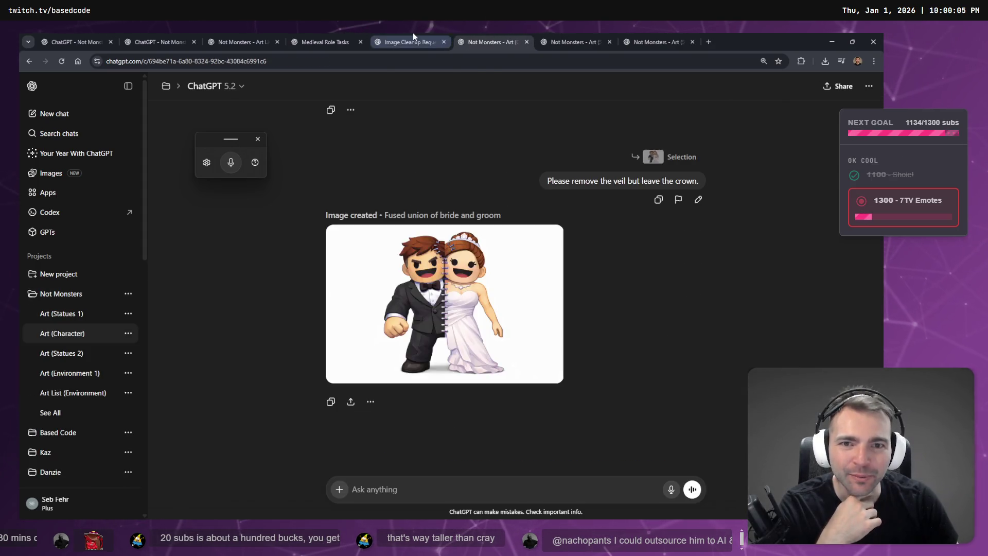
pyautogui.click(412, 33)
pyautogui.click(494, 38)
pyautogui.click(655, 32)
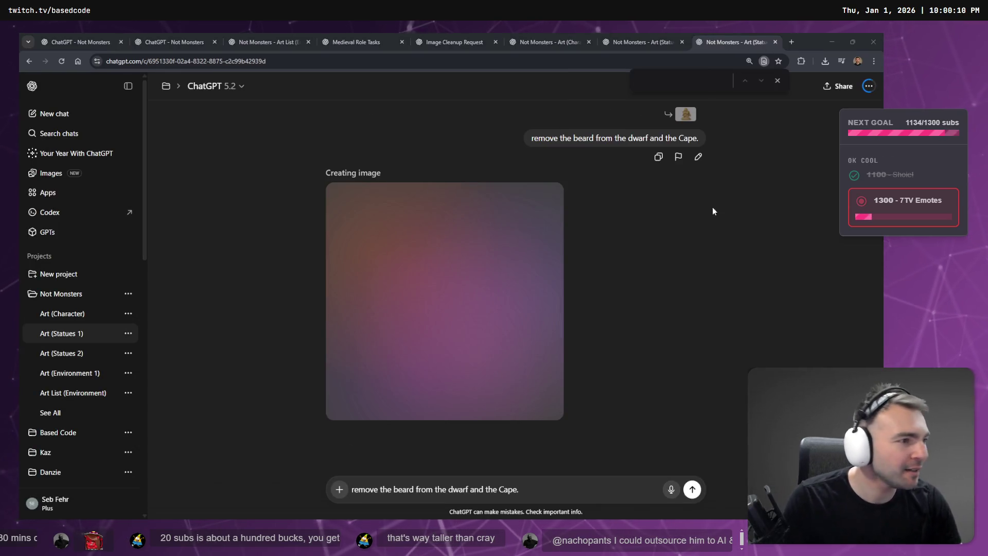
pyautogui.scroll(-6, 524, 303)
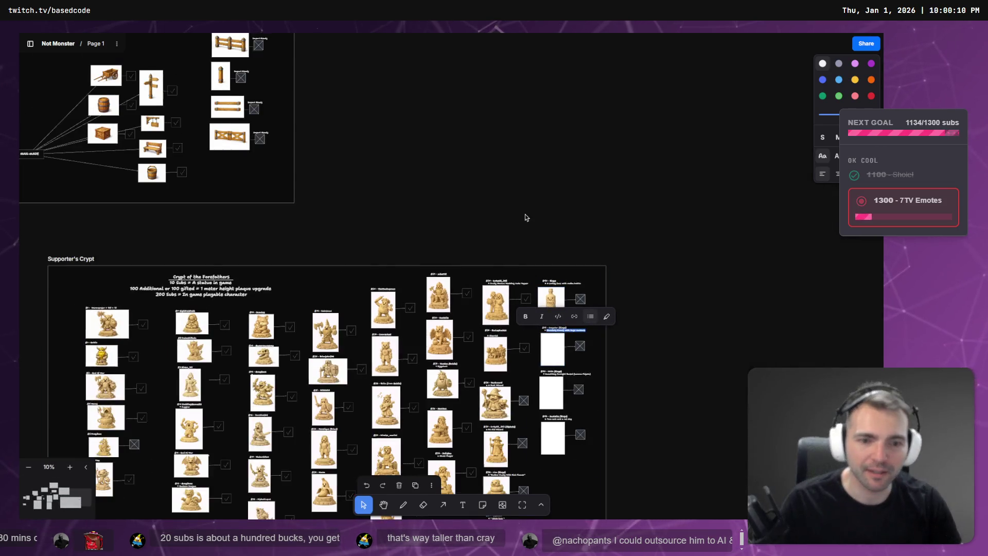
# - Zoom the board out to 10% to survey it, then switch to the ChatGPT wizard statue chat
pyautogui.scroll(-3, 597, 246)
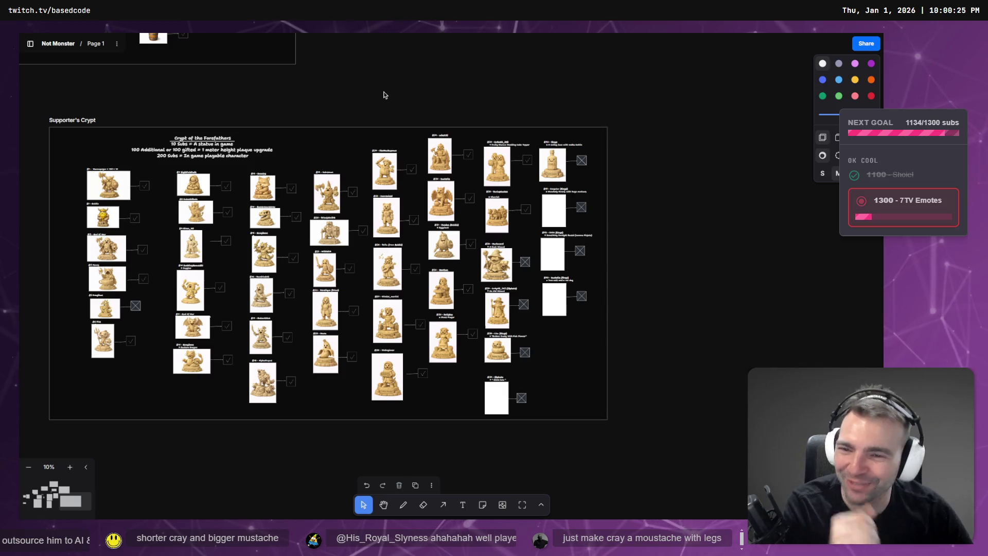
pyautogui.hotkey('alt', 'Tab')
pyautogui.click(667, 37)
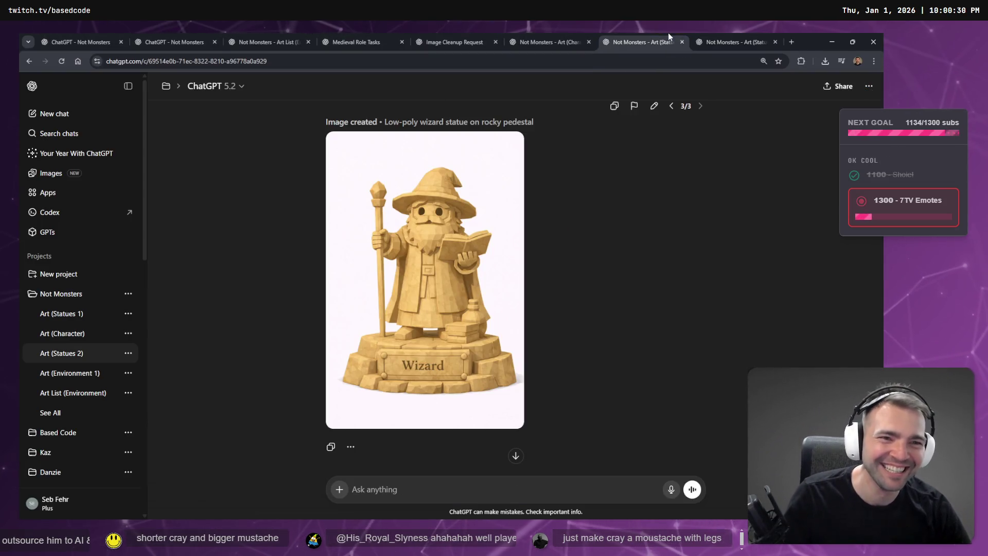
# - Check the open chats and scroll through the Art (Statues 1) dwarf chat
pyautogui.click(732, 33)
pyautogui.click(622, 33)
pyautogui.click(567, 32)
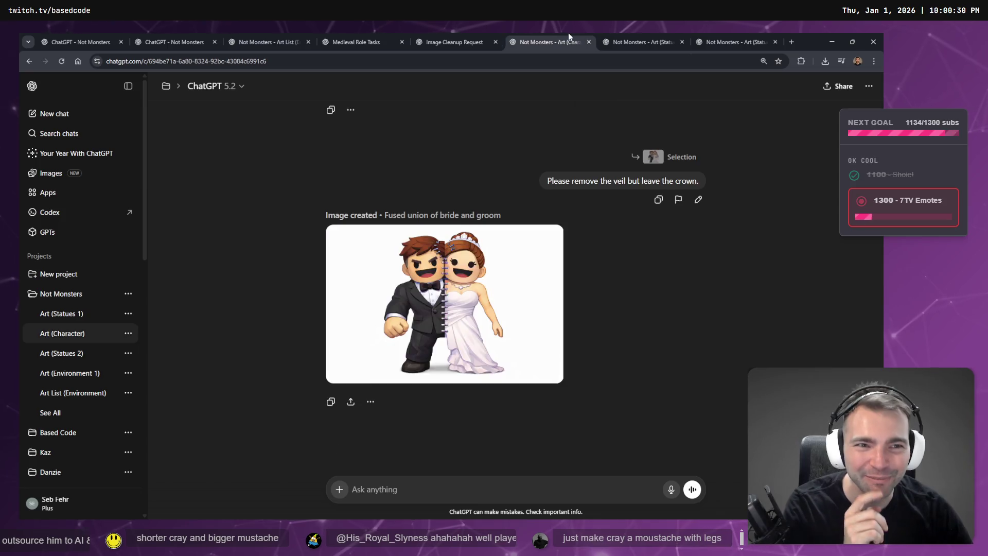
pyautogui.click(741, 36)
pyautogui.scroll(10, 666, 257)
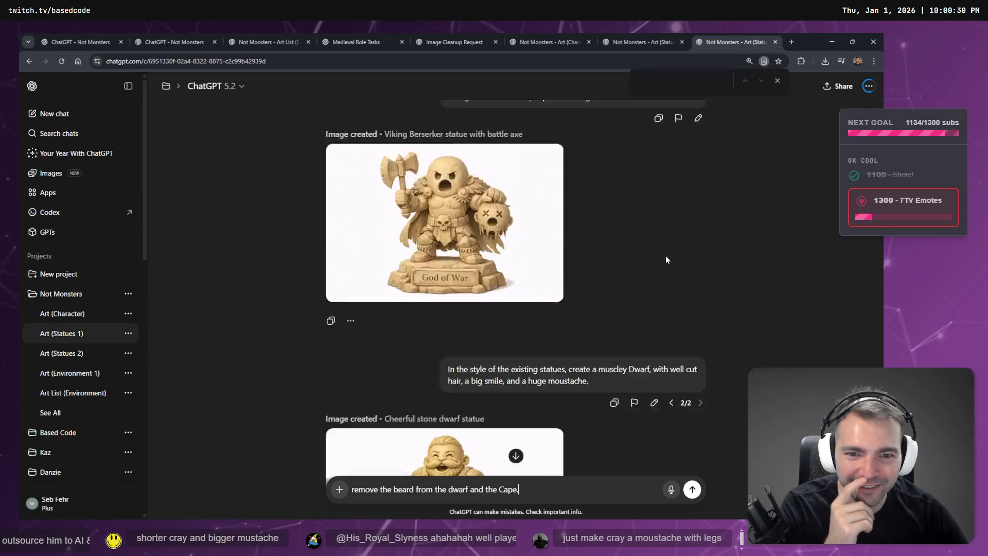
pyautogui.scroll(-8, 659, 258)
pyautogui.scroll(2, 651, 260)
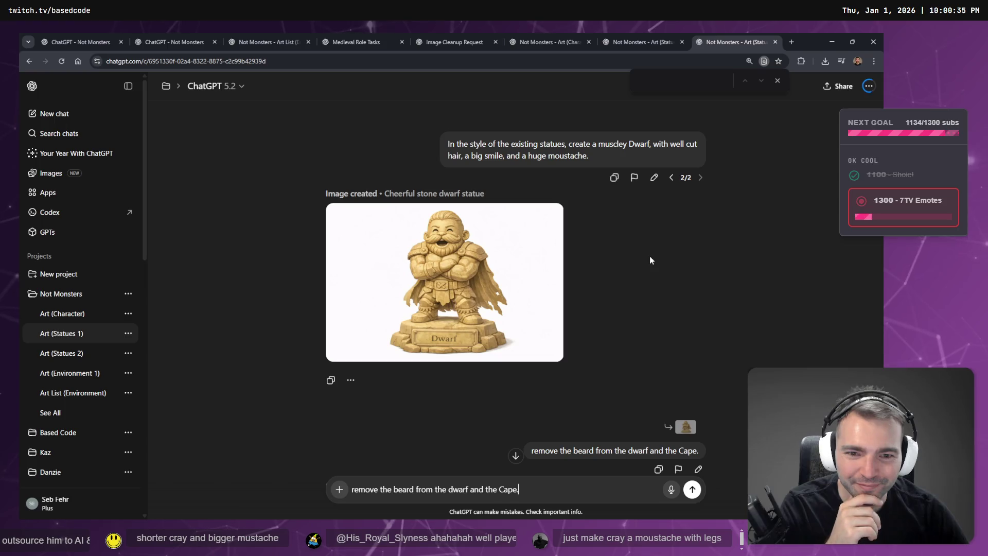
pyautogui.scroll(5, 656, 263)
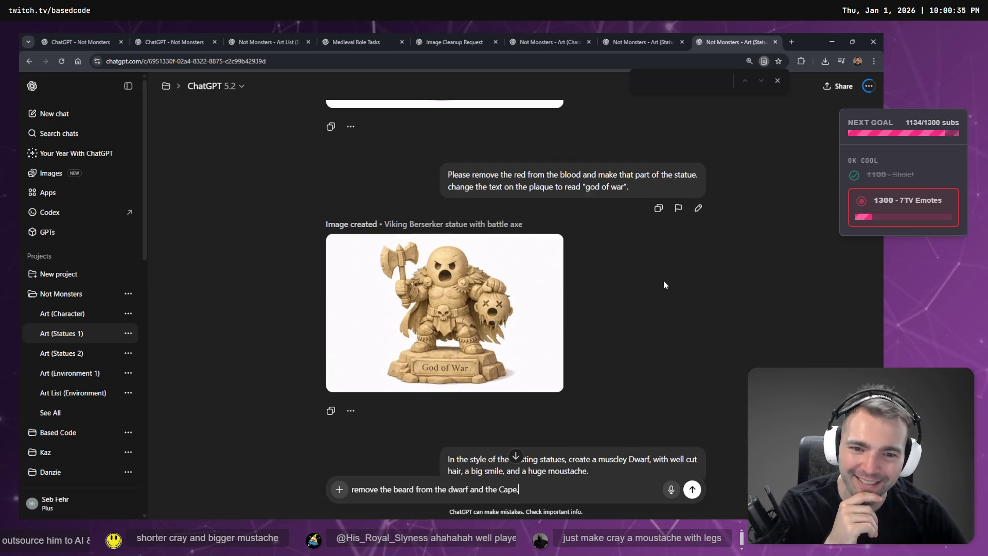
pyautogui.scroll(4, 663, 282)
pyautogui.scroll(-12, 662, 282)
pyautogui.scroll(-4, 655, 280)
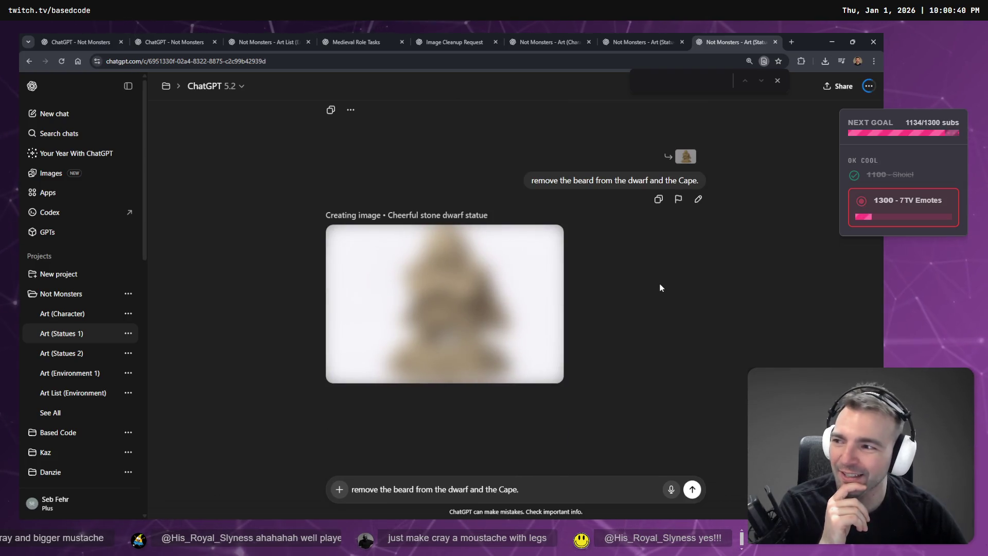
pyautogui.click(630, 35)
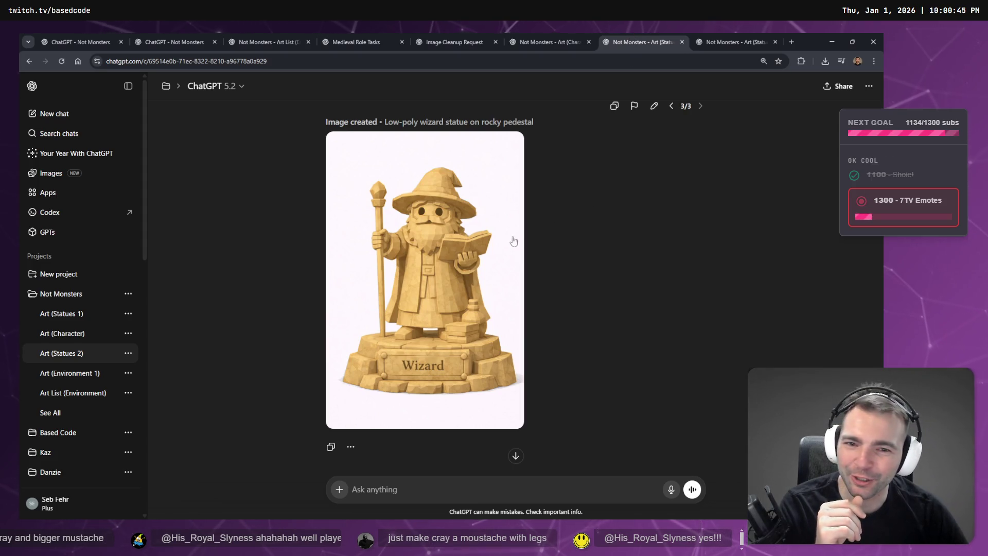
pyautogui.click(723, 37)
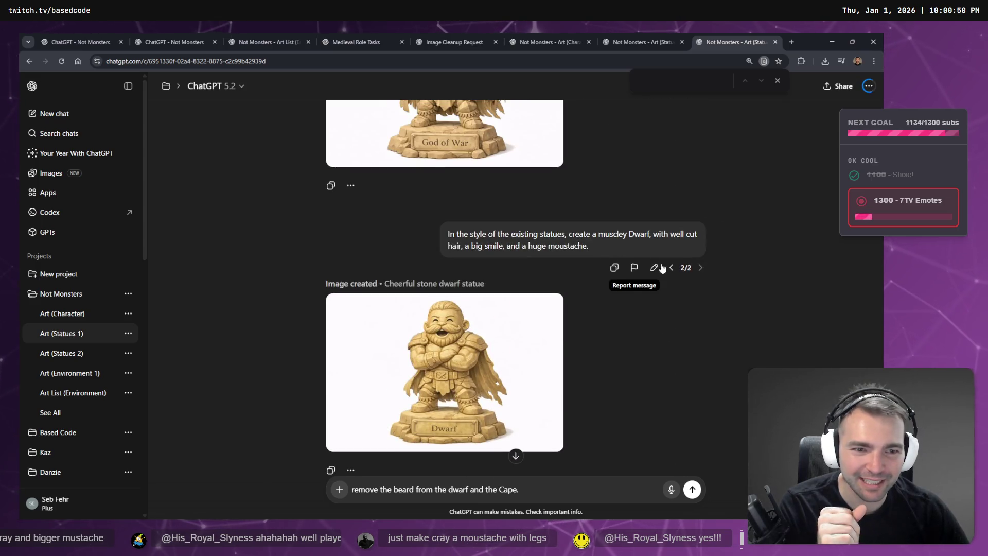
# - Rewrite the muscly dwarf prompt as a same-style giant moustache with legs statue and send it
pyautogui.click(654, 267)
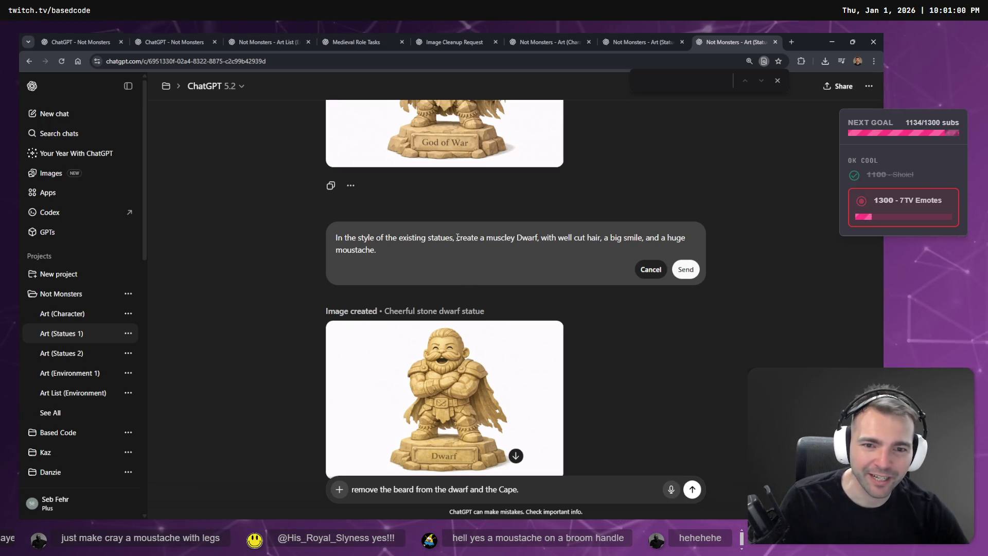
pyautogui.moveTo(457, 237); pyautogui.dragTo(462, 250)
pyautogui.press('BackSpace')
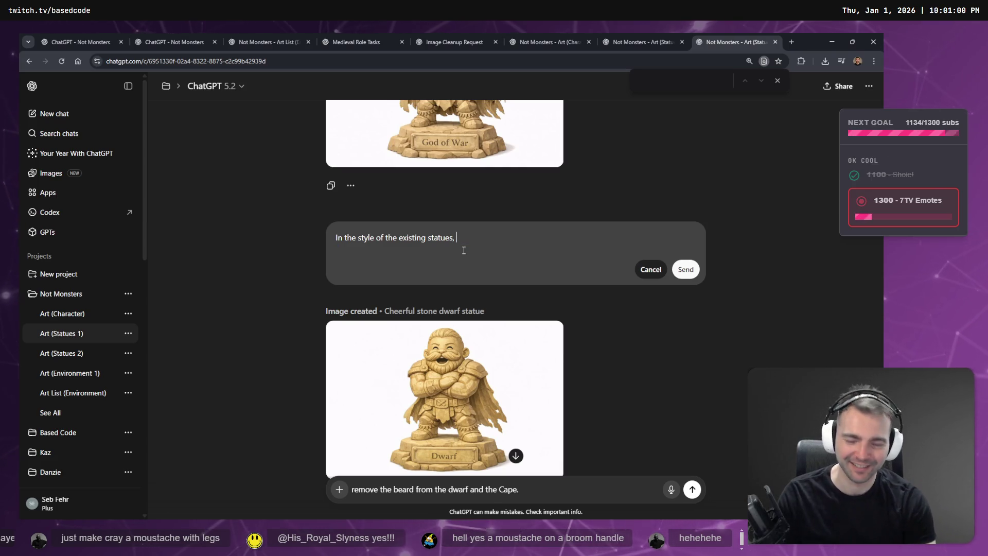
pyautogui.press('super+h')
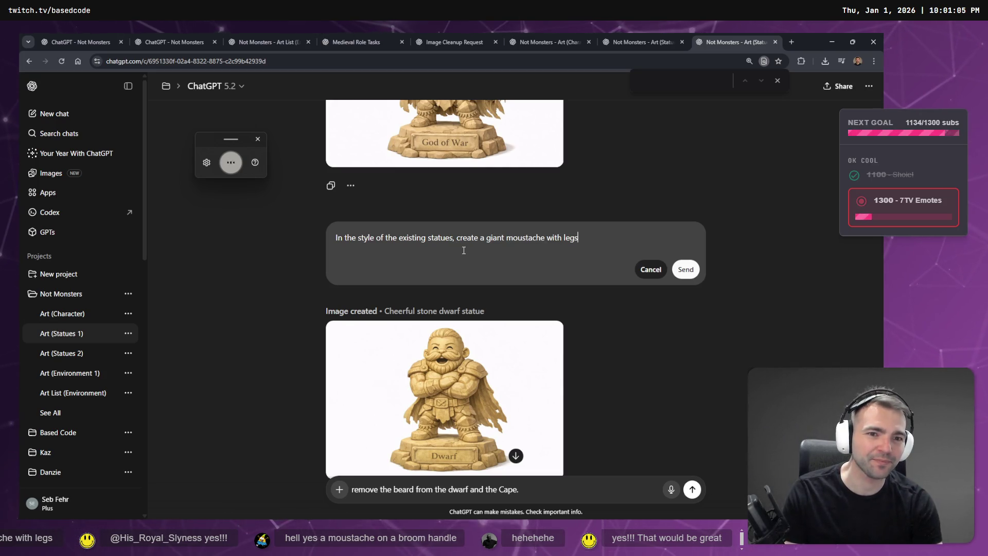
pyautogui.press('Return')
pyautogui.click(643, 43)
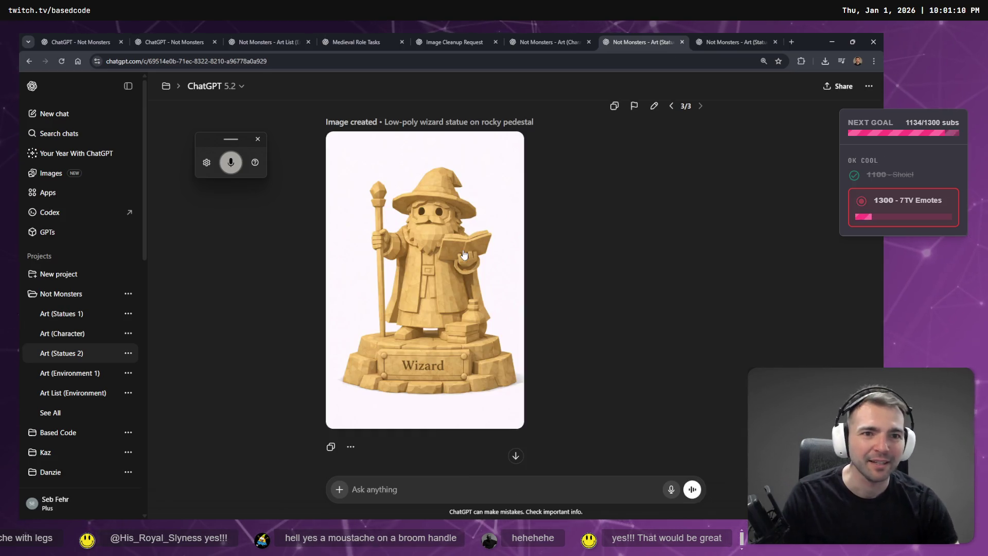
pyautogui.click(549, 38)
pyautogui.click(612, 41)
pyautogui.click(720, 41)
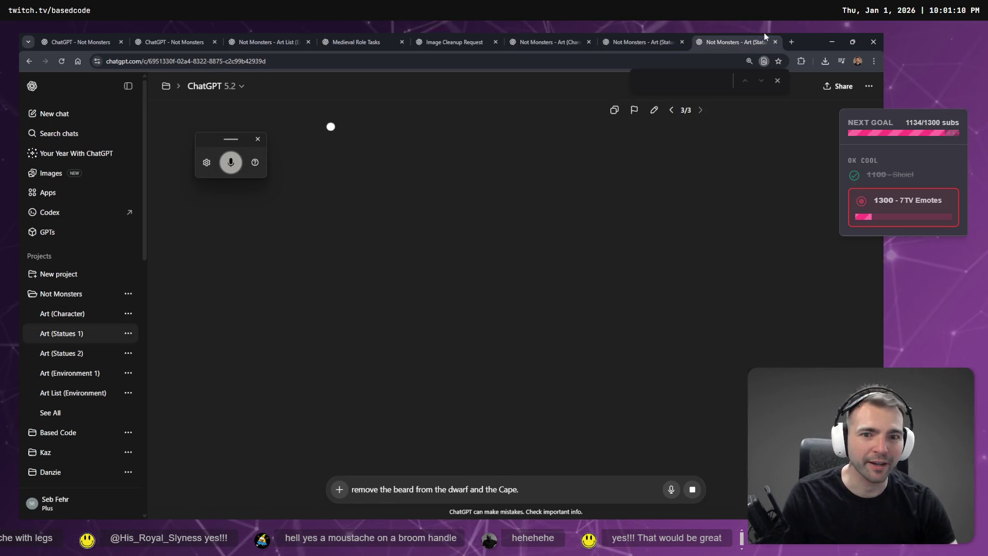
# - In tldraw, select the words 'Lamma Pinjata' in the #42 entry, then return to ChatGPT
pyautogui.hotkey('alt', 'Tab')
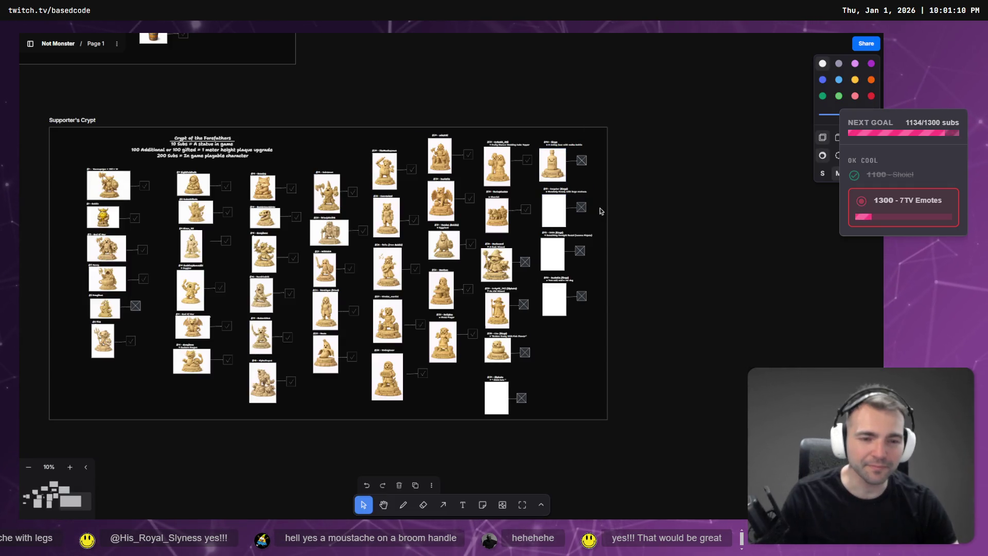
pyautogui.scroll(5, 599, 209)
pyautogui.scroll(-3, 626, 305)
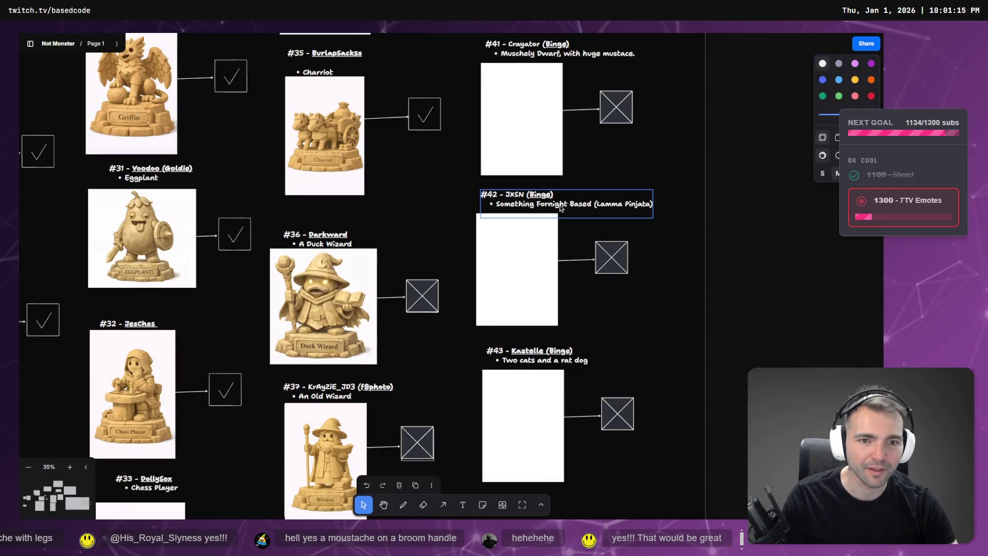
pyautogui.doubleClick(598, 204)
pyautogui.click(633, 208)
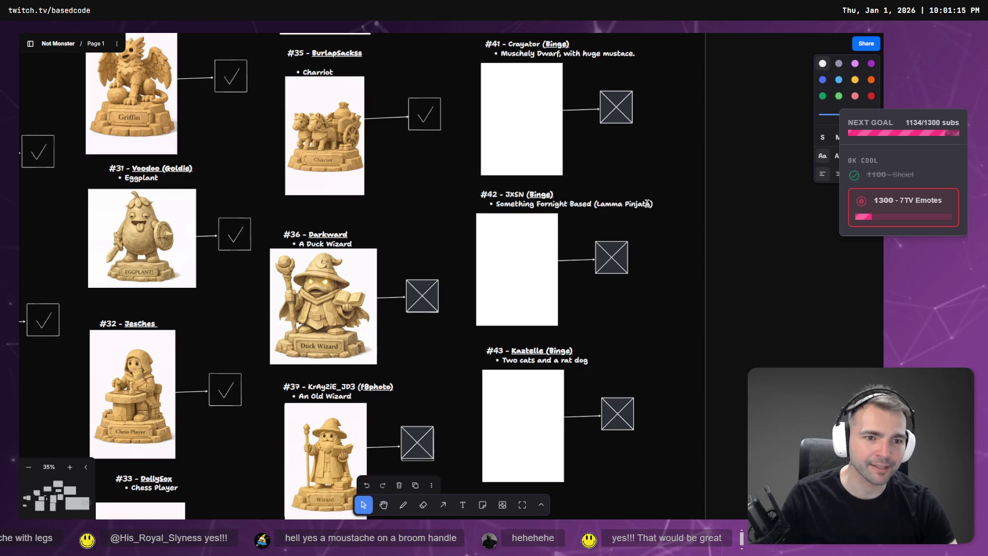
pyautogui.moveTo(647, 203); pyautogui.dragTo(597, 204)
pyautogui.hotkey('alt', 'Tab')
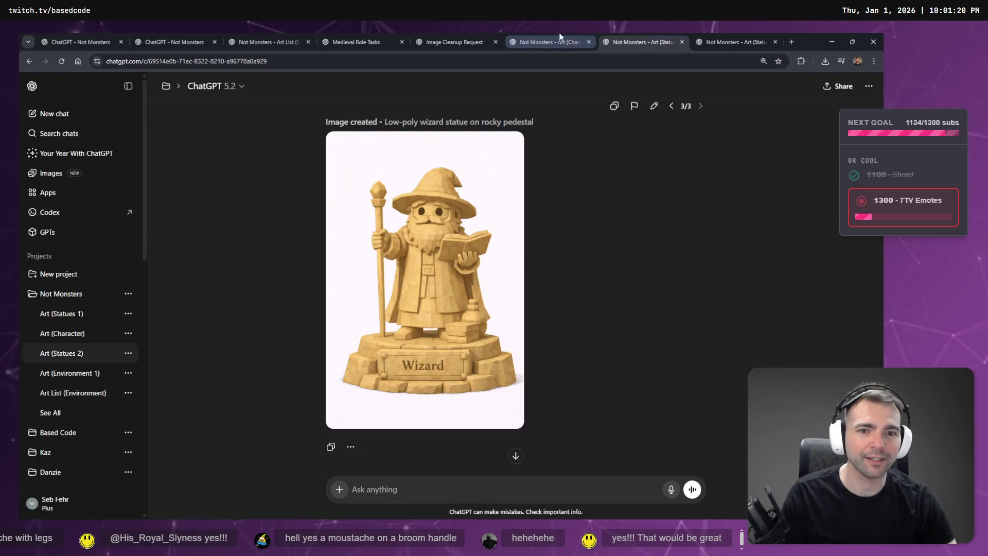
# - Look over the character art and wizard chats, starting then cancelling an edit of the old wizard request
pyautogui.click(549, 34)
pyautogui.click(619, 32)
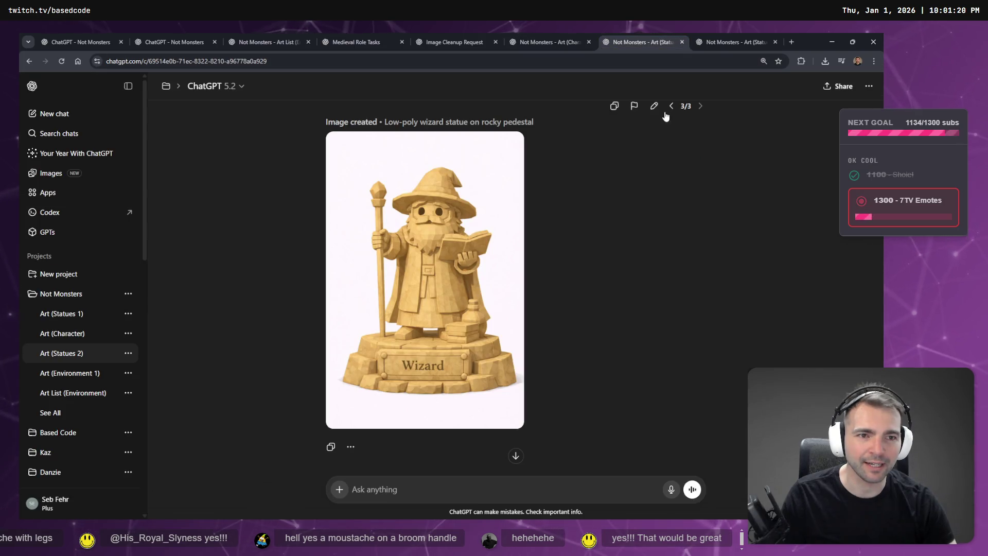
pyautogui.click(665, 113)
pyautogui.click(649, 156)
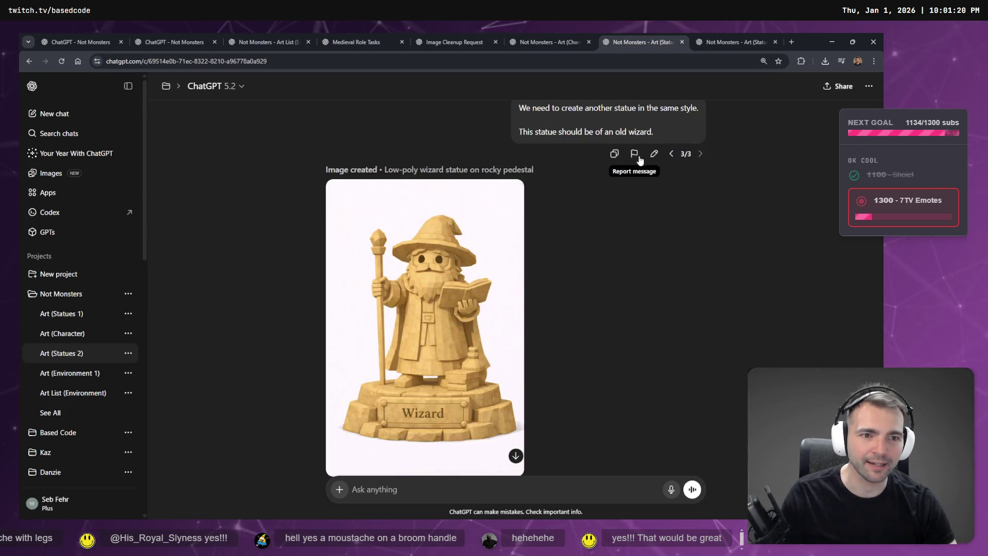
pyautogui.scroll(-2, 538, 432)
pyautogui.click(522, 495)
pyautogui.scroll(5, 569, 422)
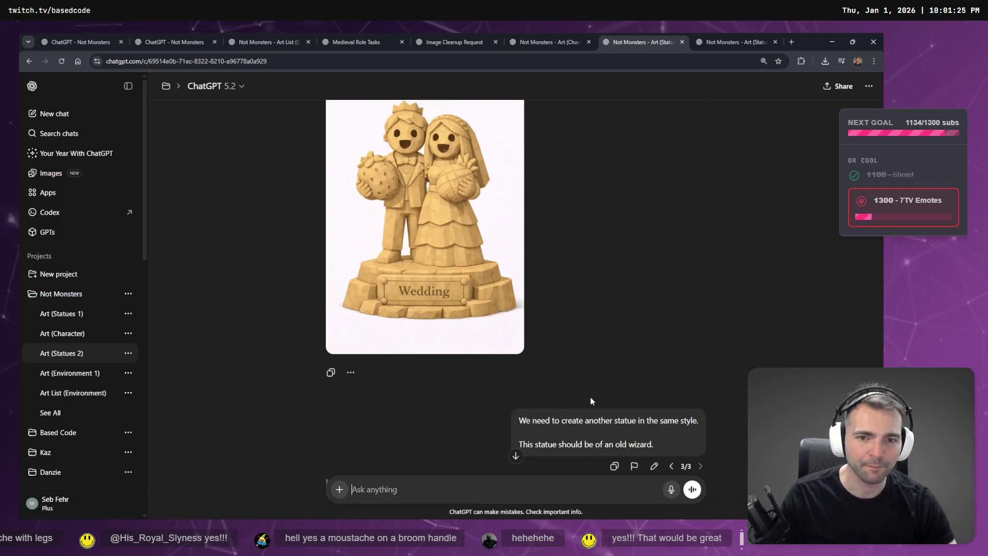
pyautogui.scroll(-5, 591, 403)
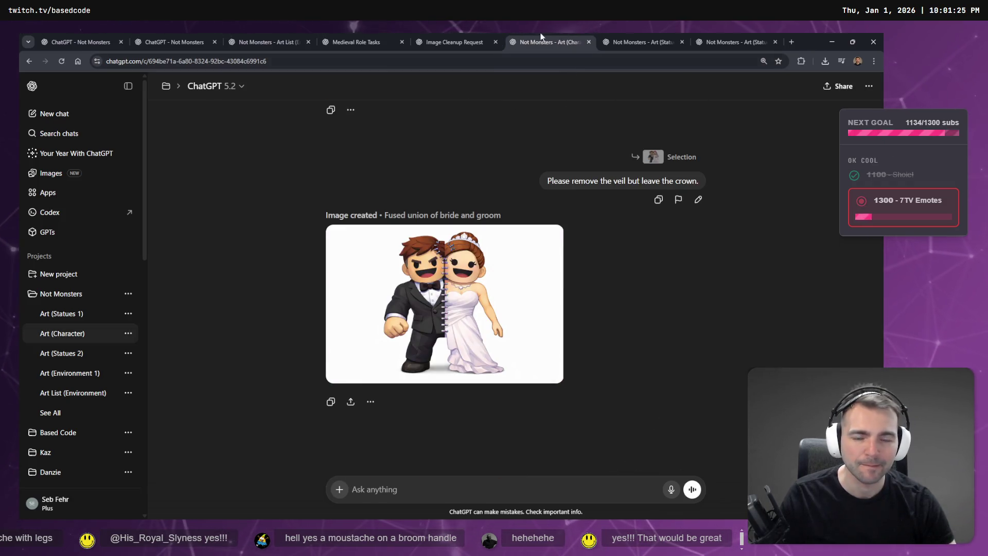
# - Cut the leftover dwarf prompt from the generating dwarf chat's message box, then return to tldraw
pyautogui.click(462, 34)
pyautogui.click(748, 37)
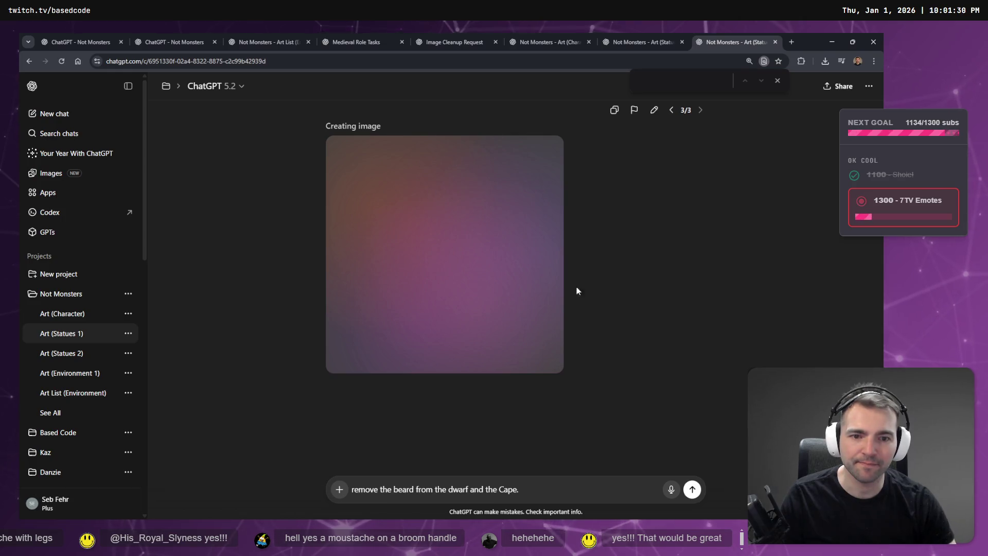
pyautogui.tripleClick(502, 488)
pyautogui.hotkey('ctrl', 'x')
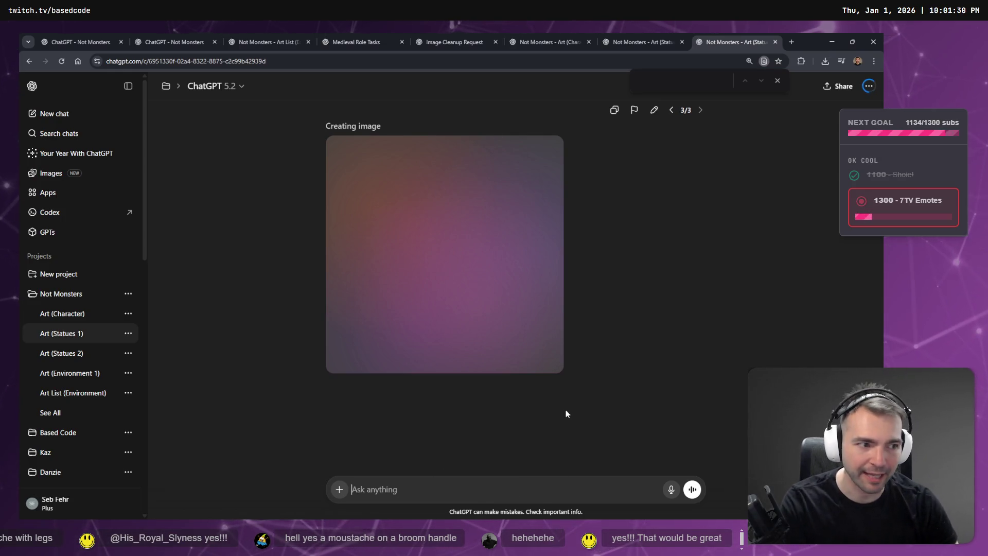
pyautogui.click(582, 36)
pyautogui.click(630, 41)
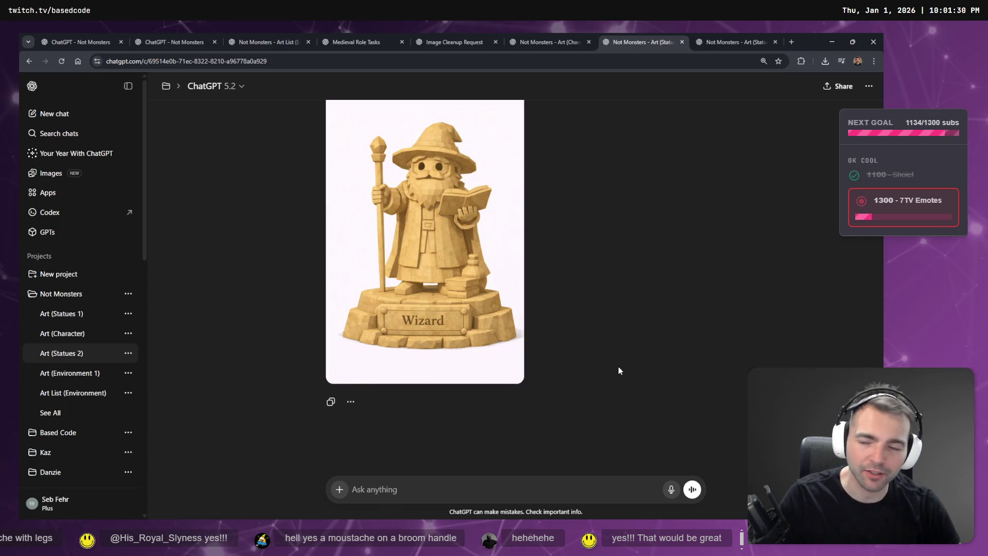
pyautogui.hotkey('alt', 'Tab')
pyautogui.scroll(-10, 633, 312)
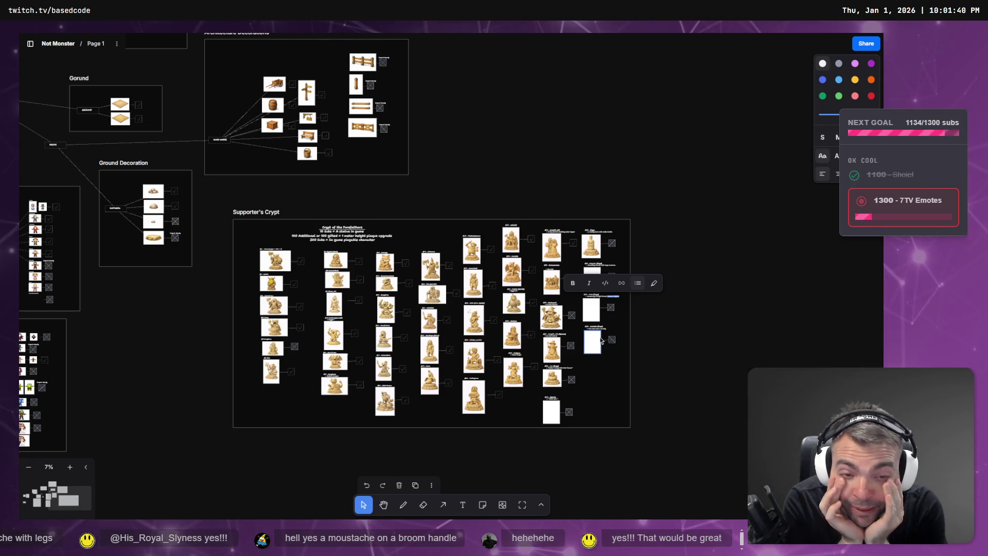
pyautogui.scroll(10, 563, 313)
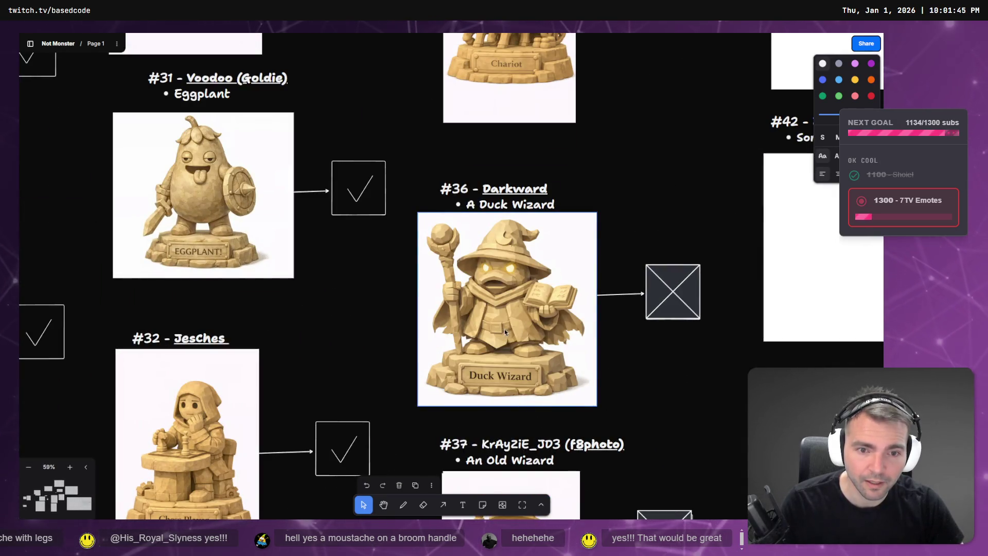
pyautogui.scroll(-5, 503, 332)
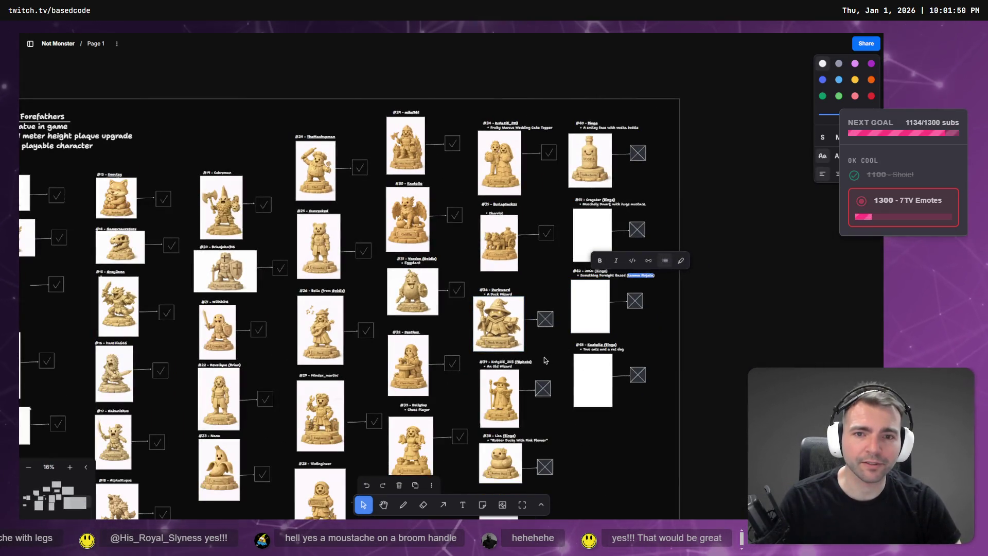
pyautogui.scroll(-5, 545, 360)
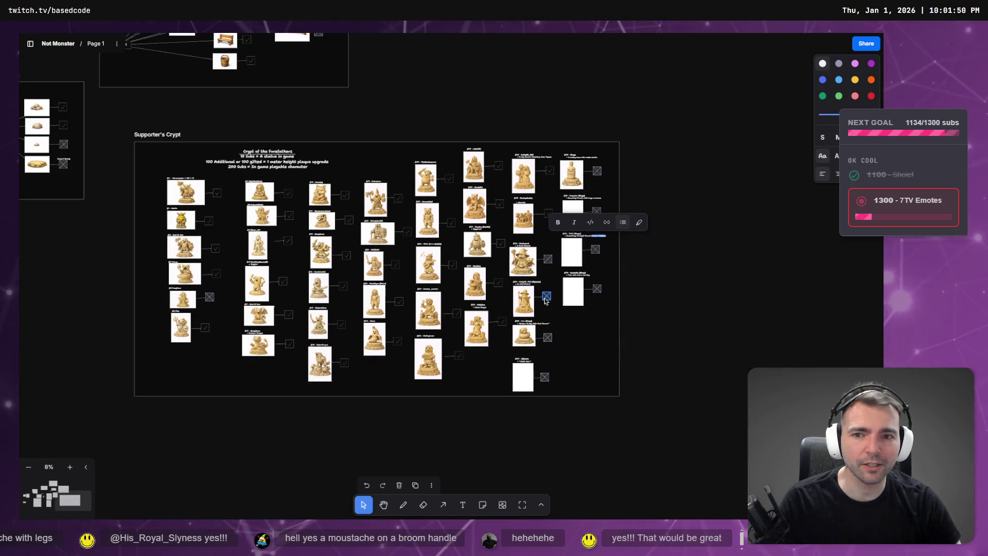
pyautogui.hotkey('alt', 'Tab')
pyautogui.click(689, 33)
pyautogui.click(647, 33)
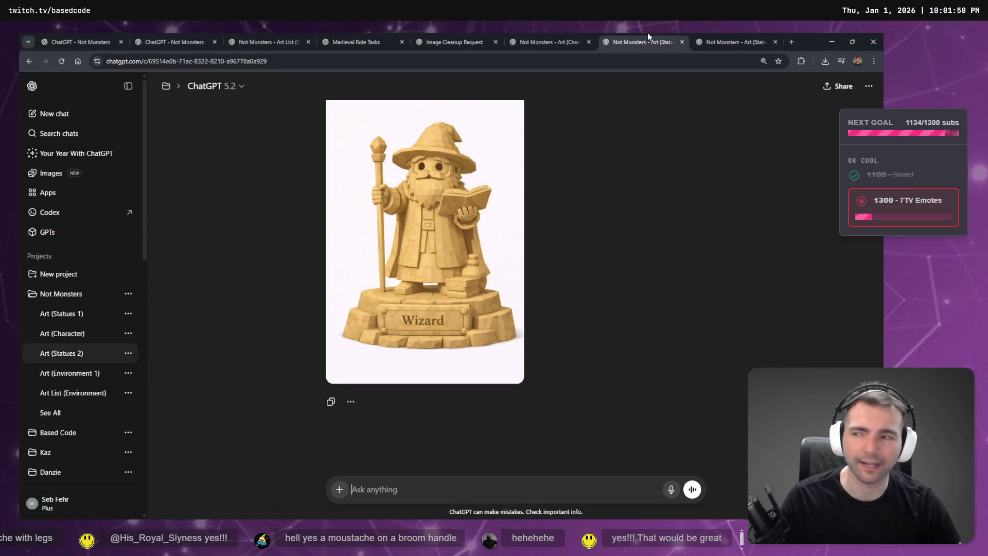
pyautogui.click(538, 33)
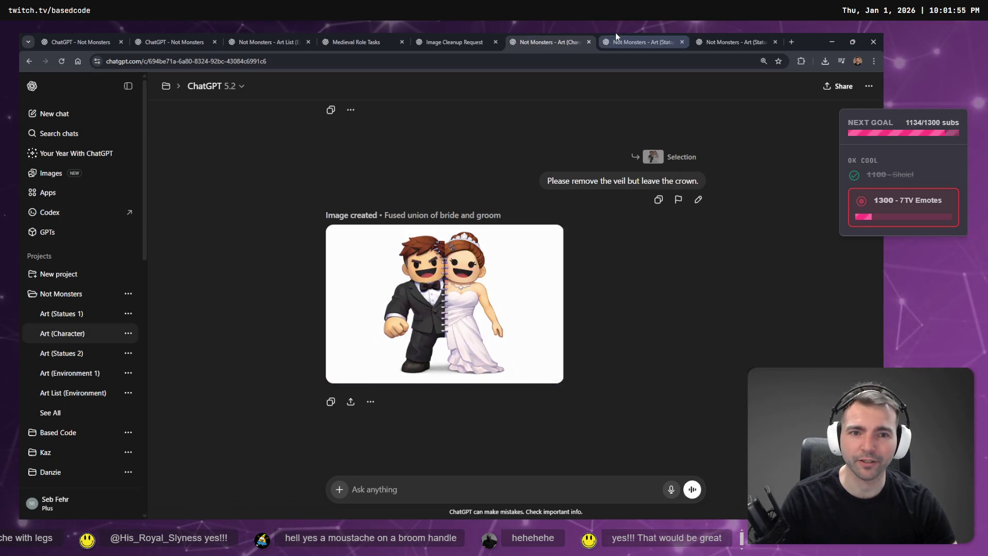
pyautogui.click(638, 33)
pyautogui.click(564, 33)
pyautogui.hotkey('alt', 'Tab')
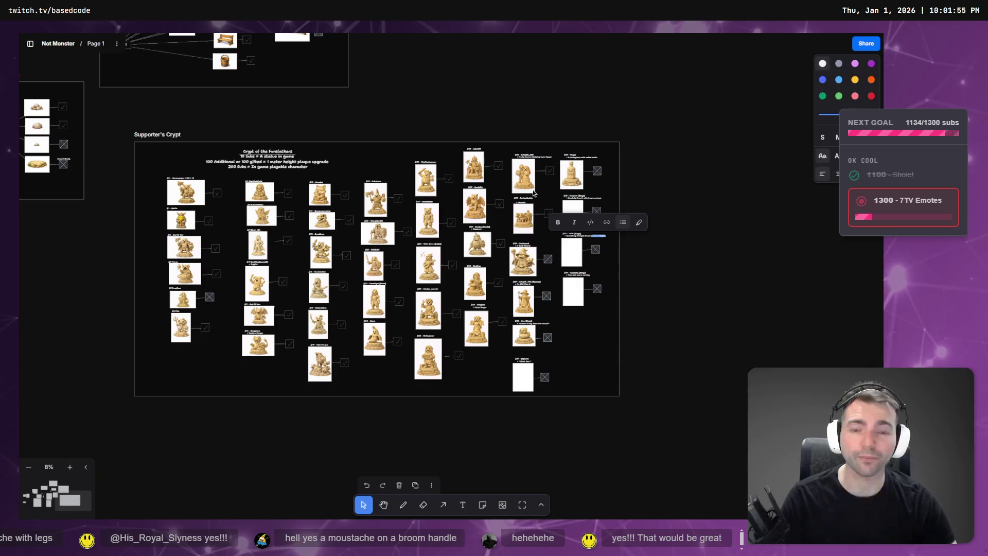
pyautogui.scroll(-3, 436, 261)
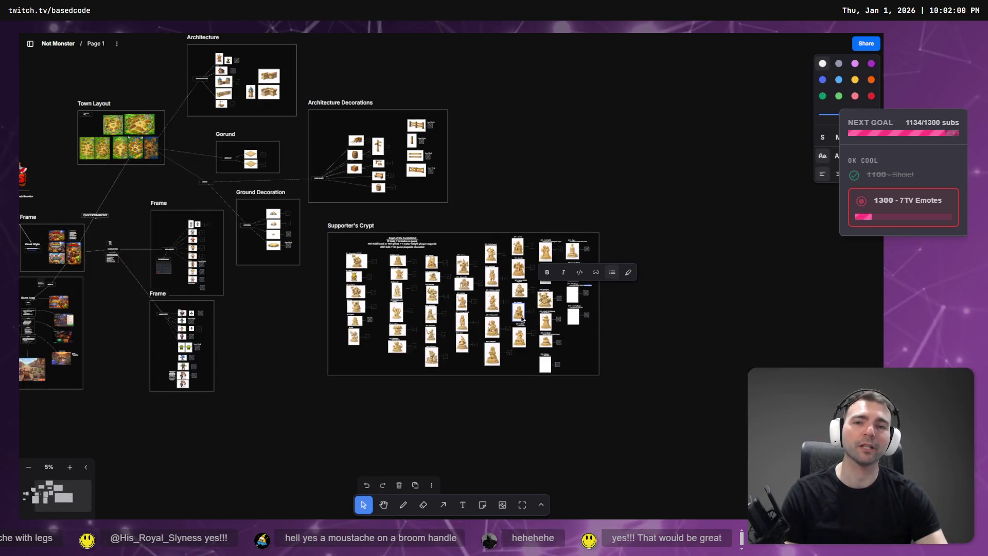
pyautogui.hscroll(-5, 511, 283)
pyautogui.scroll(2, 510, 284)
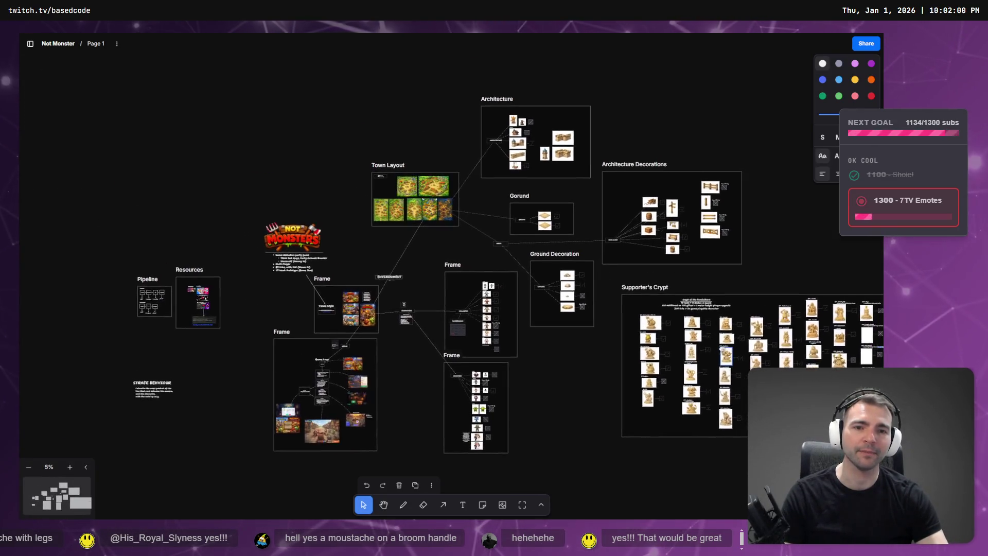
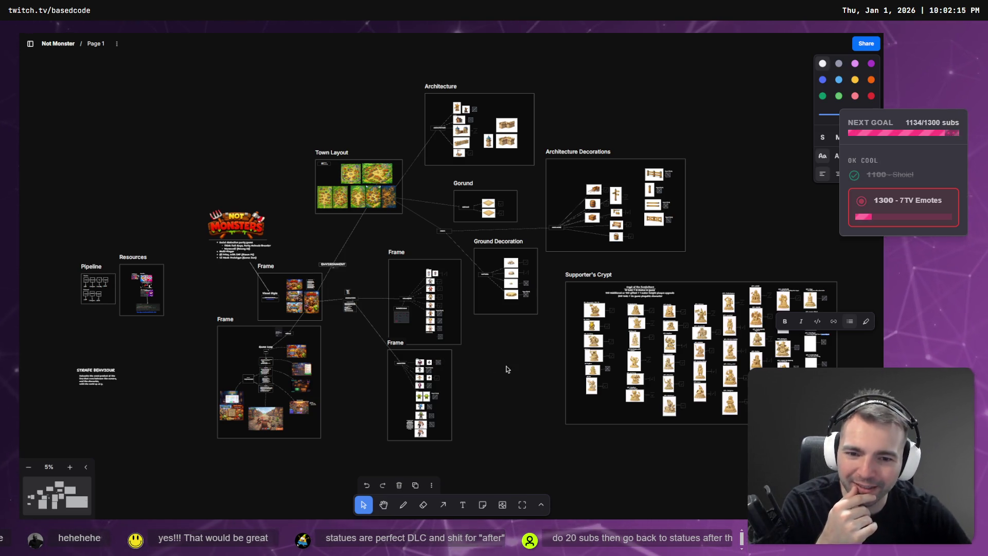
# - Scroll the tldraw board to the Supporter's Crypt statue entries, showing the empty #41–#43 image boxes
pyautogui.click(582, 304)
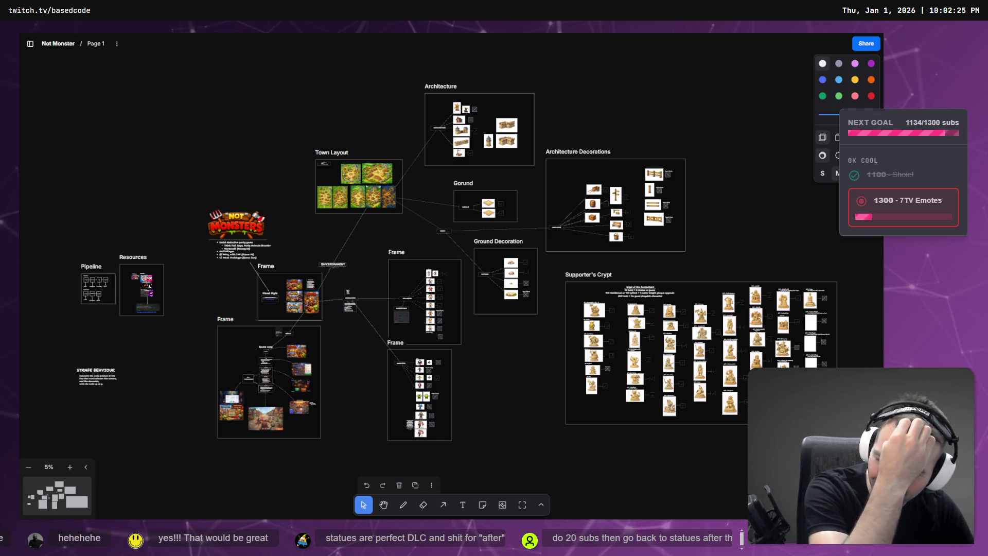
pyautogui.hscroll(5, 564, 345)
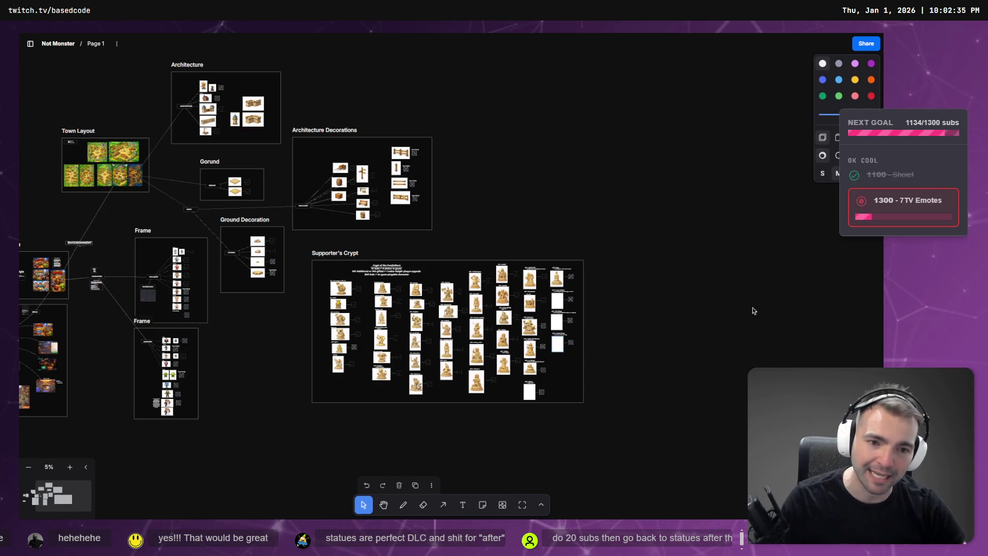
pyautogui.scroll(10, 607, 324)
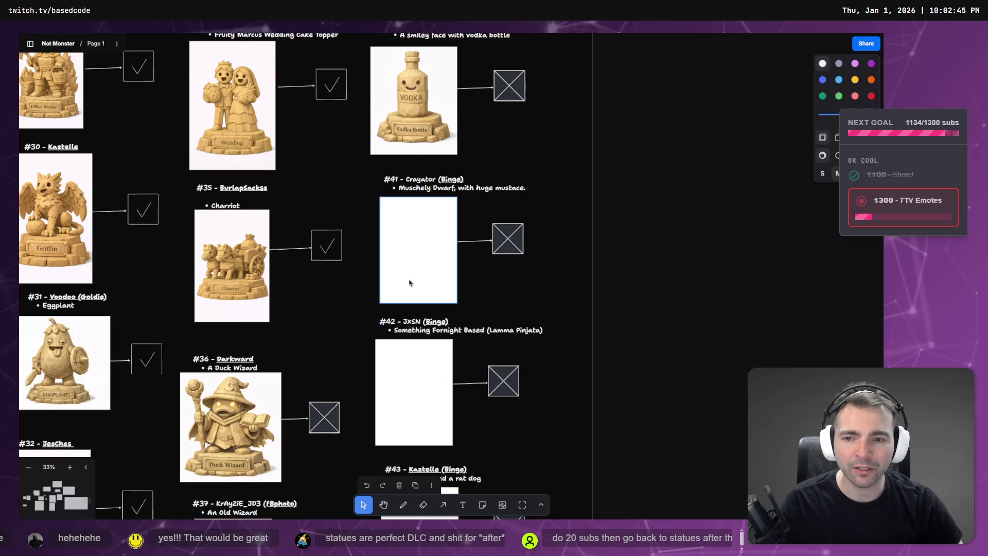
pyautogui.scroll(-3, 547, 282)
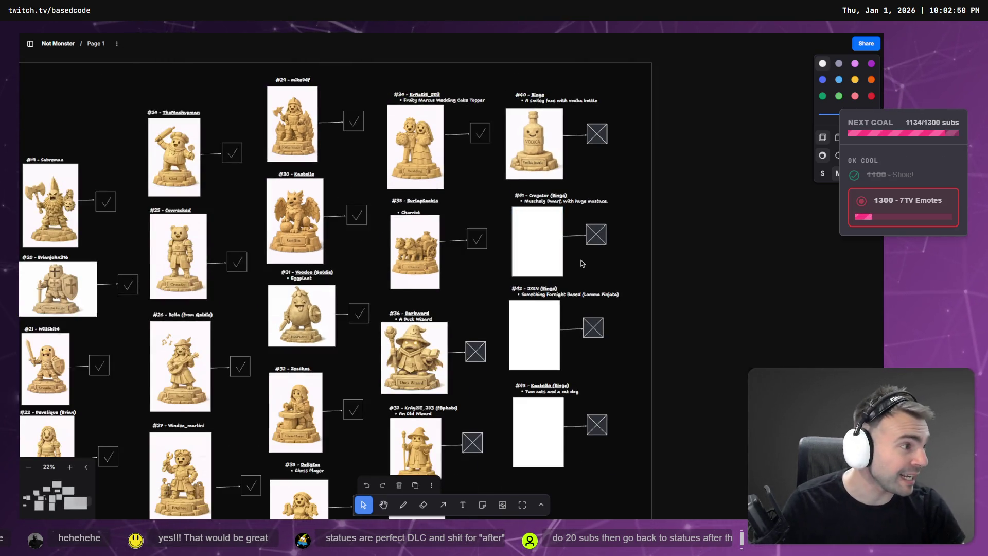
pyautogui.hotkey('alt', 'Tab')
# - Dictate and send a request to redraw the Giant Moustache statue with less detail for low-poly modelling
pyautogui.click(644, 42)
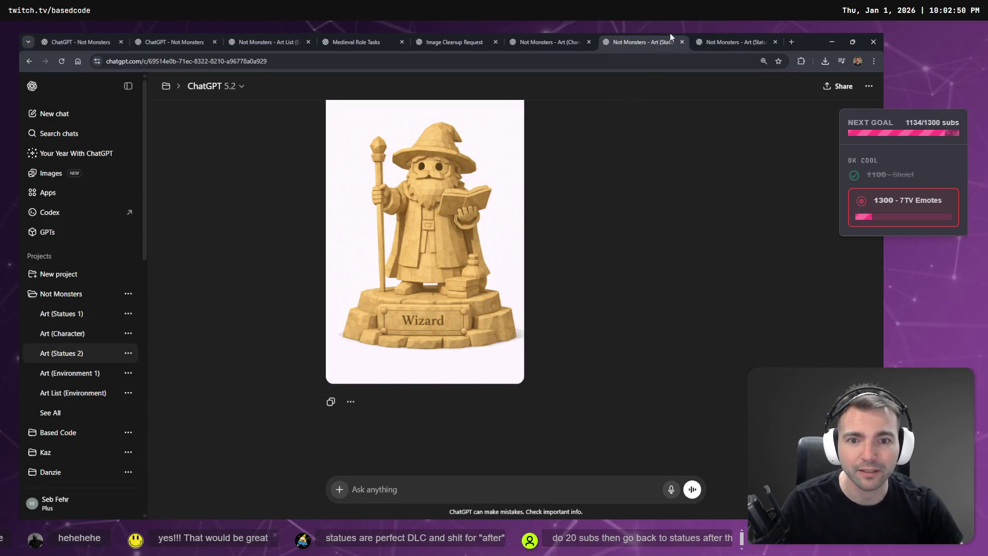
pyautogui.click(720, 41)
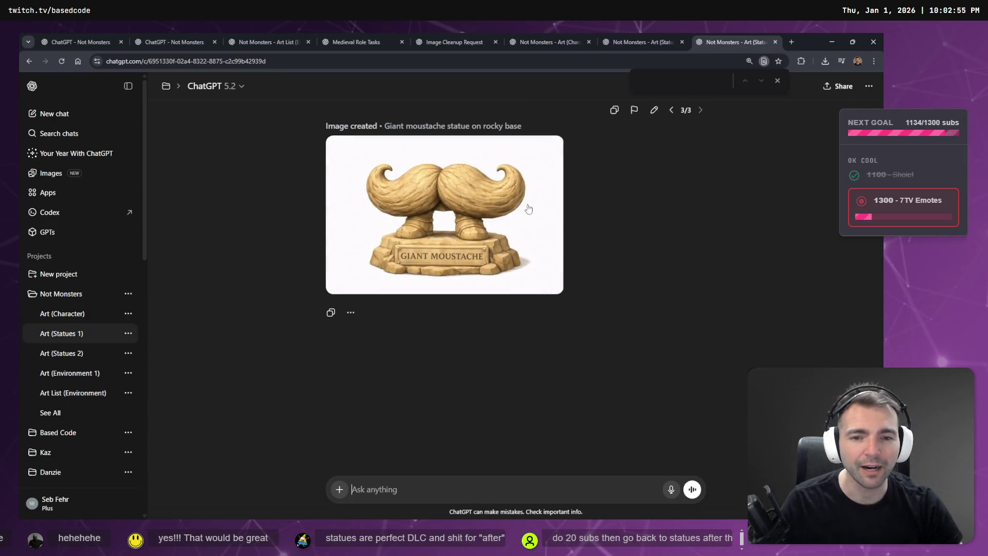
pyautogui.scroll(7, 575, 206)
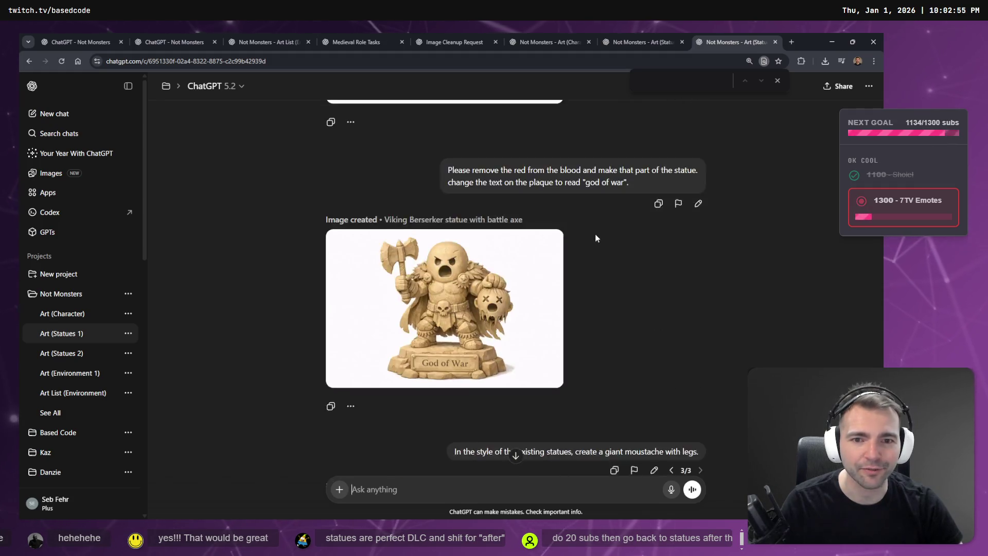
pyautogui.scroll(-6, 586, 299)
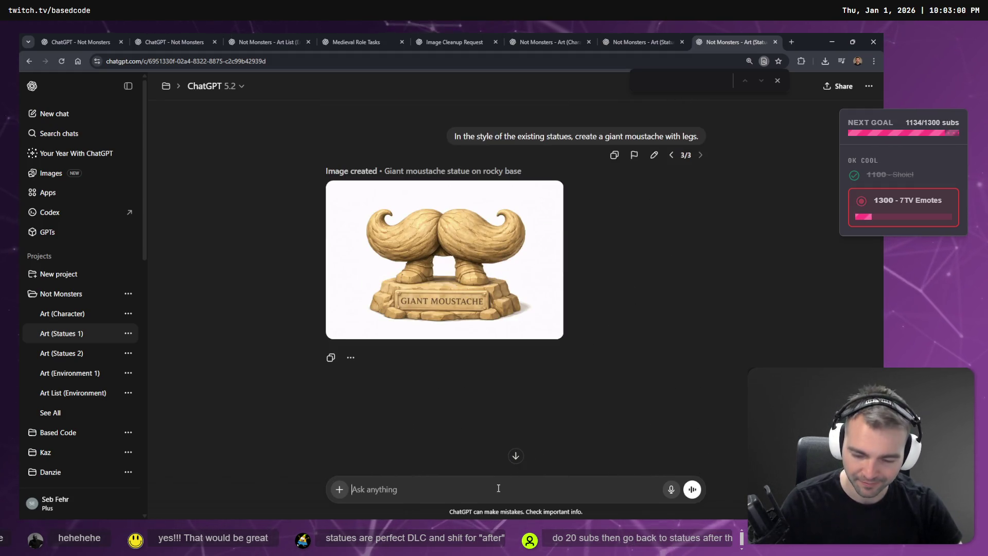
pyautogui.press('super+h')
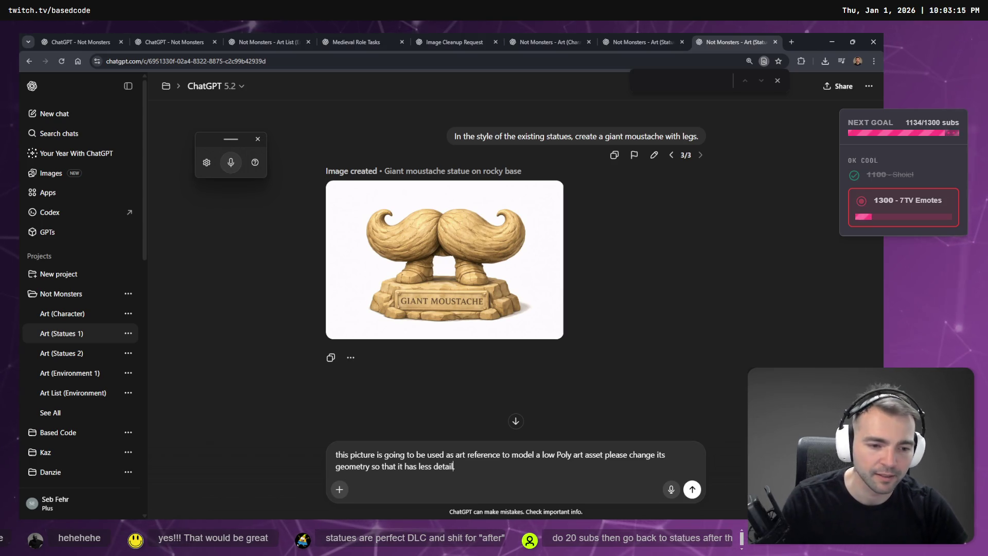
pyautogui.click(692, 489)
pyautogui.click(653, 35)
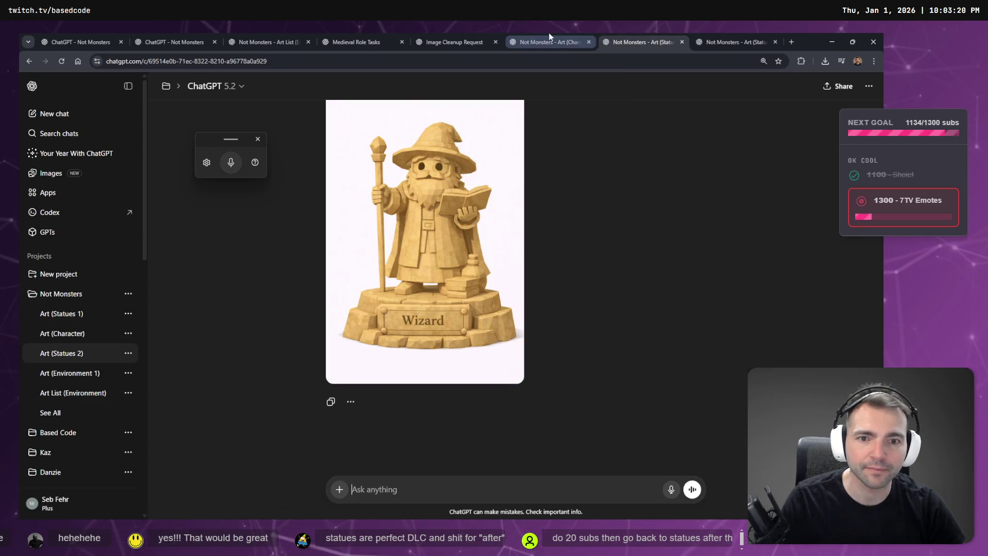
# - Check the Art (Character) and wizard statue chats and the statue board while the image generates
pyautogui.click(539, 35)
pyautogui.click(631, 35)
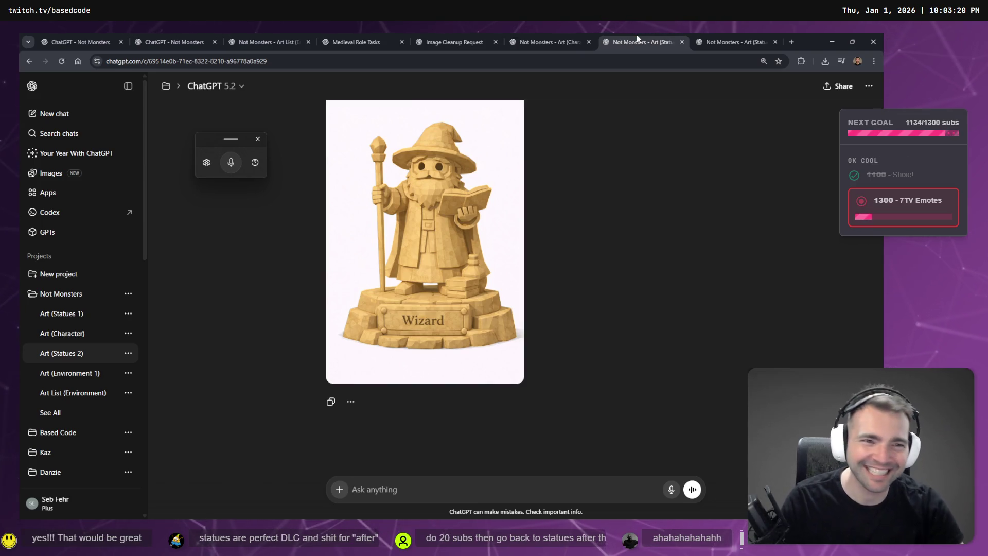
pyautogui.hotkey('ctrl', 'Tab')
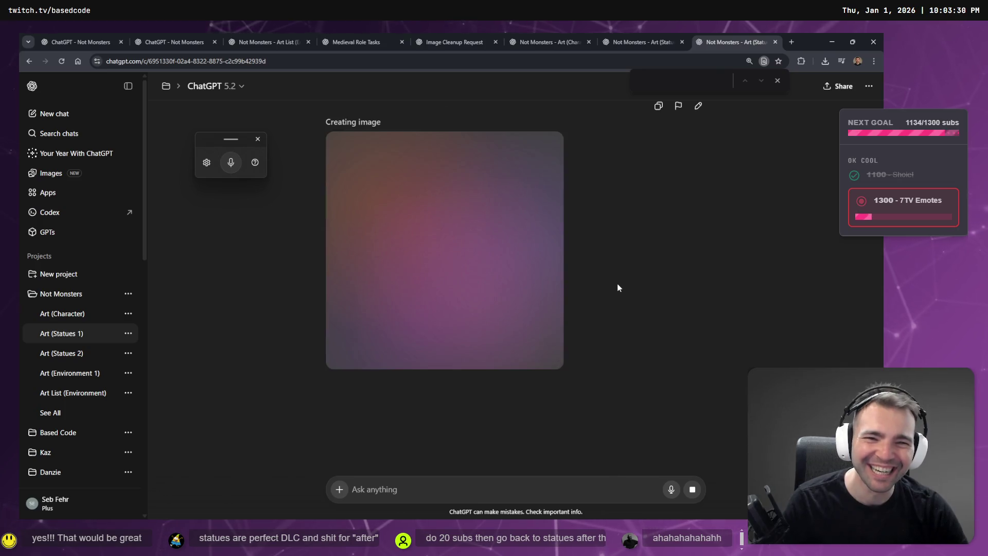
pyautogui.click(536, 42)
pyautogui.click(627, 43)
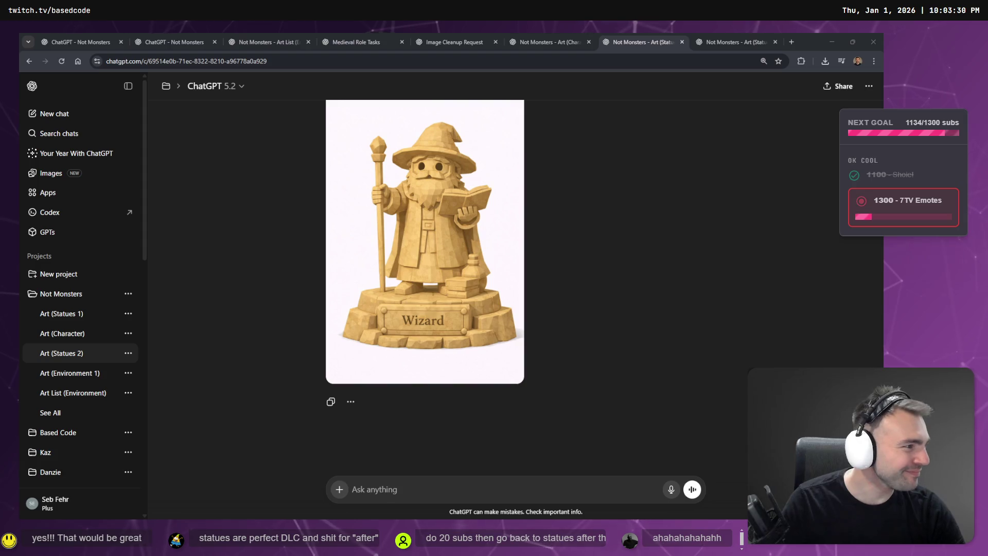
pyautogui.hotkey('alt', 'Tab')
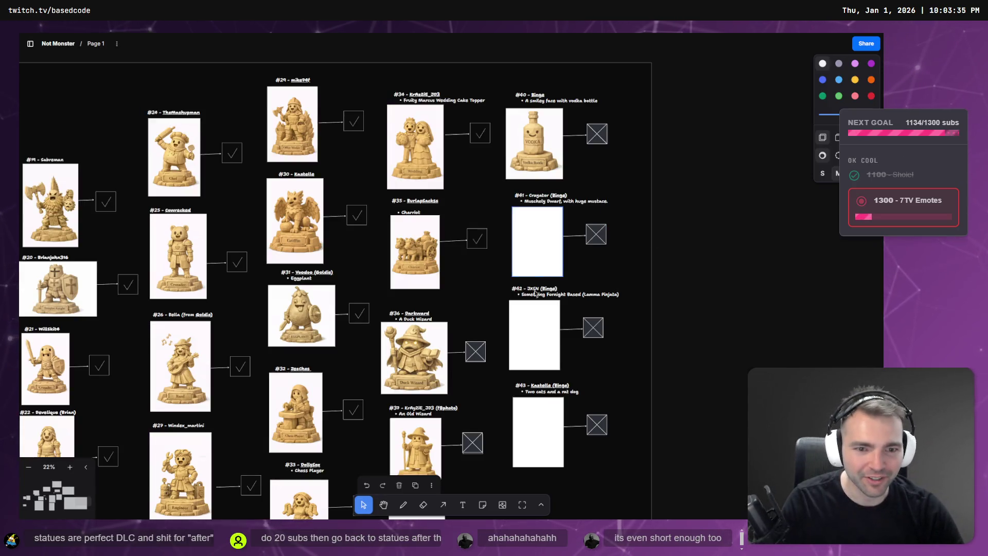
pyautogui.hotkey('alt', 'Tab')
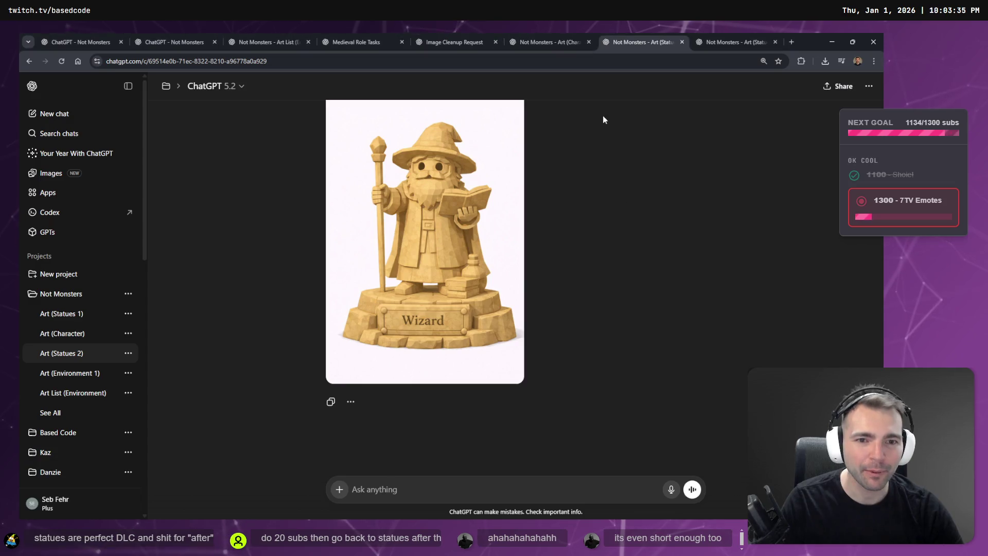
# - Reopen the Giant Moustache chat and dismiss the Art (Statues 1) chat's options menu
pyautogui.click(722, 40)
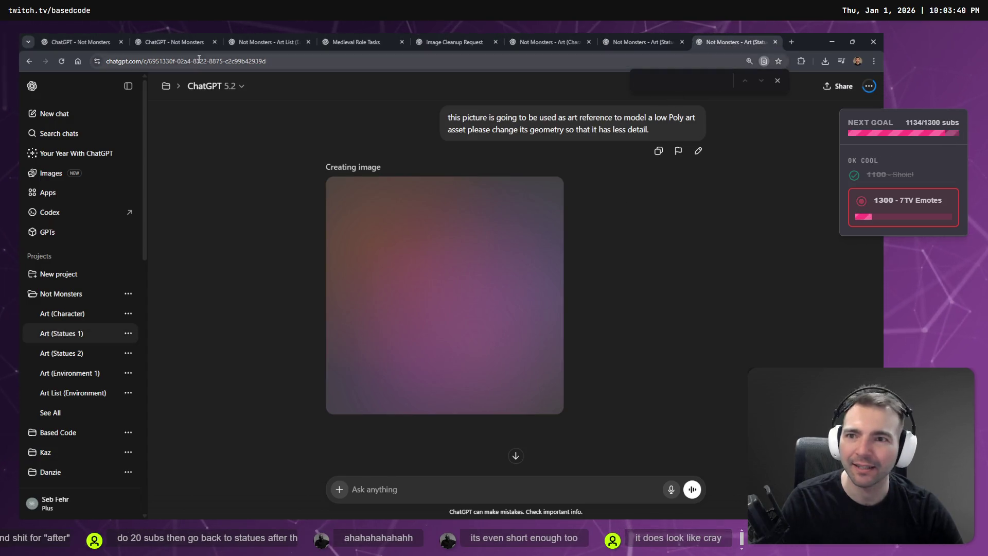
pyautogui.click(128, 333)
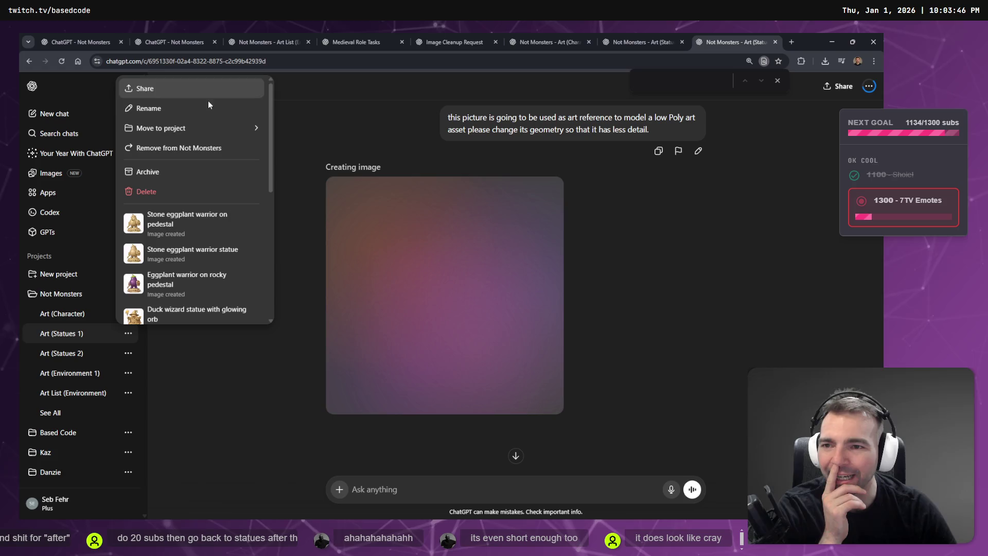
pyautogui.click(239, 421)
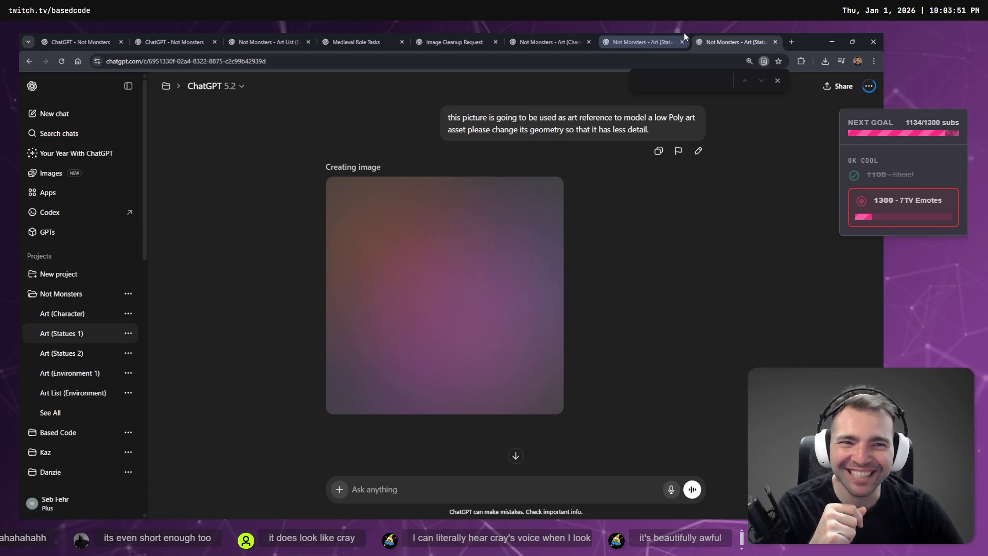
pyautogui.moveTo(669, 33)
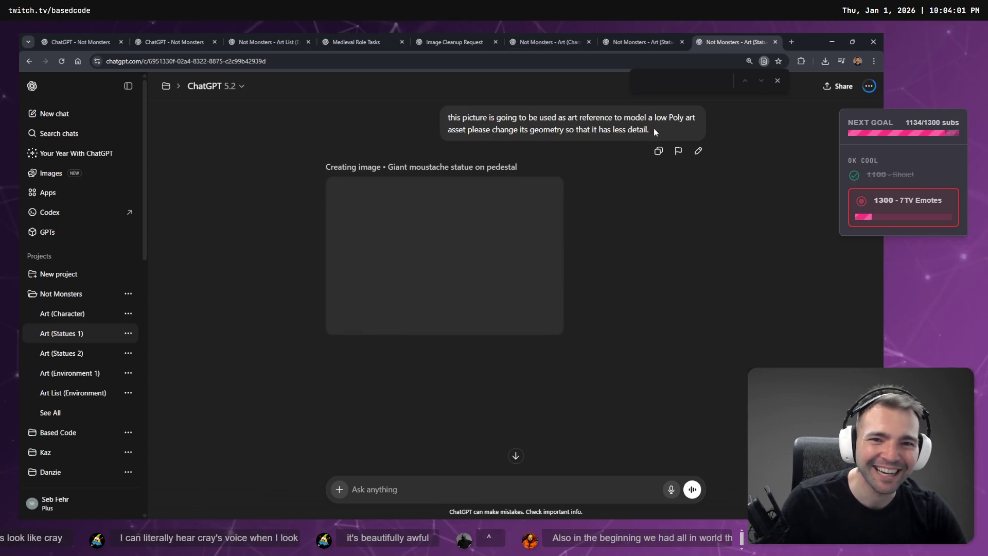
pyautogui.scroll(10, 459, 297)
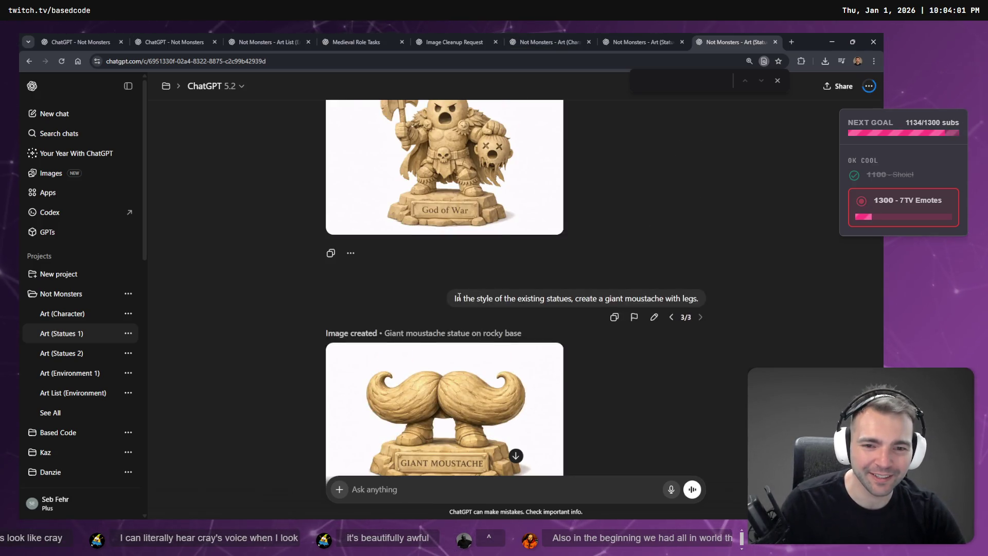
# - Paste the giant moustache prompt and the low-poly request together into the message box
pyautogui.moveTo(455, 299); pyautogui.dragTo(734, 304)
pyautogui.hotkey('ctrl', 'c')
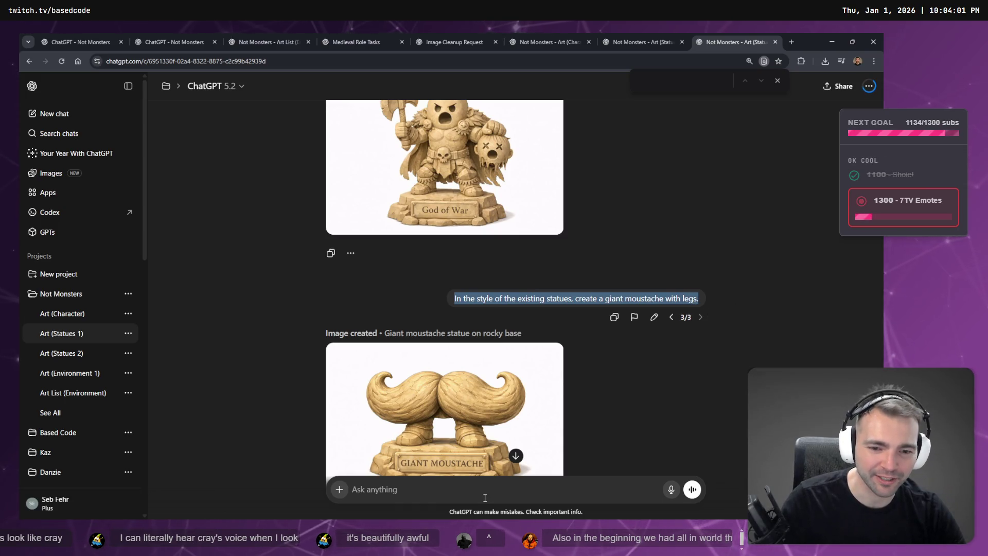
pyautogui.click(485, 498)
pyautogui.hotkey('ctrl', 'v')
pyautogui.scroll(-7, 581, 397)
pyautogui.moveTo(643, 239); pyautogui.dragTo(447, 206)
pyautogui.hotkey('ctrl', 'c')
pyautogui.click(640, 481)
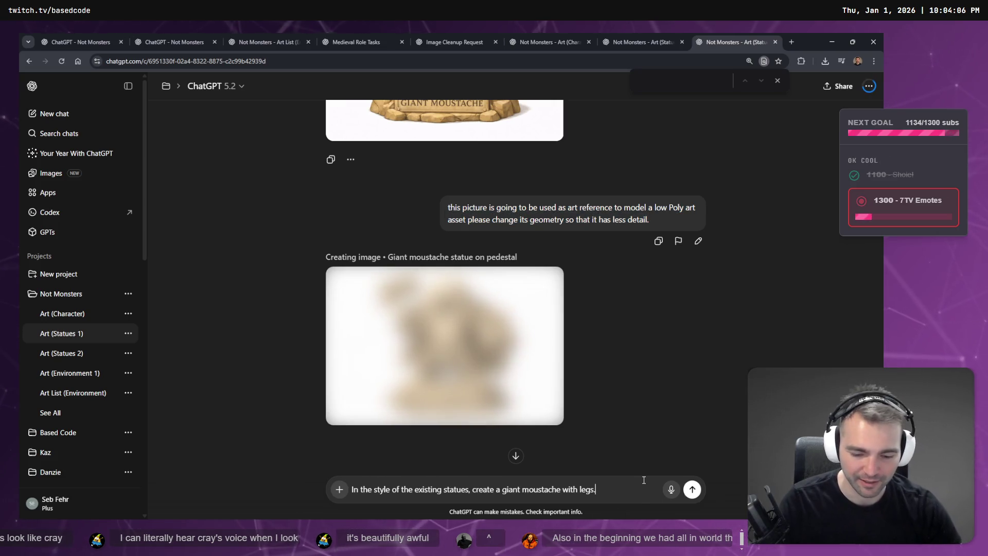
pyautogui.hotkey('shift', 'Return')
pyautogui.hotkey('shift', 'Return')
pyautogui.hotkey('ctrl', 'v')
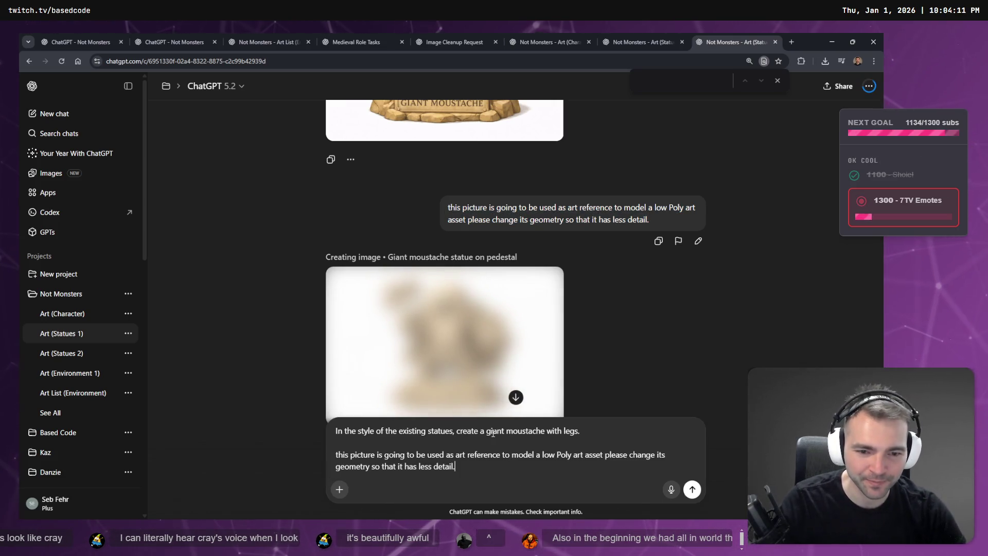
# - Replace 'giant moustache with legs' with a dictated 'lama pinata' as the statue subject
pyautogui.moveTo(486, 431); pyautogui.dragTo(577, 431)
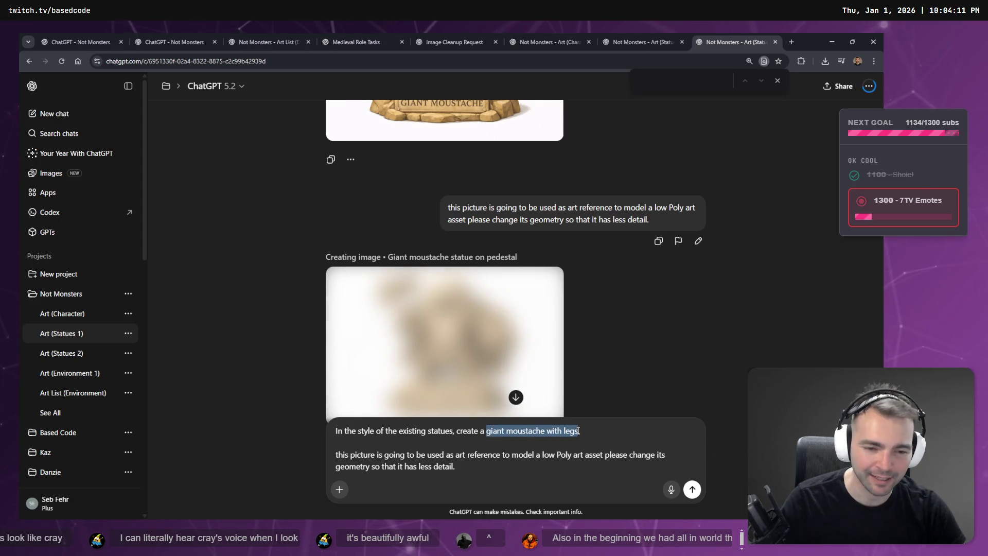
pyautogui.press('super+h')
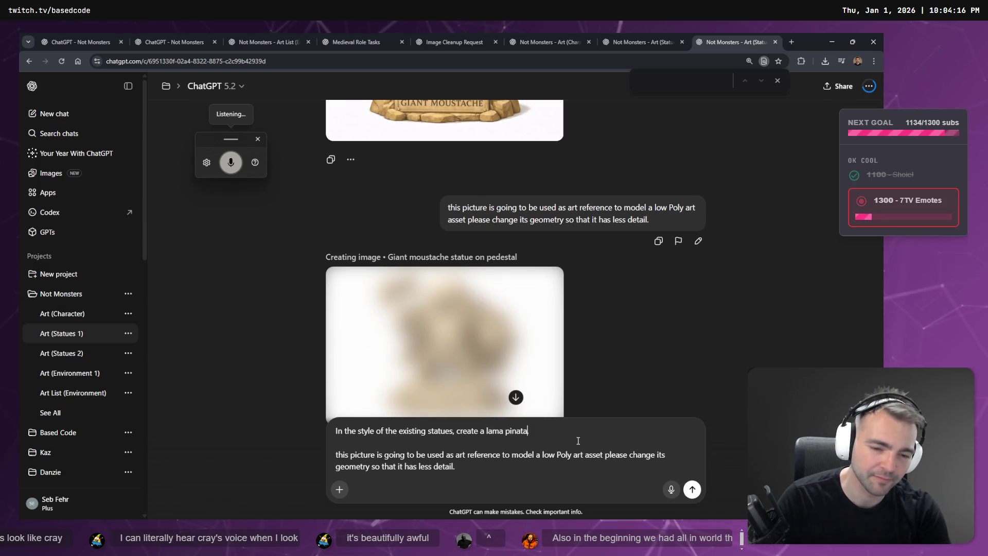
pyautogui.scroll(-3, 726, 351)
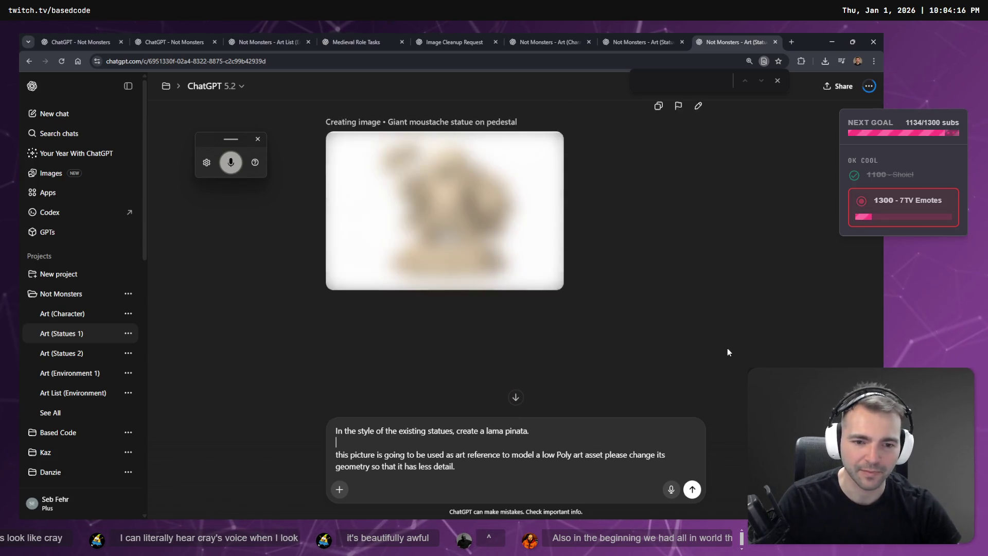
pyautogui.scroll(2, 726, 351)
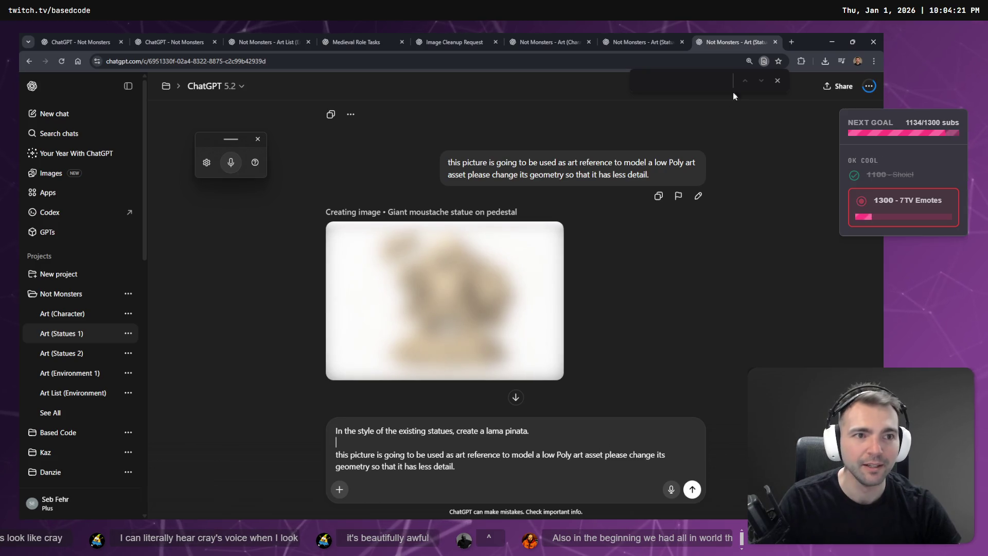
pyautogui.click(777, 81)
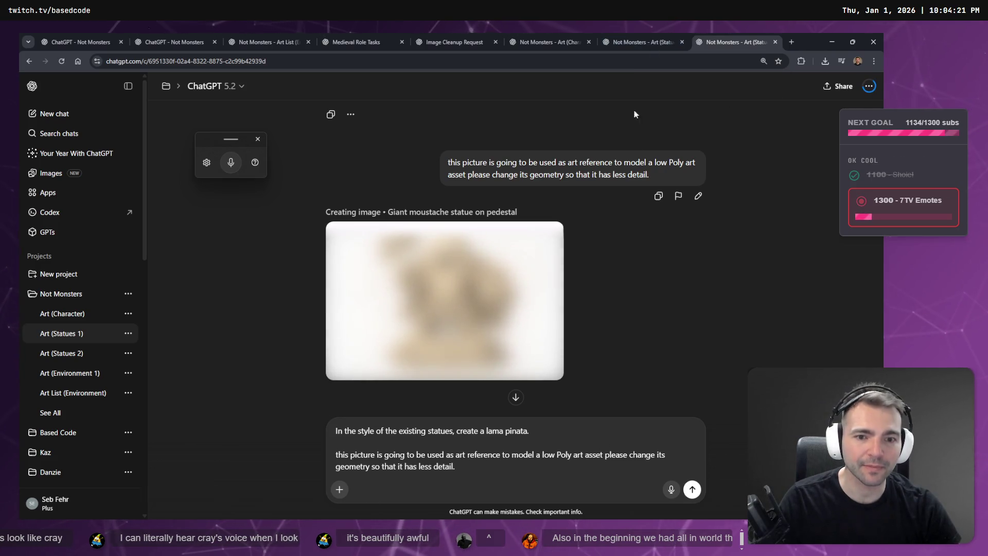
pyautogui.hotkey('alt', 'Tab')
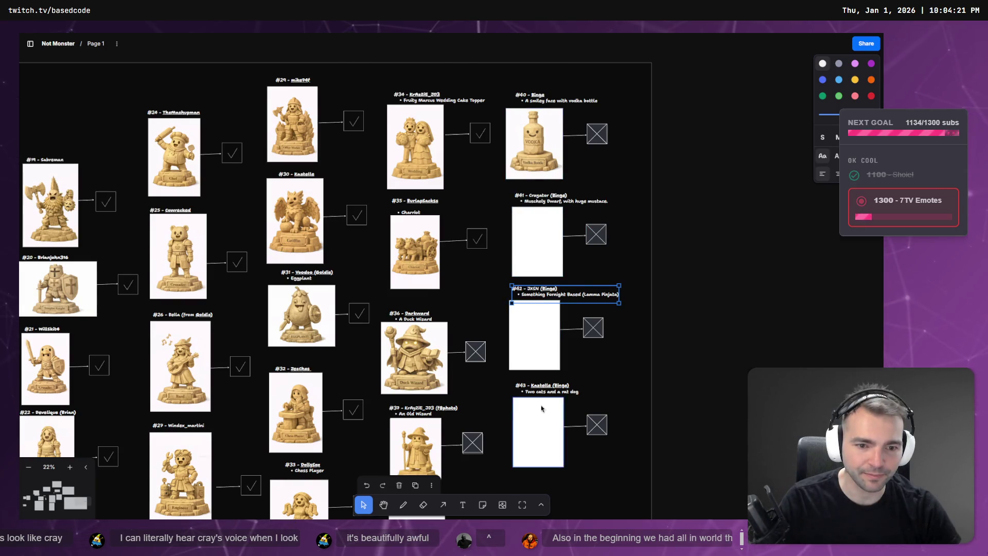
# - Try editing the #43 Kastella label text on the board, then undo the change
pyautogui.scroll(-1, 541, 408)
pyautogui.click(544, 352)
pyautogui.click(582, 347)
pyautogui.click(576, 355)
pyautogui.click(580, 349)
pyautogui.doubleClick(580, 348)
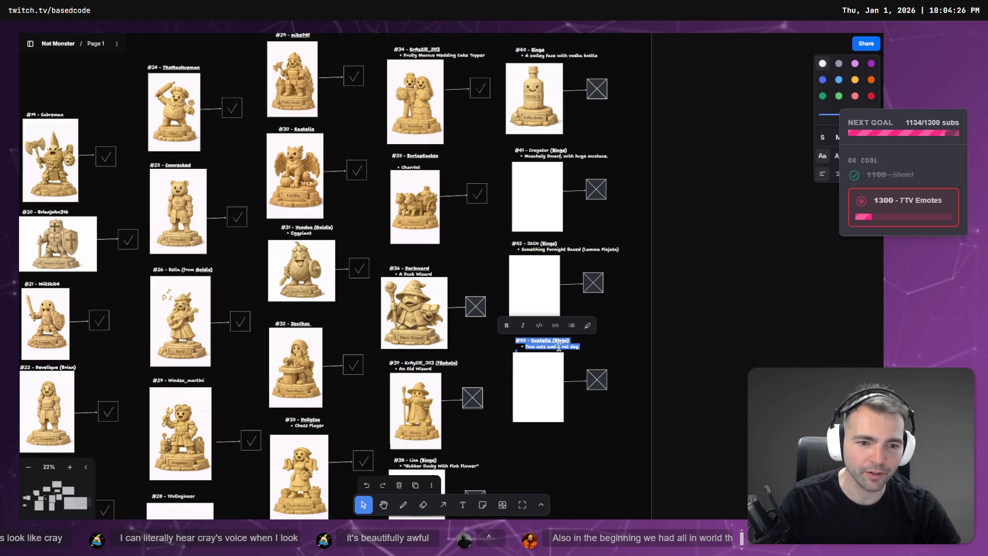
pyautogui.click(527, 348)
pyautogui.moveTo(527, 348); pyautogui.dragTo(579, 348)
pyautogui.click(585, 369)
pyautogui.hotkey('ctrl', 'z')
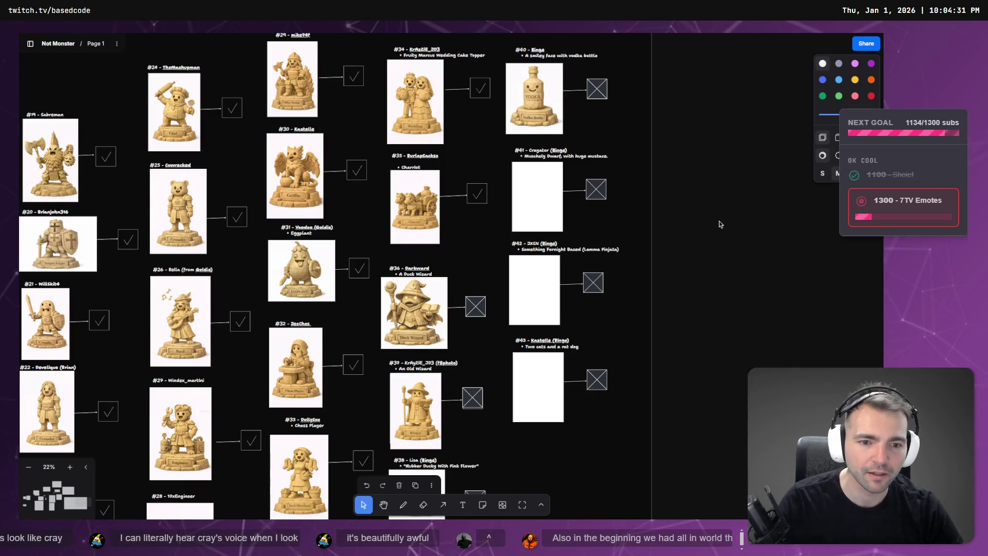
# - Copy the Giant Moustache image from ChatGPT, paste it into entry #41, and shrink it to fit
pyautogui.hotkey('alt', 'Tab')
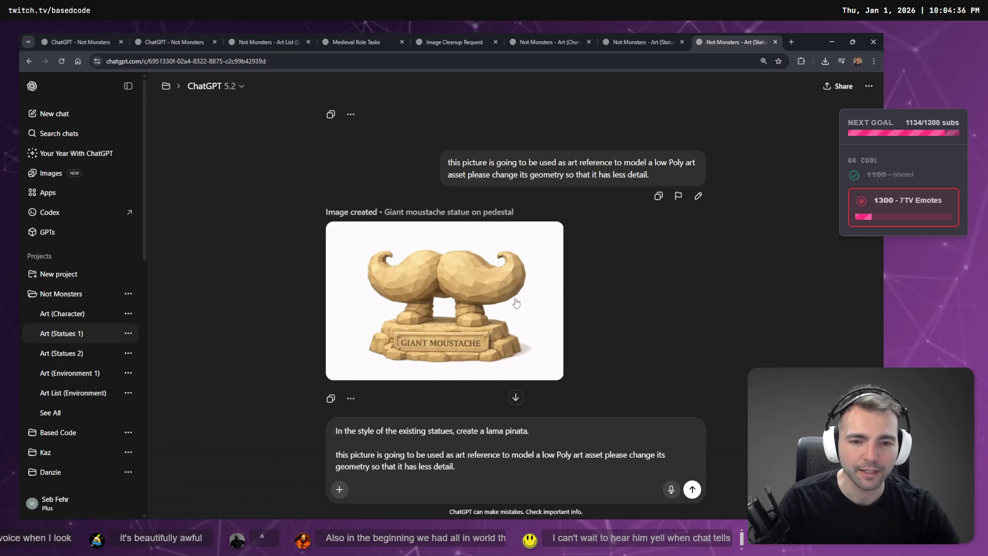
pyautogui.click(476, 325)
pyautogui.rightClick(467, 310)
pyautogui.click(485, 346)
pyautogui.press('Escape')
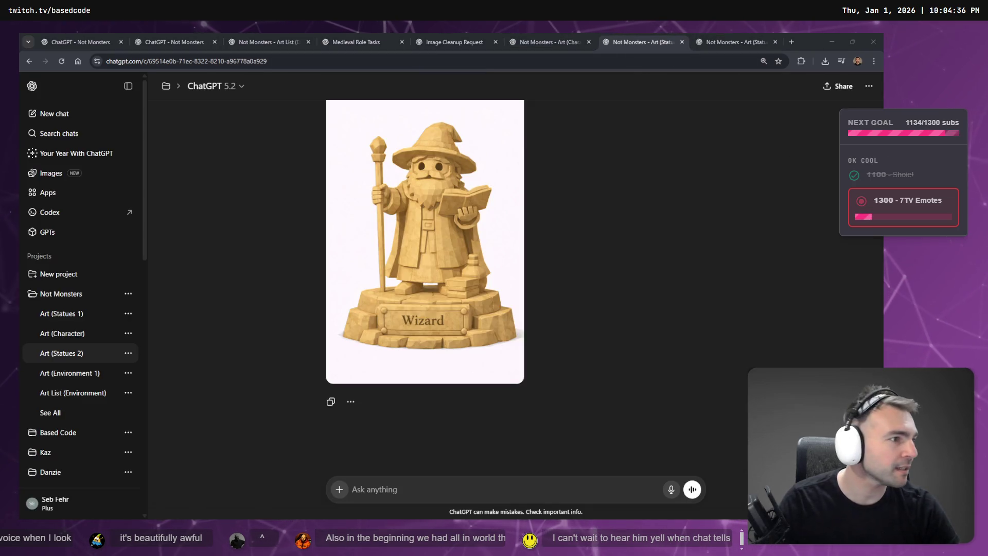
pyautogui.hotkey('alt', 'Tab')
pyautogui.hotkey('ctrl', 'v')
pyautogui.moveTo(458, 281)
pyautogui.mouseDown()
pyautogui.moveTo(617, 481)
pyautogui.moveTo(630, 392)
pyautogui.moveTo(474, 360)
pyautogui.moveTo(564, 304)
pyautogui.moveTo(552, 261)
pyautogui.mouseUp()
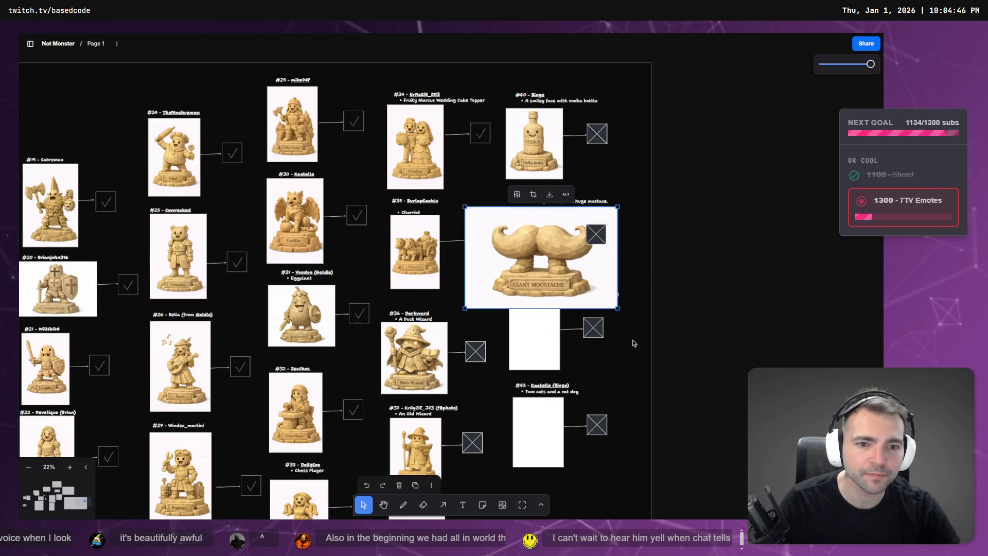
pyautogui.moveTo(622, 310)
pyautogui.mouseDown()
pyautogui.moveTo(580, 280)
pyautogui.moveTo(578, 260)
pyautogui.mouseUp()
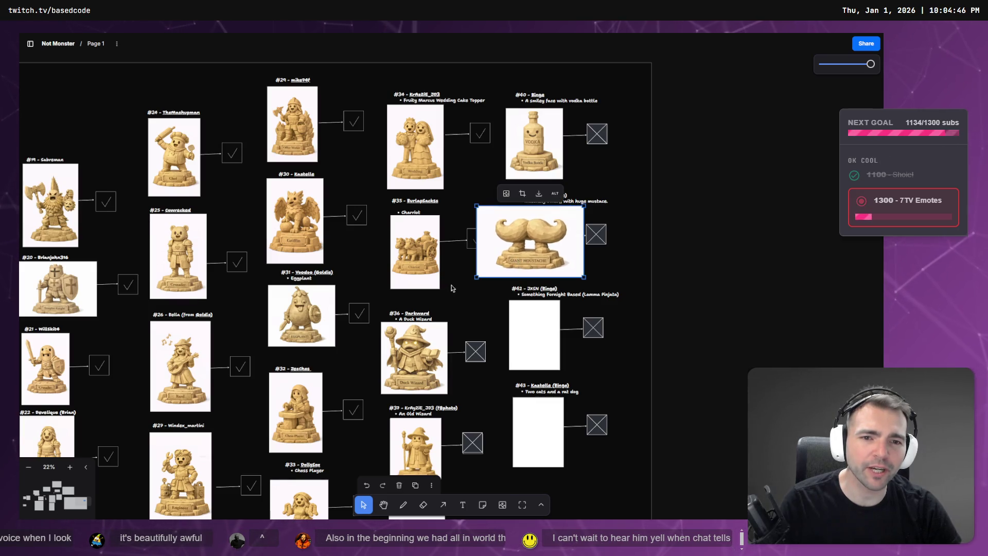
pyautogui.moveTo(476, 278); pyautogui.dragTo(505, 263)
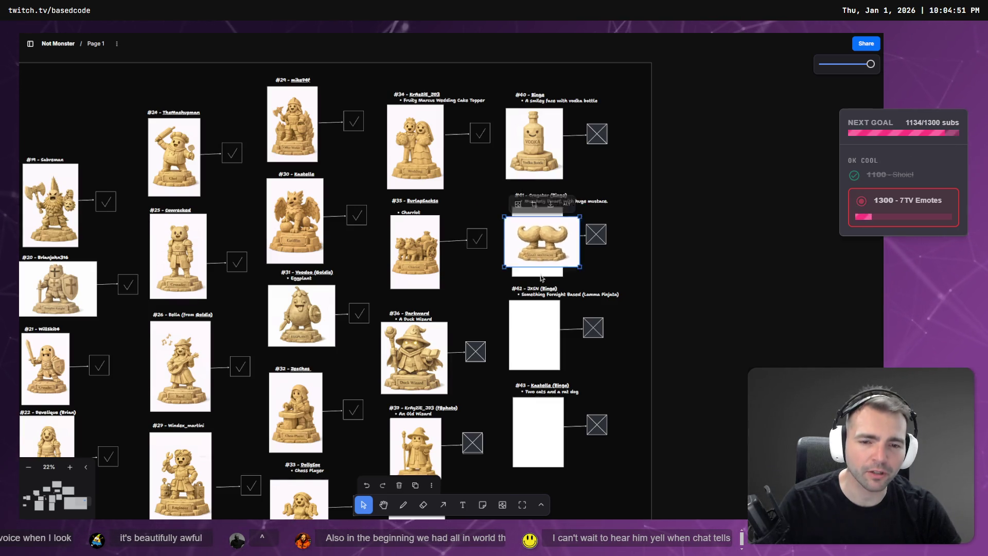
# - Nudge the moustache image and the #41 X box up to align with neighbouring entries
pyautogui.scroll(-5, 431, 339)
pyautogui.scroll(7, 415, 360)
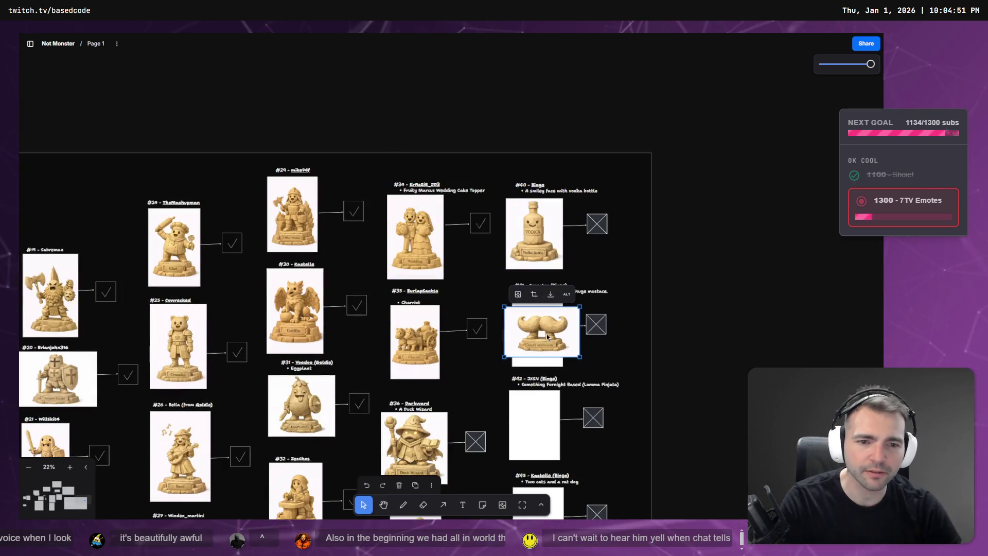
pyautogui.click(539, 366)
pyautogui.press('Escape')
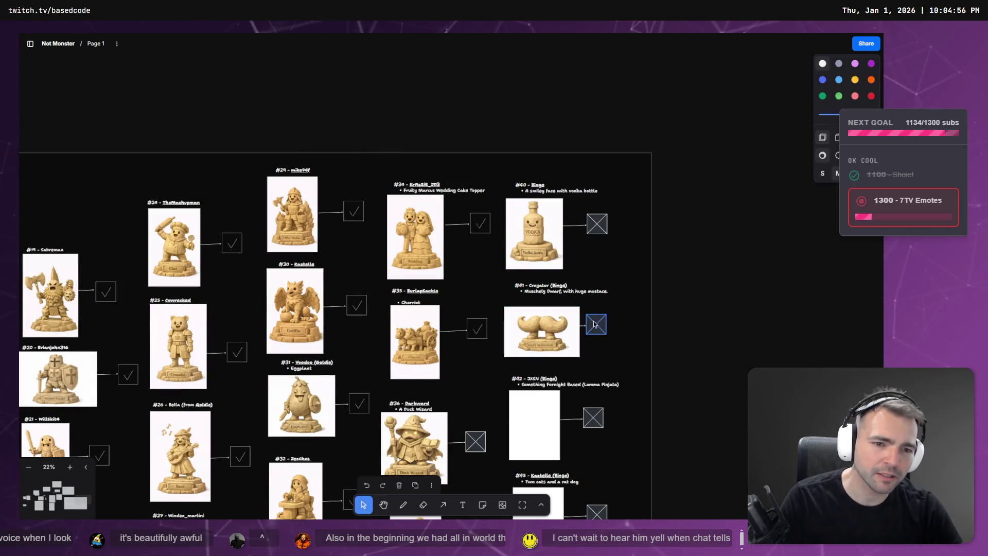
pyautogui.moveTo(630, 318); pyautogui.dragTo(584, 335)
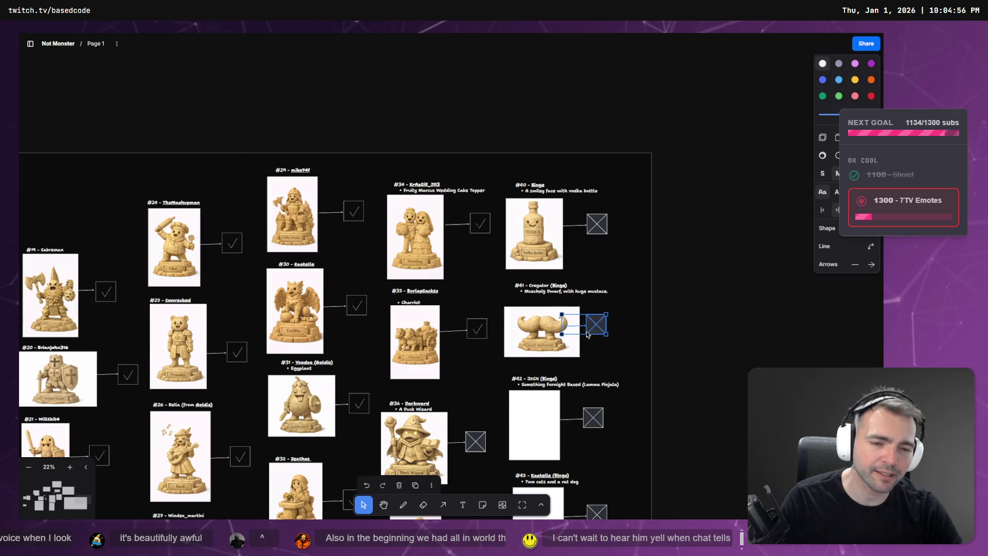
pyautogui.moveTo(539, 337); pyautogui.dragTo(537, 327)
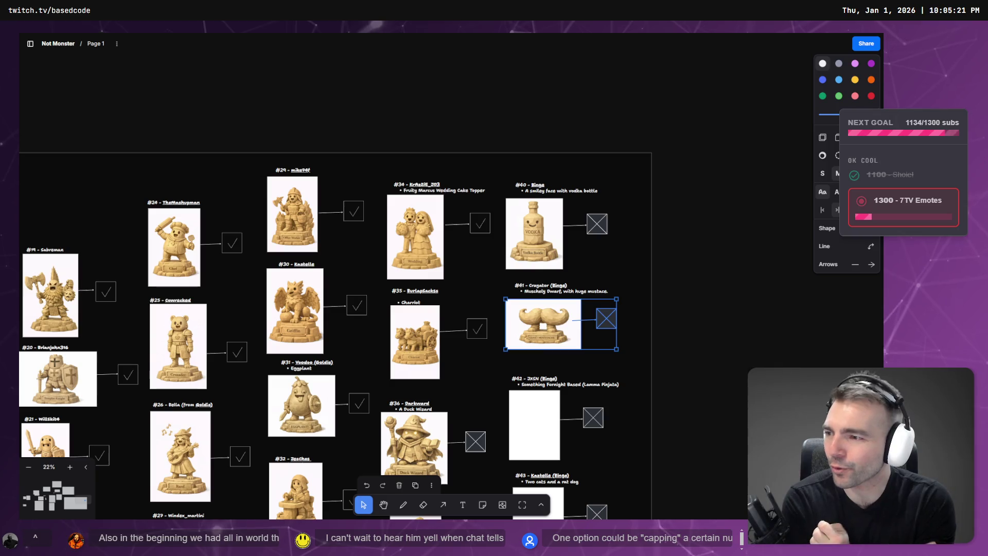
pyautogui.click(681, 351)
pyautogui.scroll(-3, 681, 351)
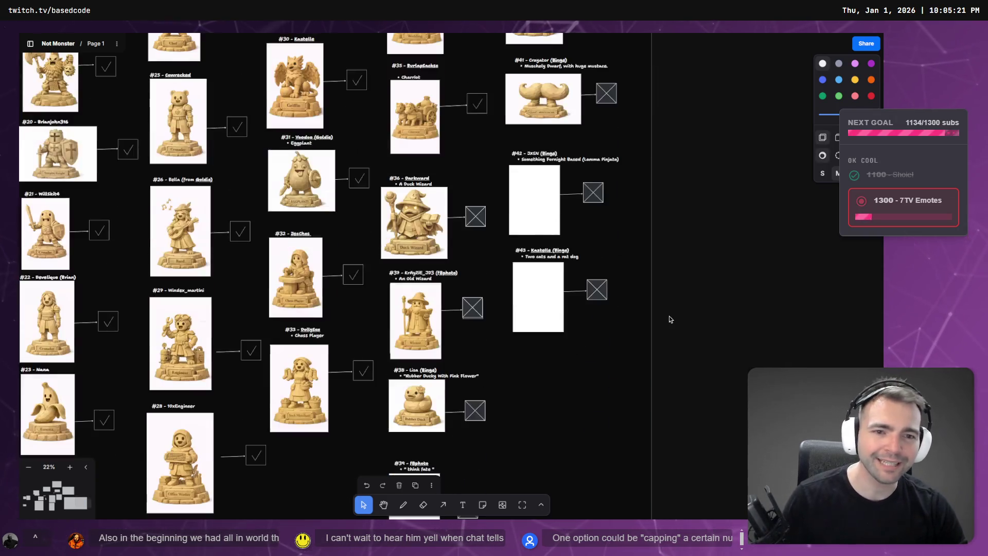
# - Return to the Giant Moustache chat and select the drafted lama pinata low-poly prompt
pyautogui.hotkey('alt', 'Tab')
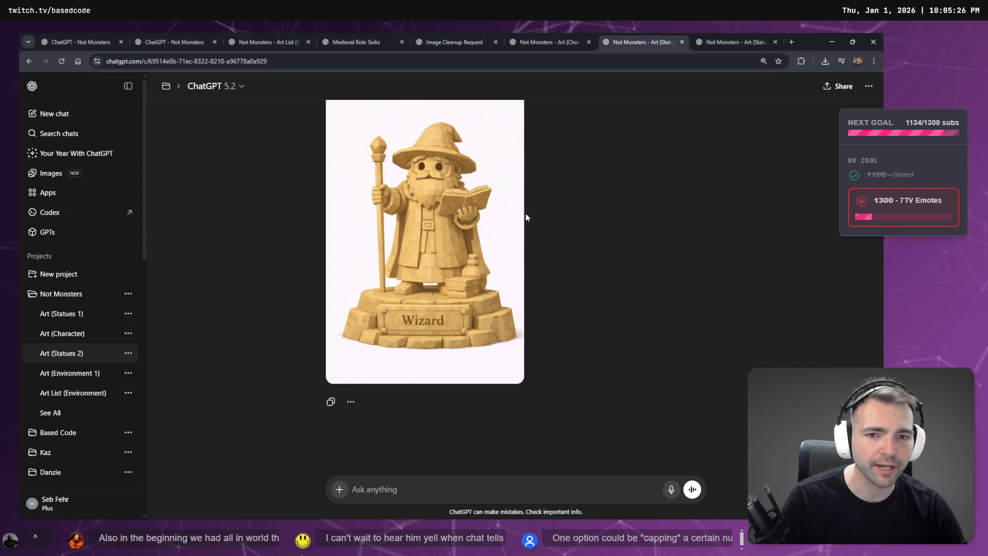
pyautogui.click(483, 220)
pyautogui.rightClick(483, 220)
pyautogui.click(515, 271)
pyautogui.hotkey('alt', 'Tab')
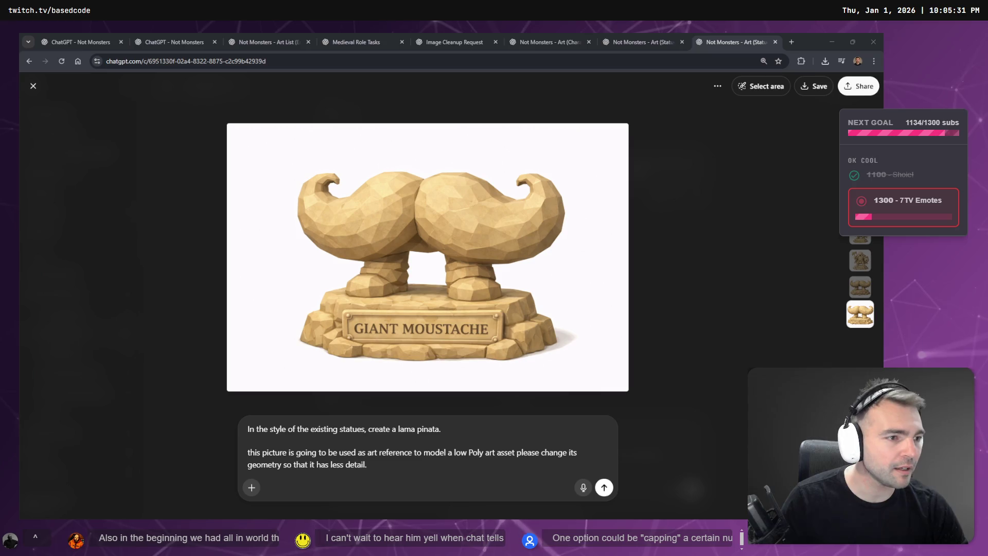
pyautogui.click(721, 307)
pyautogui.scroll(-3, 650, 306)
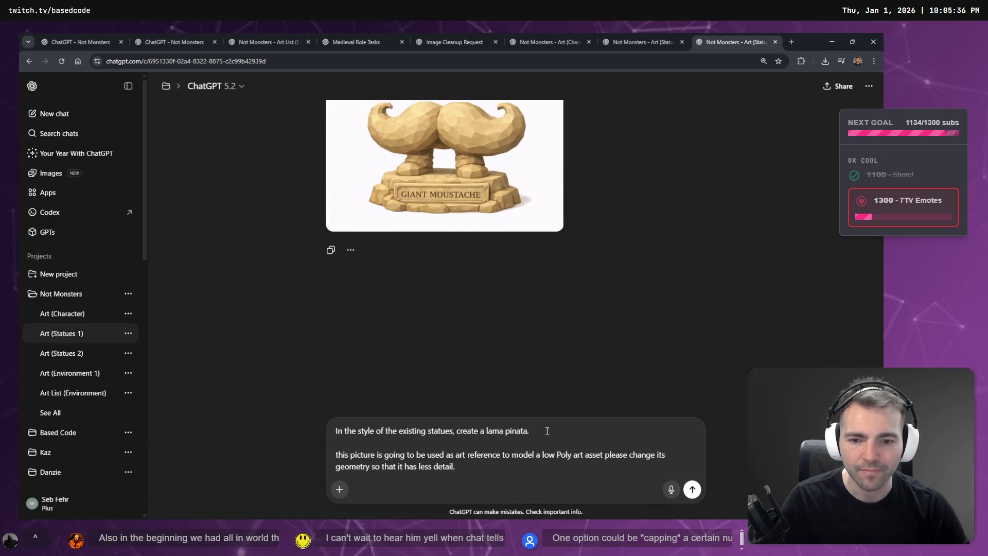
pyautogui.hotkey('ctrl', 'a')
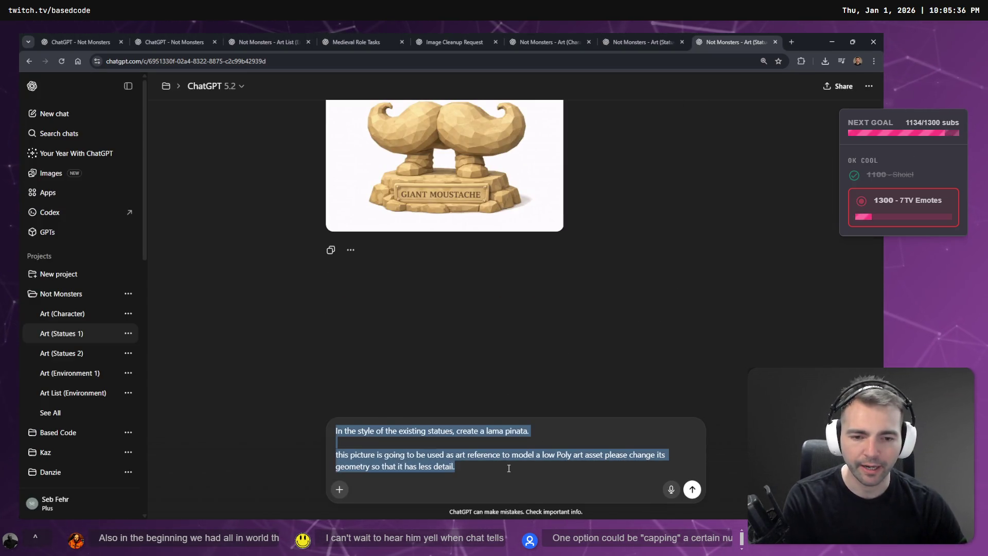
# - Send the llama piñata low-poly prompt and move to the Art (Statues 2) Wizard statue chat
pyautogui.click(669, 467)
pyautogui.click(692, 489)
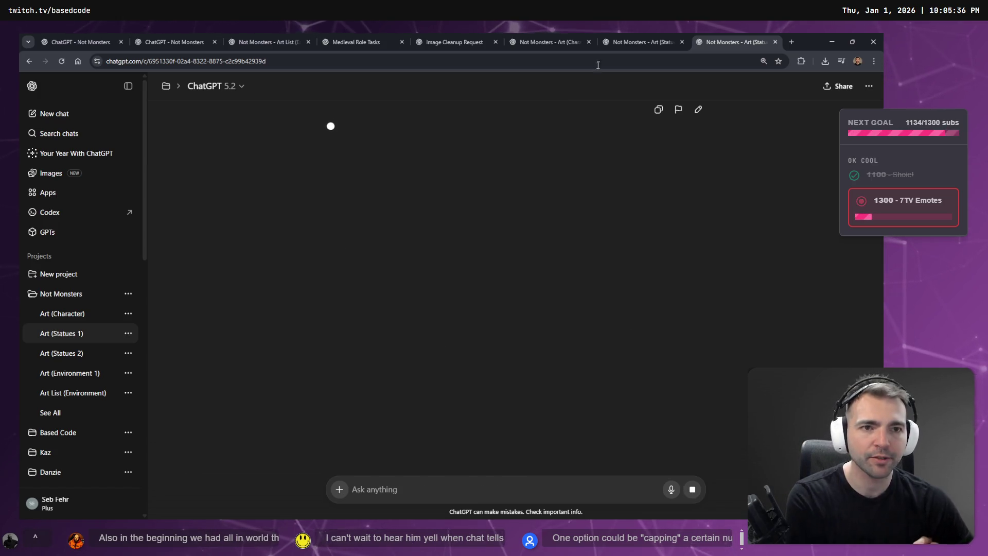
pyautogui.click(644, 38)
pyautogui.click(739, 37)
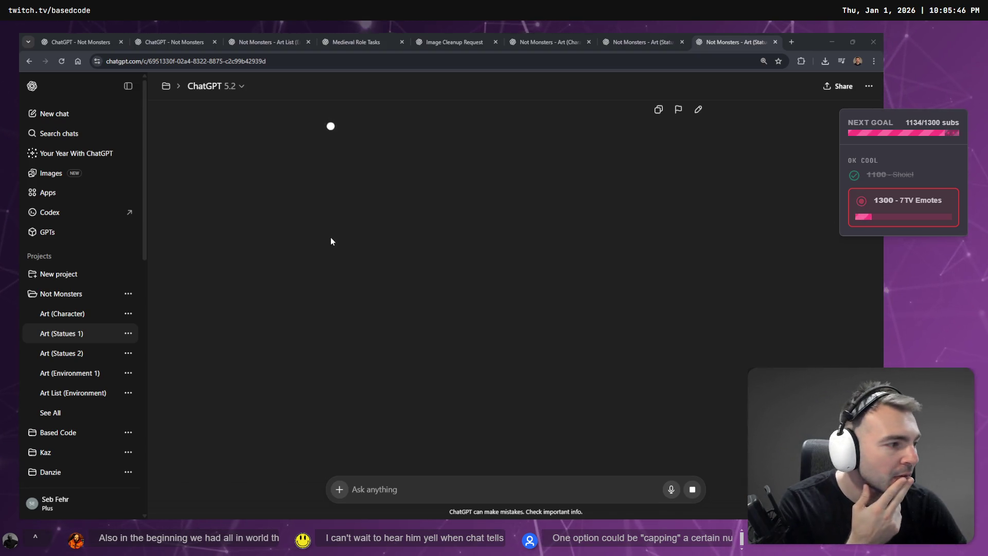
pyautogui.click(609, 38)
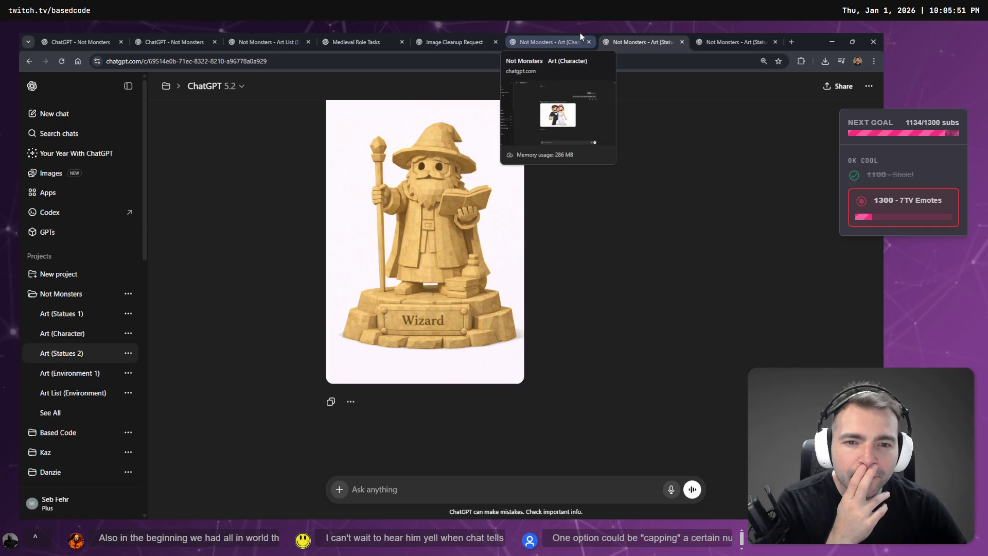
# - Browse the Art (Character), Image Cleanup Request and Art (Statues 2) chats' sock merchant and wedding statues, then select the #41 X box
pyautogui.click(579, 33)
pyautogui.click(452, 33)
pyautogui.click(543, 33)
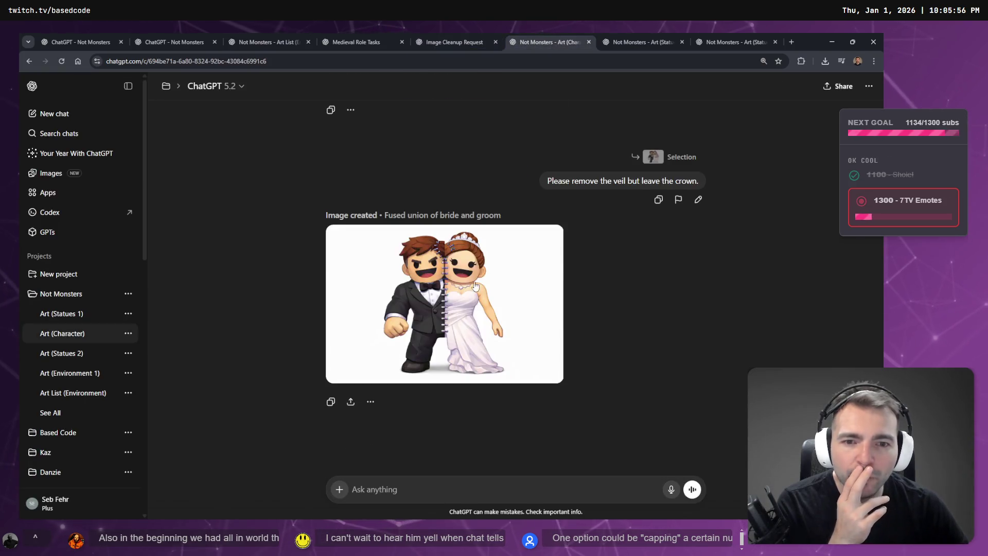
pyautogui.click(614, 33)
pyautogui.scroll(15, 484, 280)
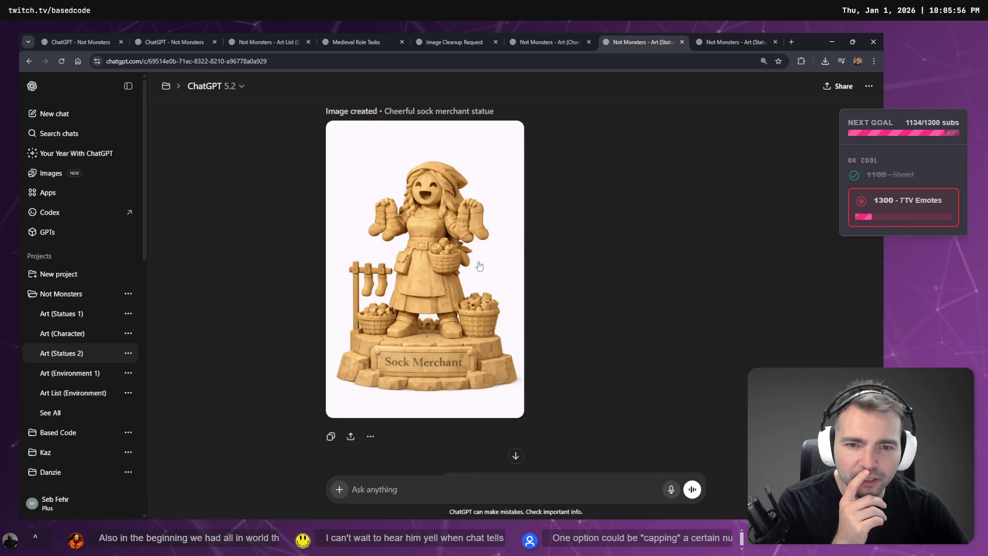
pyautogui.scroll(-7, 454, 304)
pyautogui.scroll(5, 432, 230)
pyautogui.scroll(-5, 436, 341)
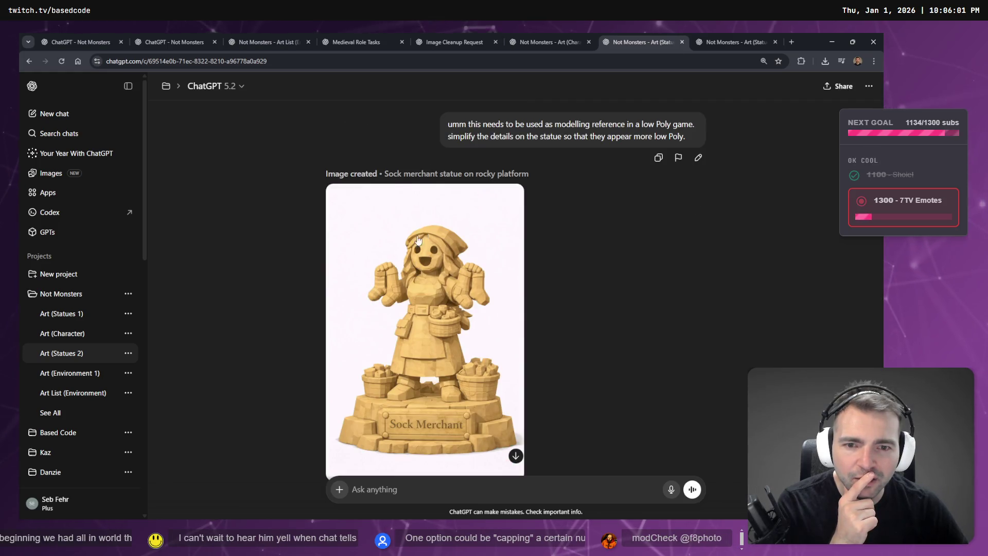
pyautogui.scroll(5, 448, 326)
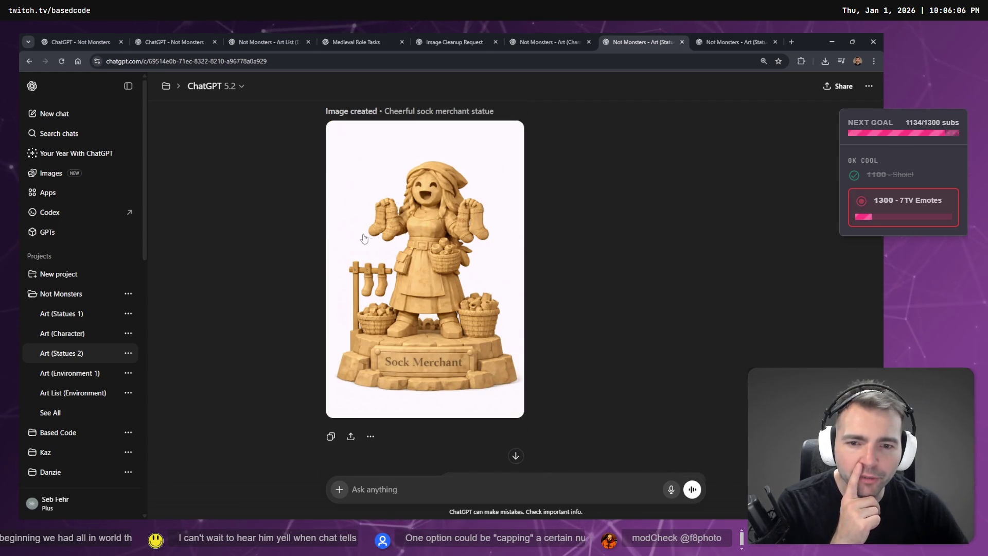
pyautogui.scroll(-5, 432, 262)
pyautogui.scroll(-8, 402, 364)
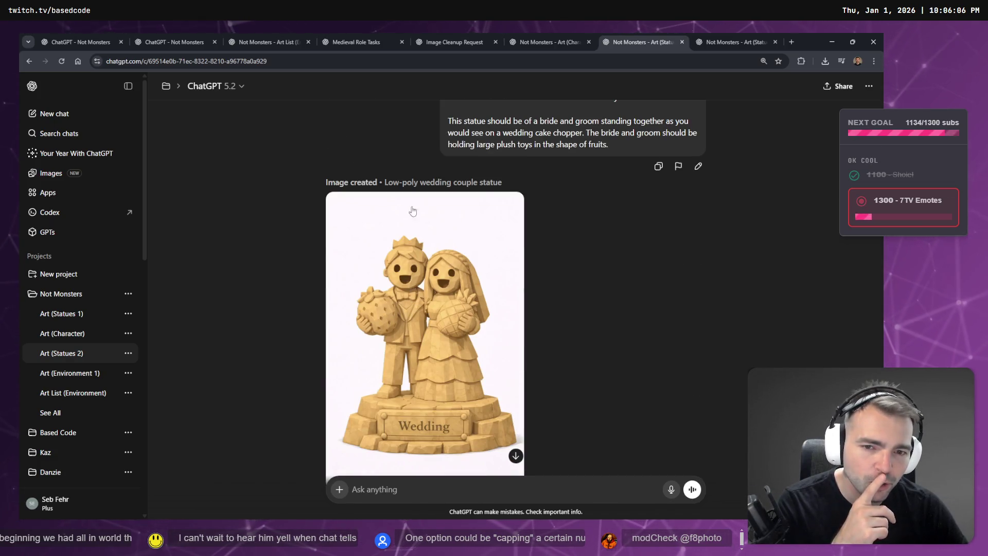
pyautogui.scroll(-10, 432, 278)
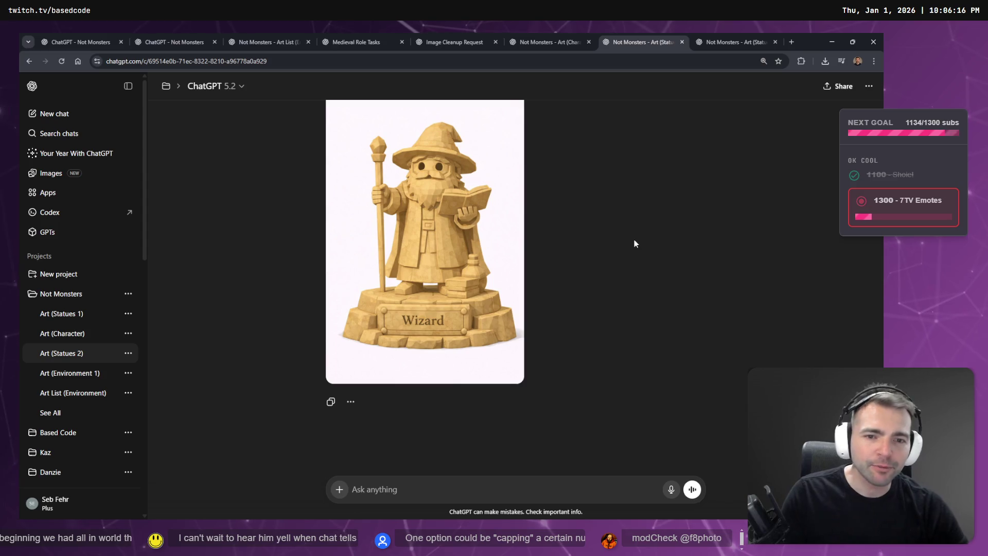
pyautogui.hotkey('alt', 'Tab')
pyautogui.click(603, 190)
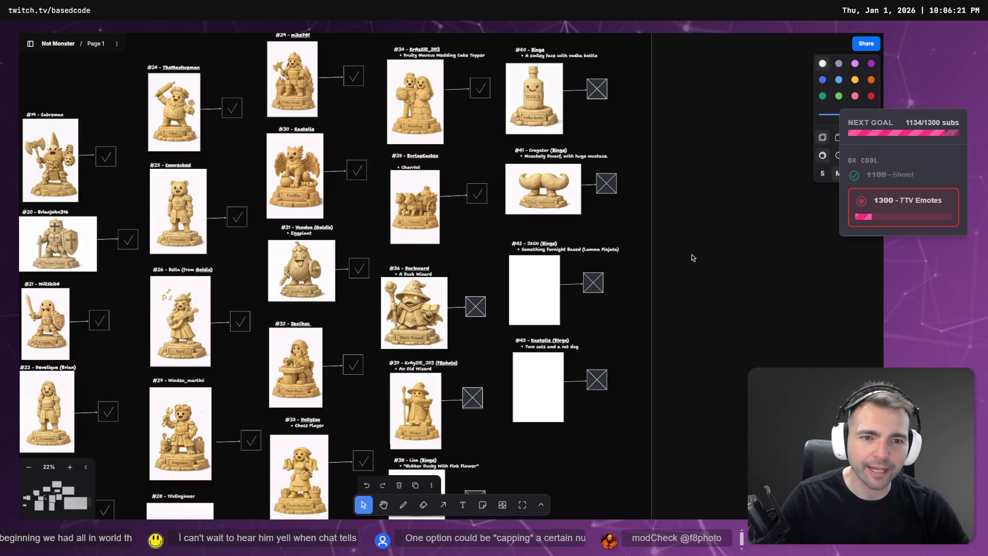
# - Scroll over the remaining board entries, then check the chat generating the llama image
pyautogui.scroll(-2, 602, 200)
pyautogui.scroll(-5, 602, 221)
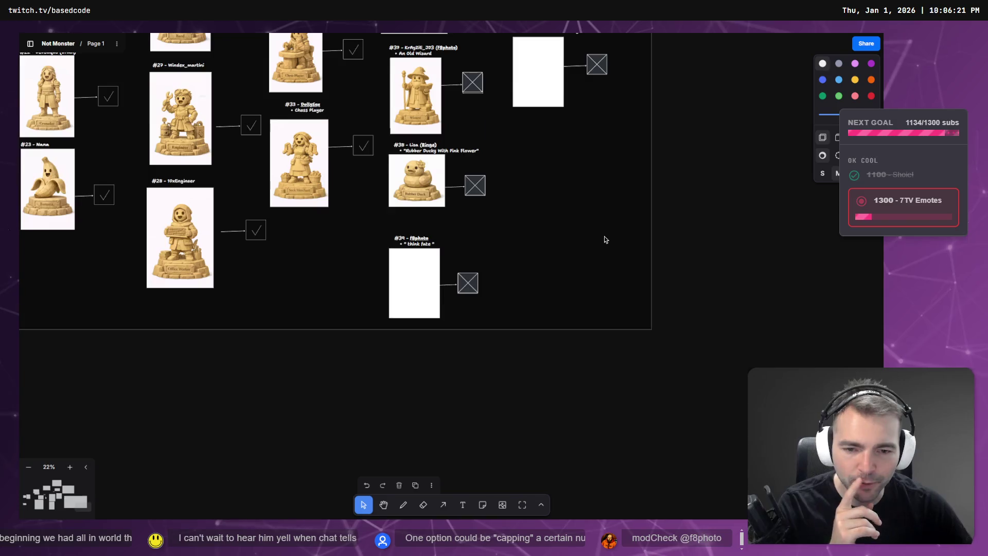
pyautogui.scroll(7, 604, 234)
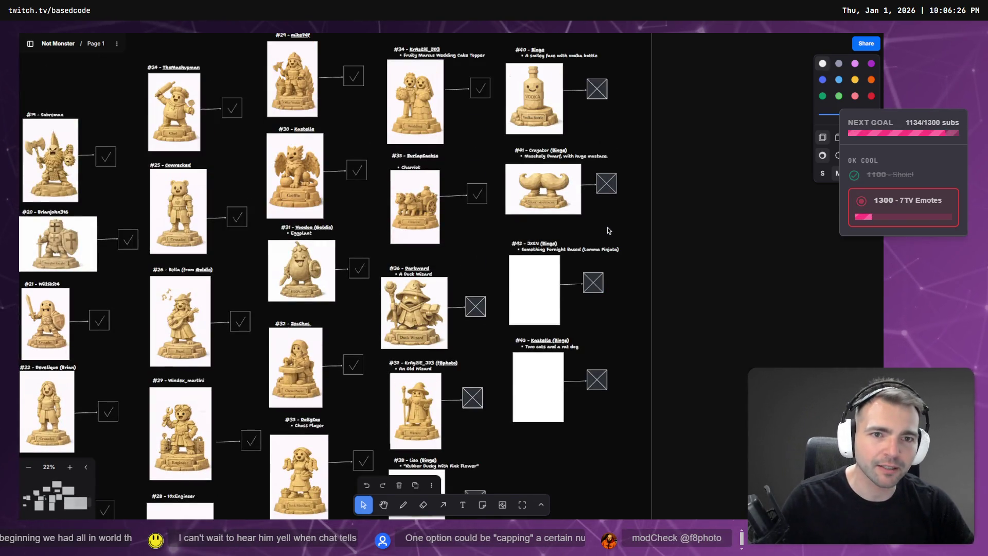
pyautogui.hotkey('alt', 'Tab')
pyautogui.hotkey('ctrl', 'Tab')
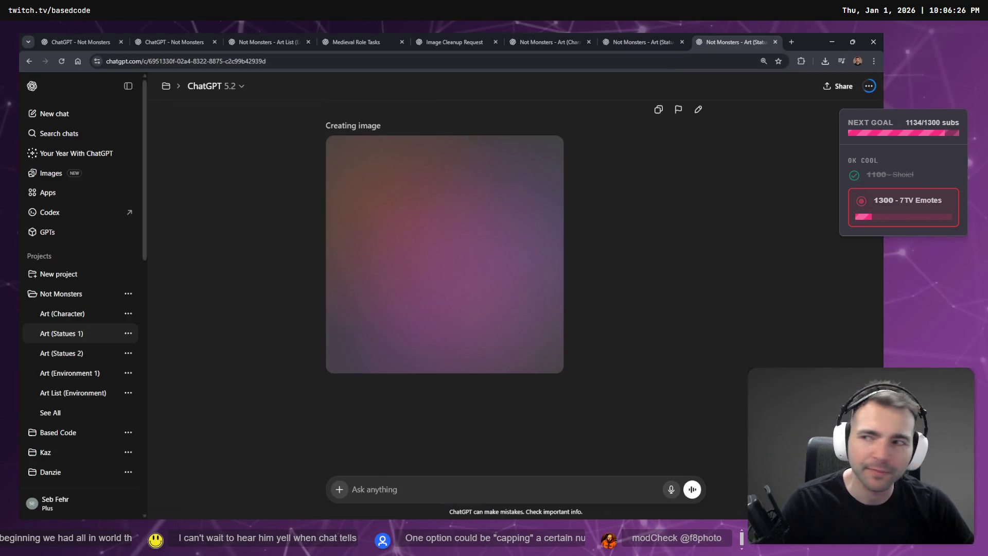
# - Glance over the Art (Character) and Art (Statues 2) chats and scroll up the llama image chat
pyautogui.click(640, 39)
pyautogui.click(568, 33)
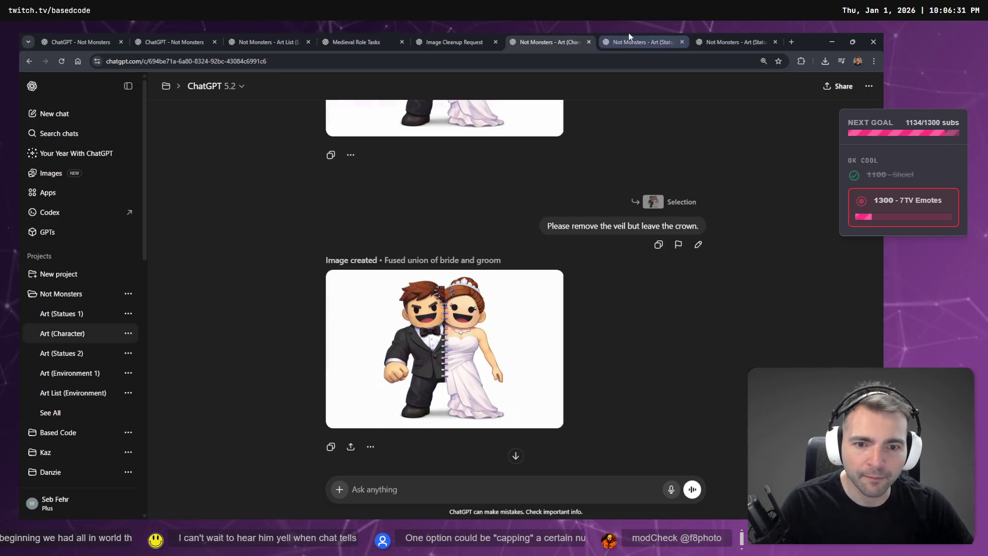
pyautogui.click(630, 33)
pyautogui.click(746, 33)
pyautogui.scroll(3, 596, 304)
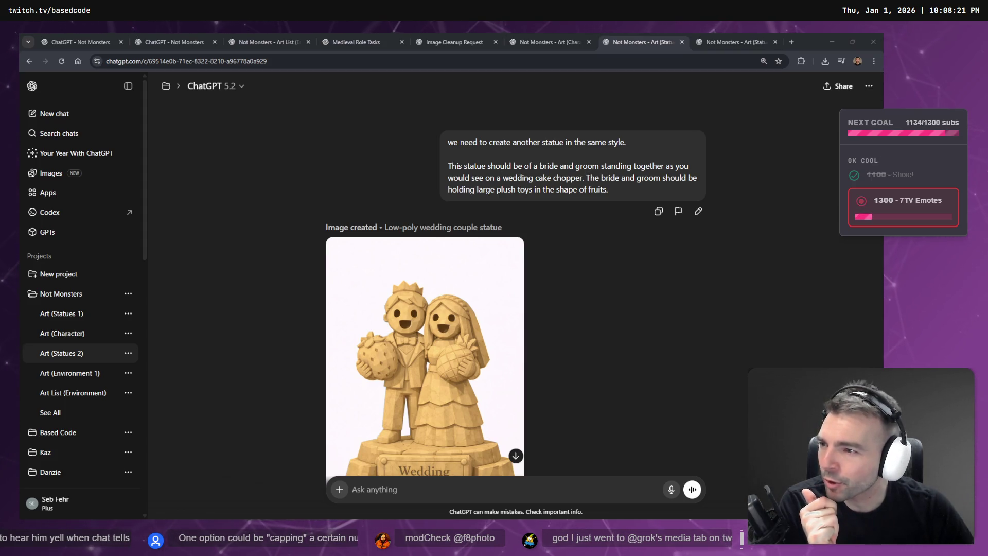
pyautogui.scroll(10, 658, 282)
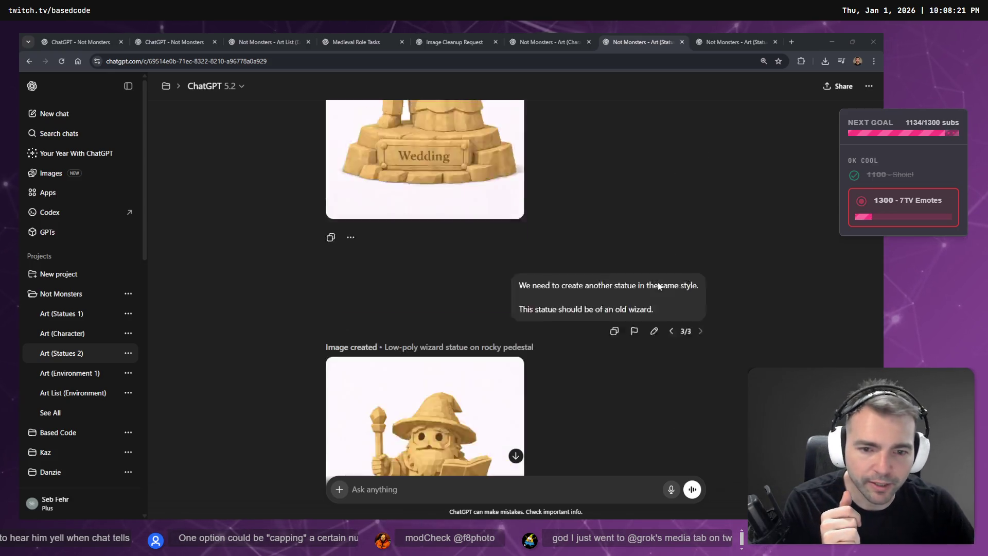
# - Open the Viking Berserker/Duck Wizard chat stuck on a rate limit and reload it with F5
pyautogui.click(749, 34)
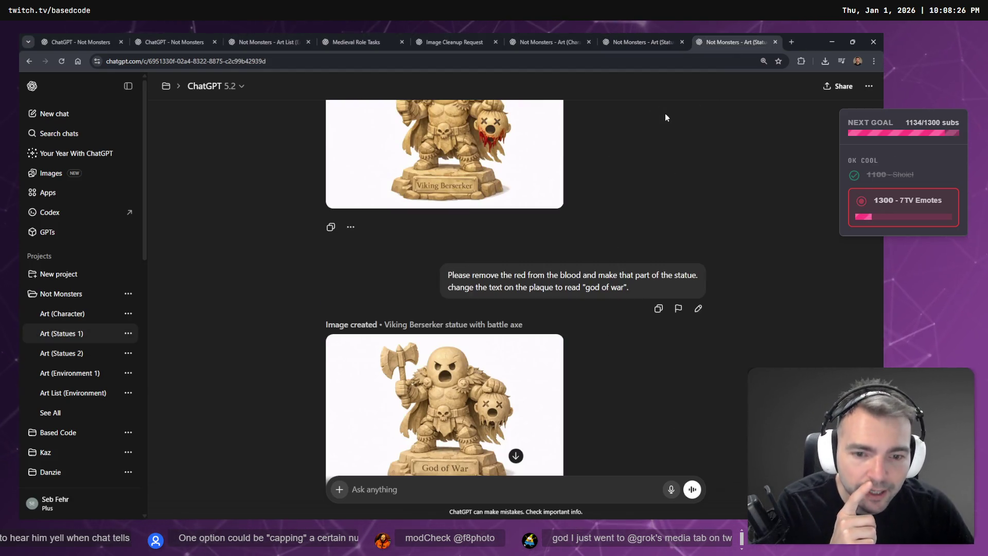
pyautogui.click(545, 34)
pyautogui.click(613, 35)
pyautogui.click(727, 34)
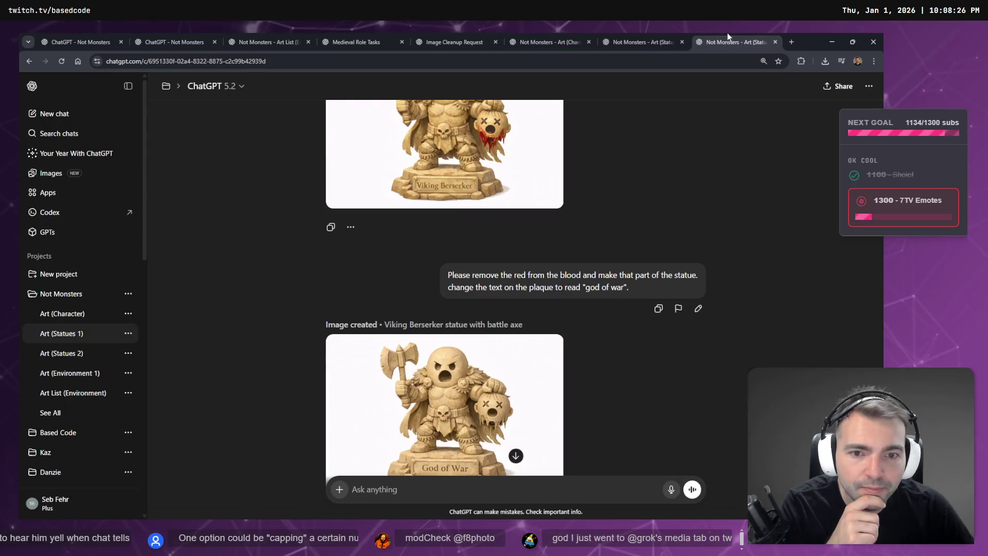
pyautogui.scroll(-10, 593, 348)
pyautogui.scroll(3, 595, 350)
pyautogui.scroll(-1, 599, 344)
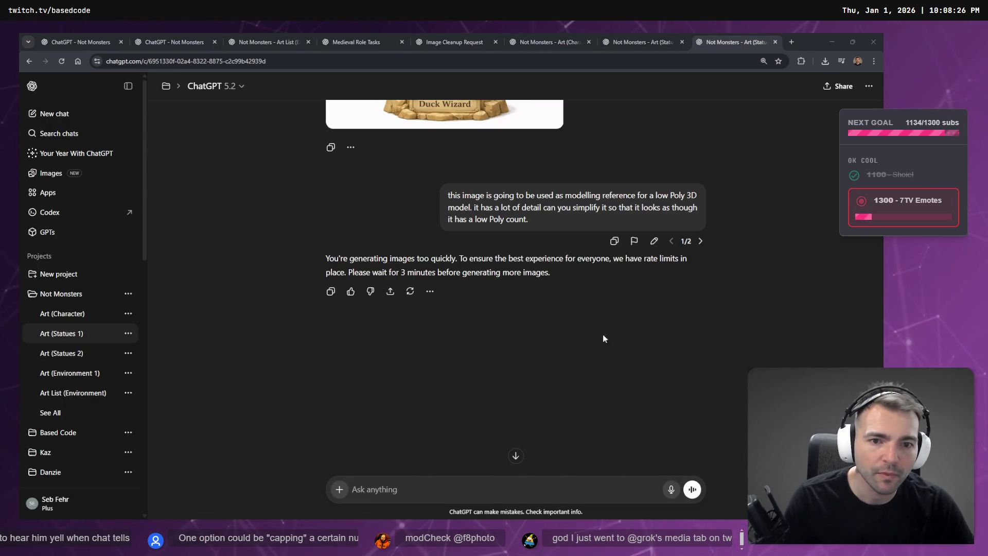
pyautogui.click(629, 307)
pyautogui.scroll(3, 547, 232)
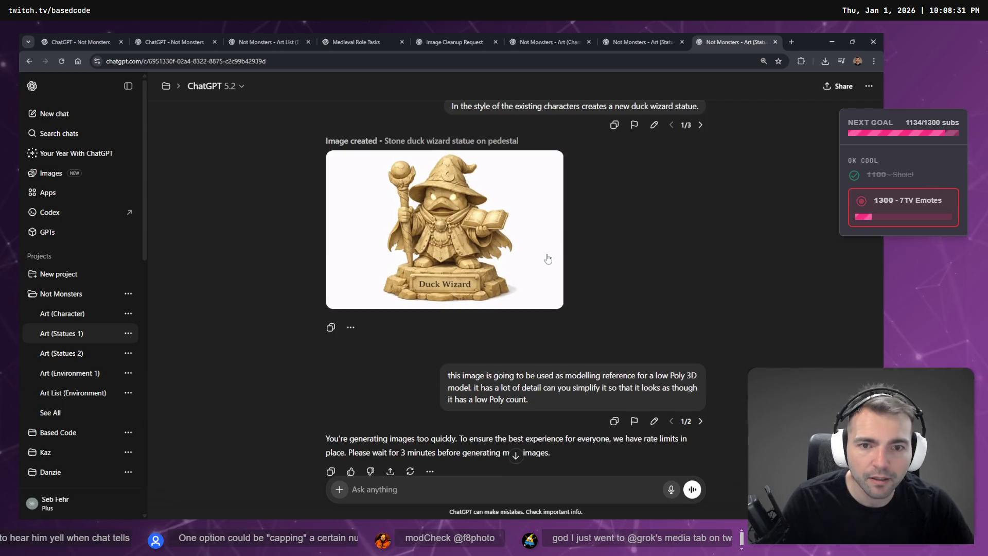
pyautogui.scroll(-3, 526, 352)
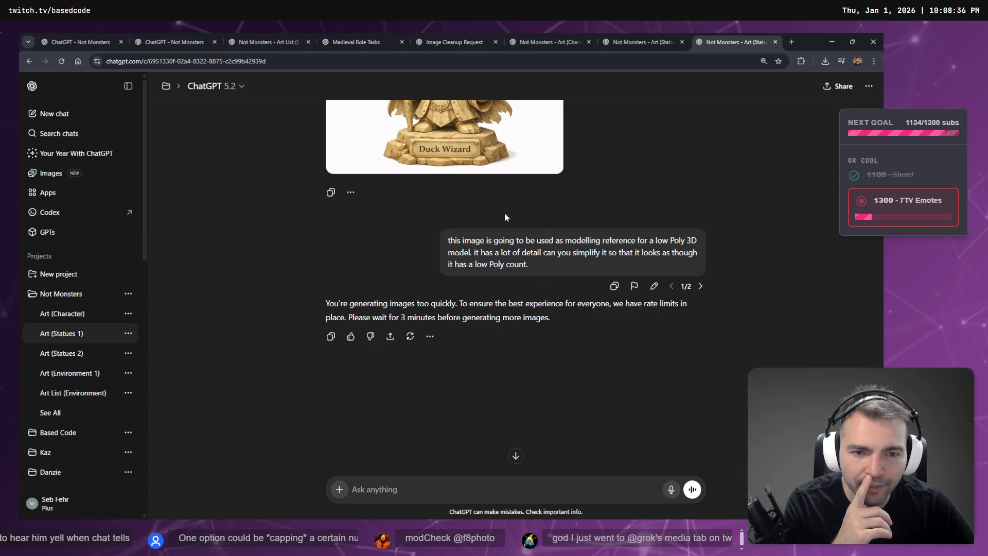
pyautogui.press('F5')
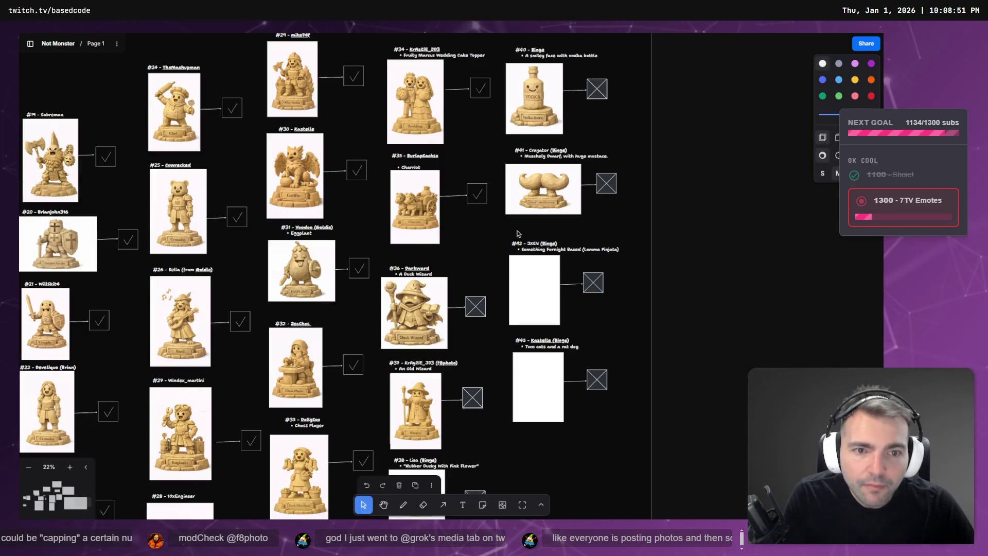
# - Zoom out to the whole Supporter's Crypt frame, glance at Godot's village and the piñata chat, then return
pyautogui.scroll(-10, 518, 233)
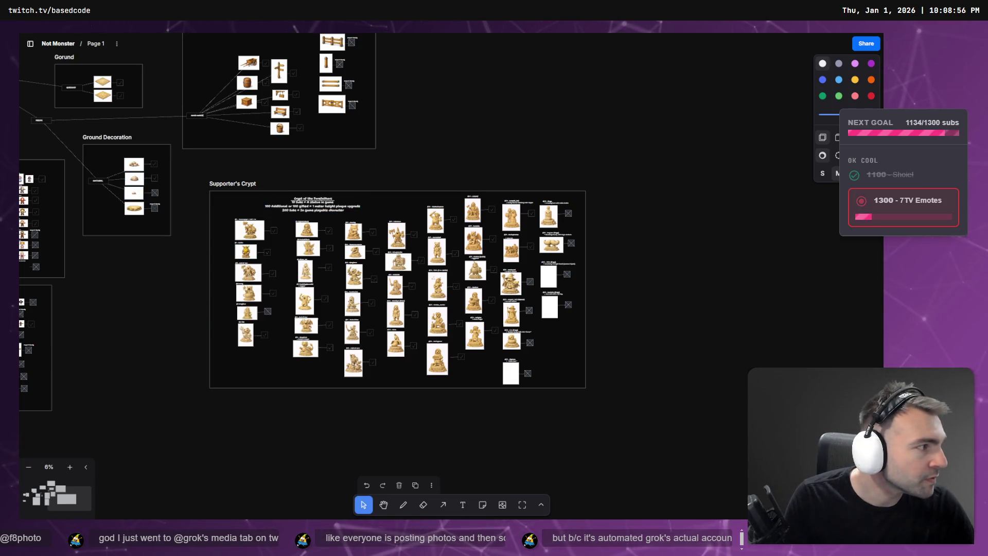
pyautogui.hotkey('alt', 'Tab')
pyautogui.hotkey('alt', 'Tab')
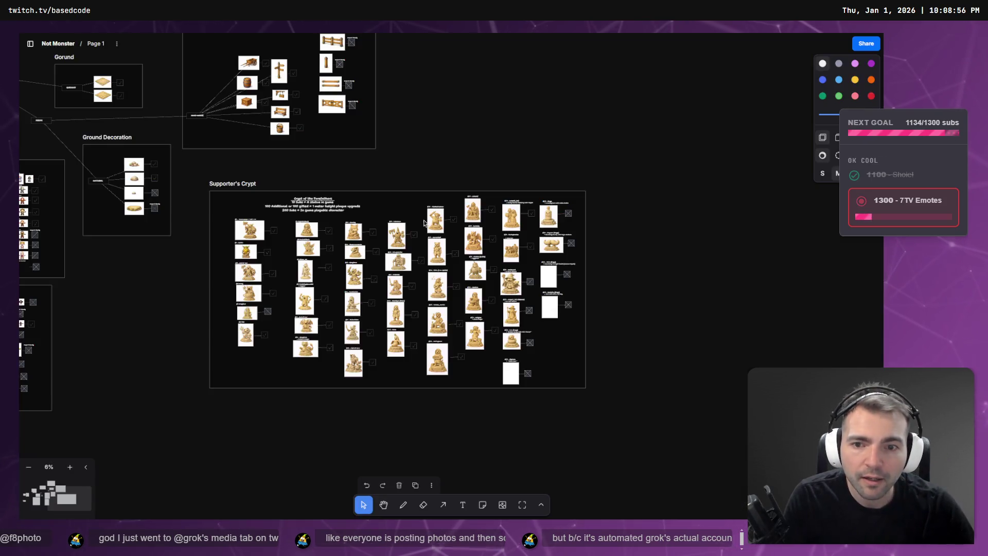
pyautogui.hotkey('alt', 'Tab')
pyautogui.hotkey('alt', 'Tab')
pyautogui.hotkey('alt', 'Tab')
pyautogui.moveTo(525, 198); pyautogui.dragTo(525, 198)
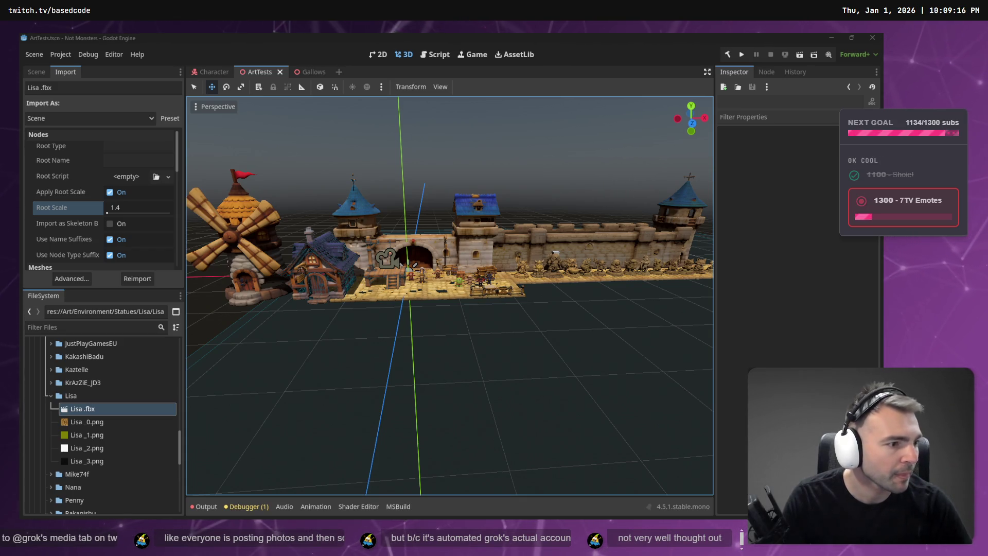
pyautogui.hotkey('alt', 'Tab')
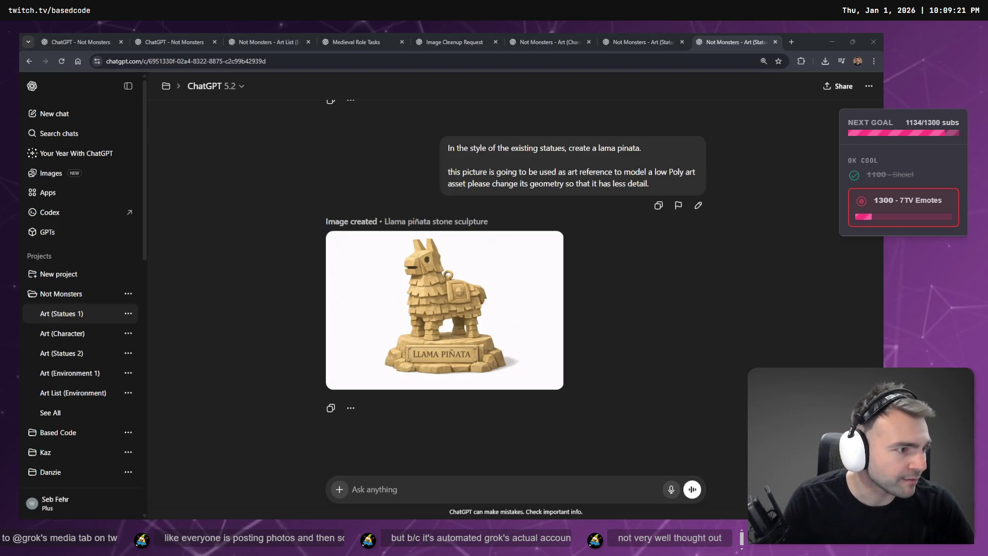
pyautogui.hotkey('alt', 'Tab')
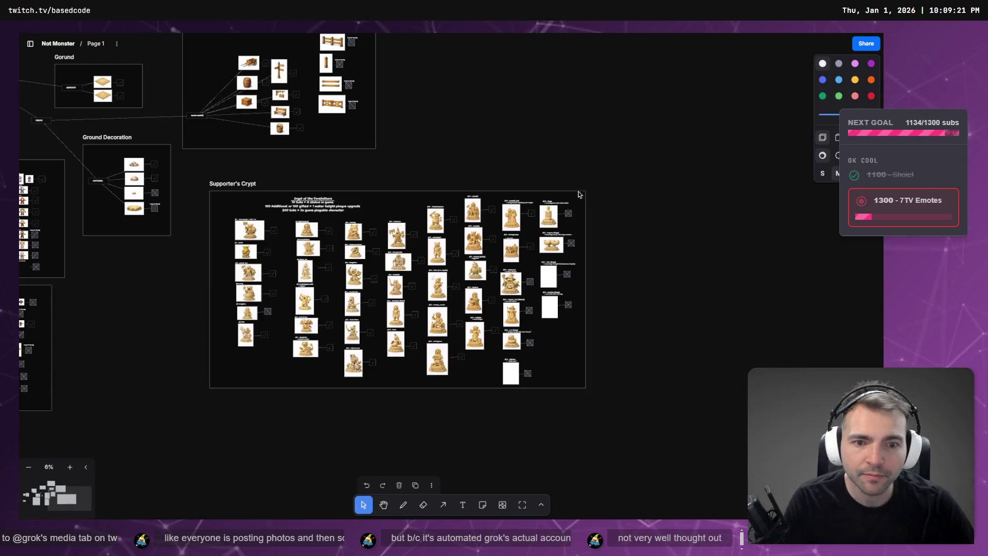
# - Download the original of statue image #40 from the Supporter's Crypt board
pyautogui.scroll(3, 563, 259)
pyautogui.scroll(-5, 576, 237)
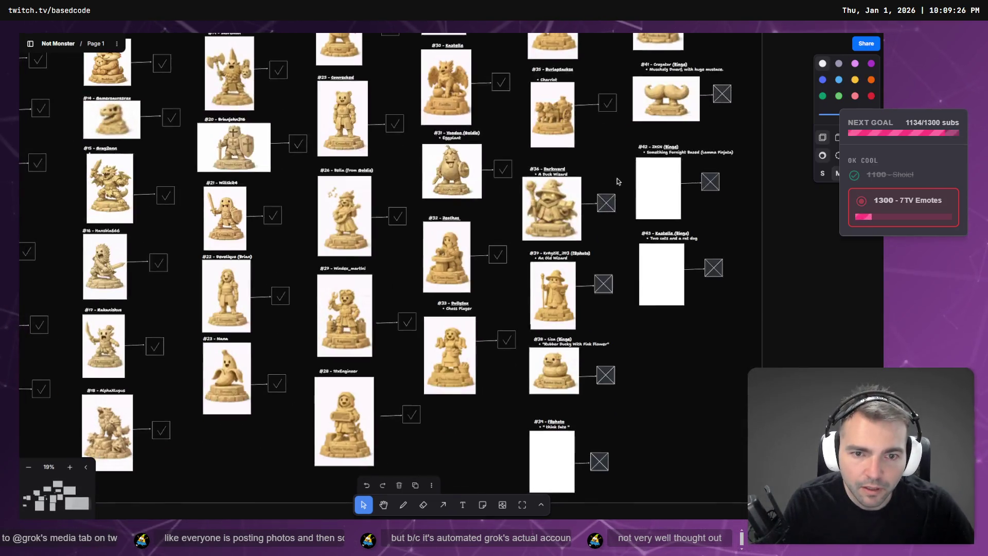
pyautogui.scroll(5, 606, 197)
pyautogui.scroll(-3, 606, 197)
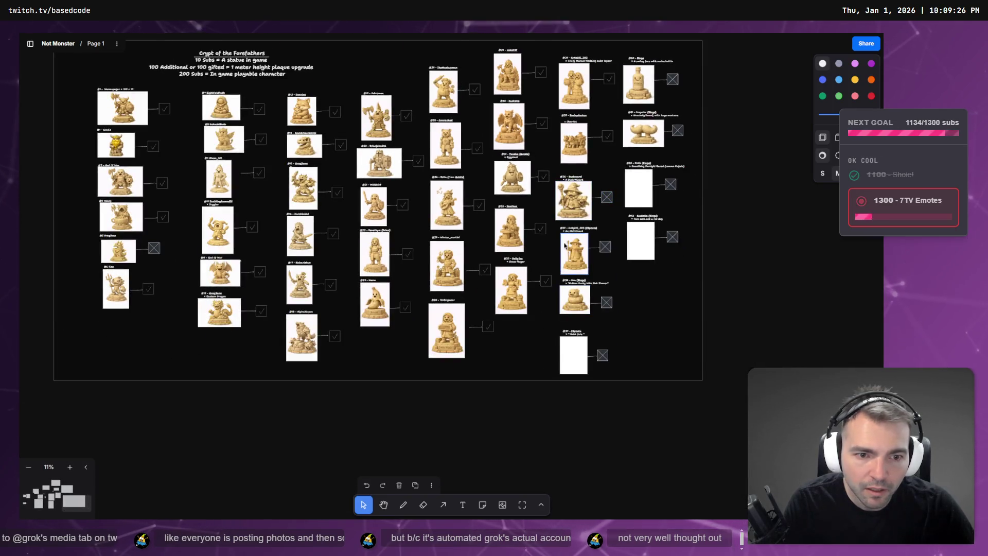
pyautogui.scroll(2, 712, 253)
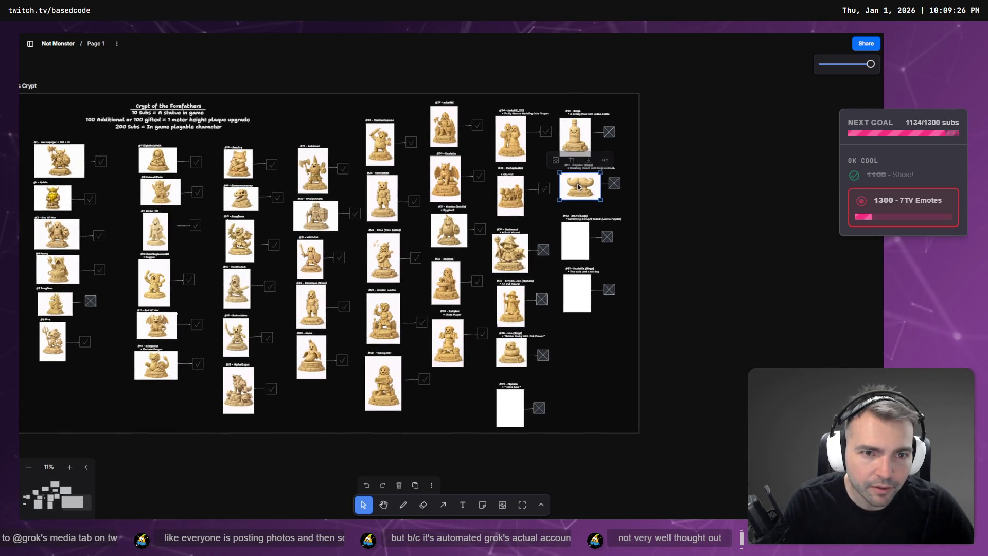
pyautogui.click(581, 138)
pyautogui.rightClick(587, 141)
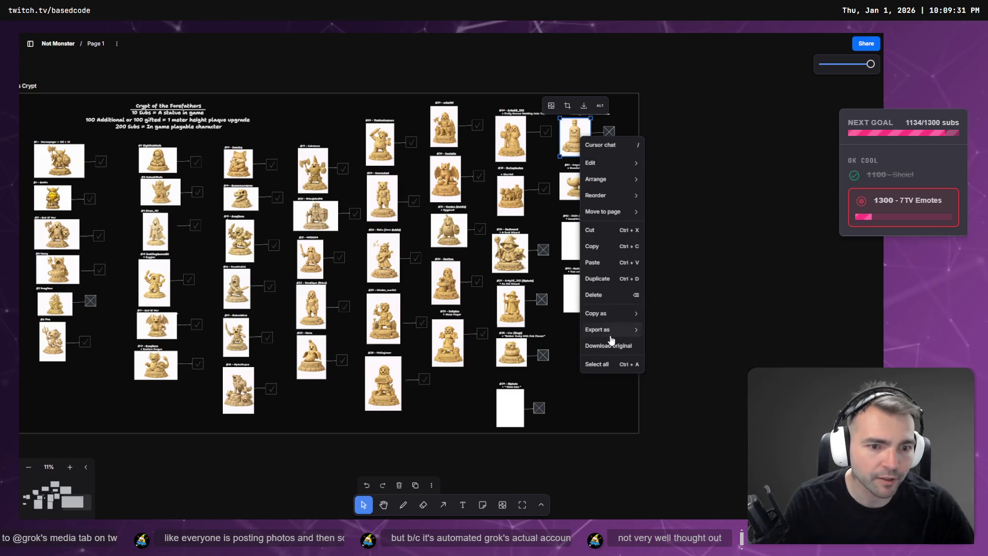
pyautogui.click(605, 341)
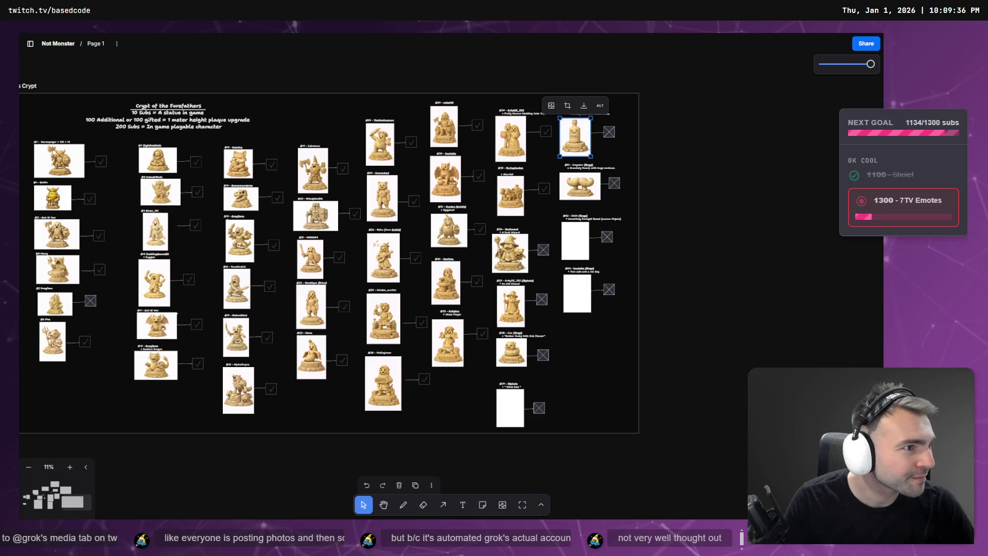
# - Open and close a new browser window, then go to ChatGPT's Art (Character) chat
pyautogui.hotkey('ctrl', 'n')
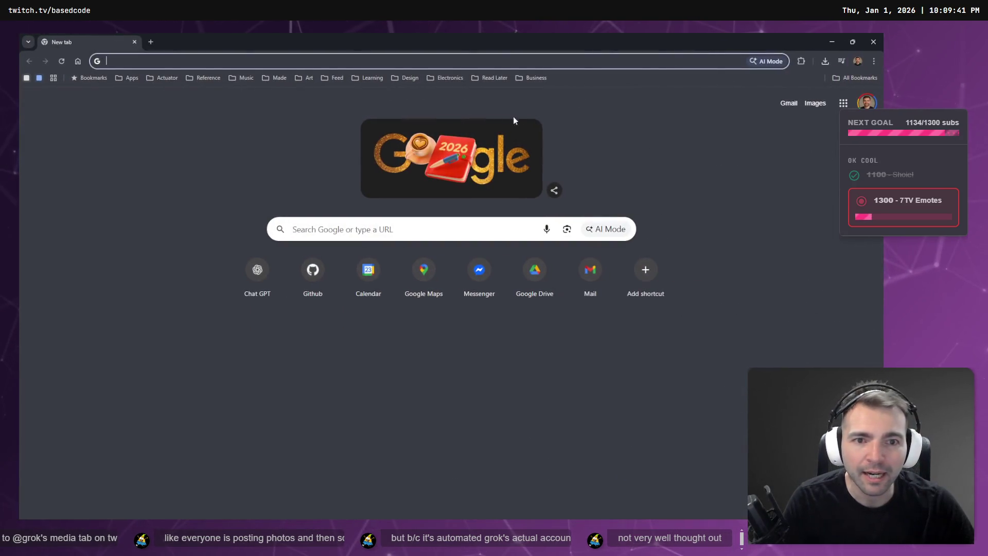
pyautogui.hotkey('ctrl', 'w')
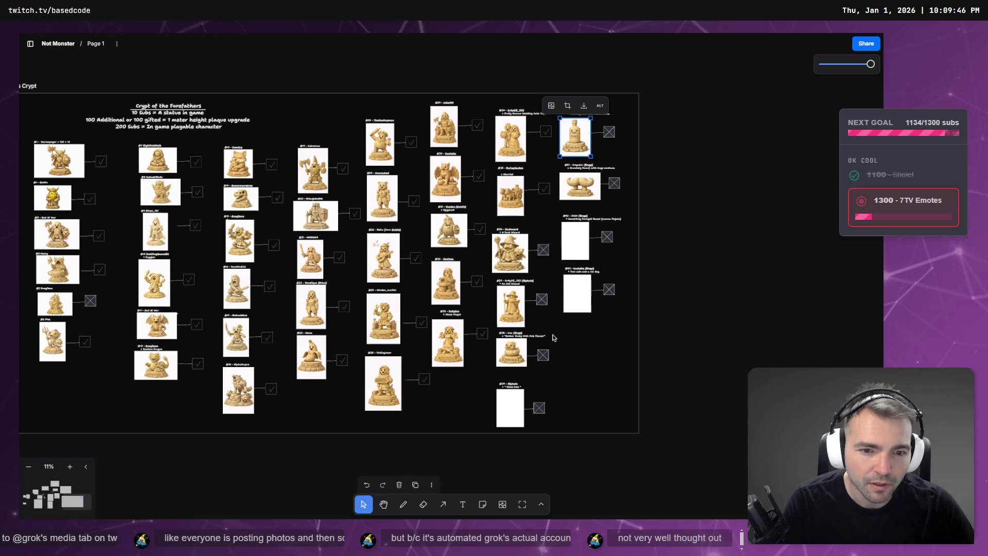
pyautogui.rightClick(575, 142)
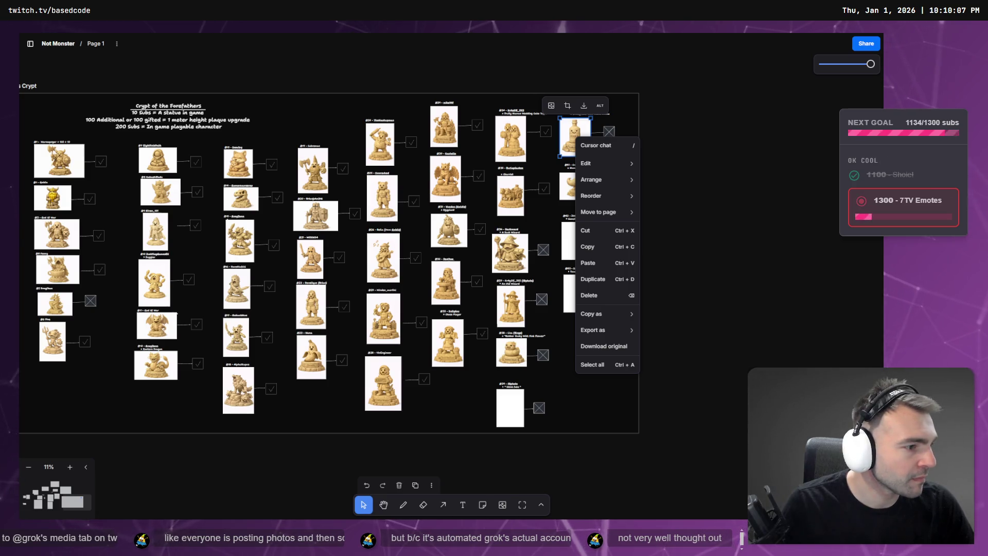
pyautogui.press('Escape')
pyautogui.scroll(-3, 458, 162)
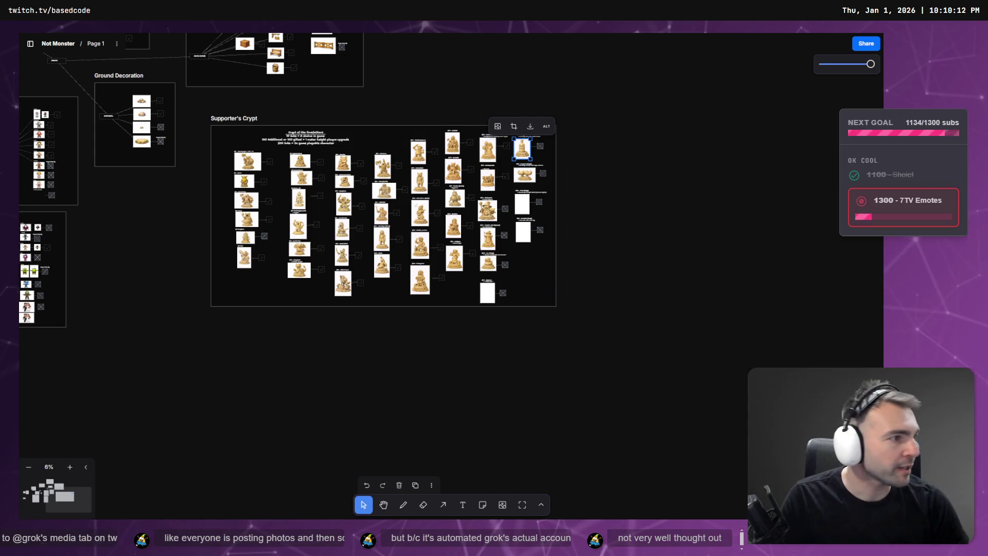
pyautogui.hotkey('alt', 'Tab')
pyautogui.click(536, 34)
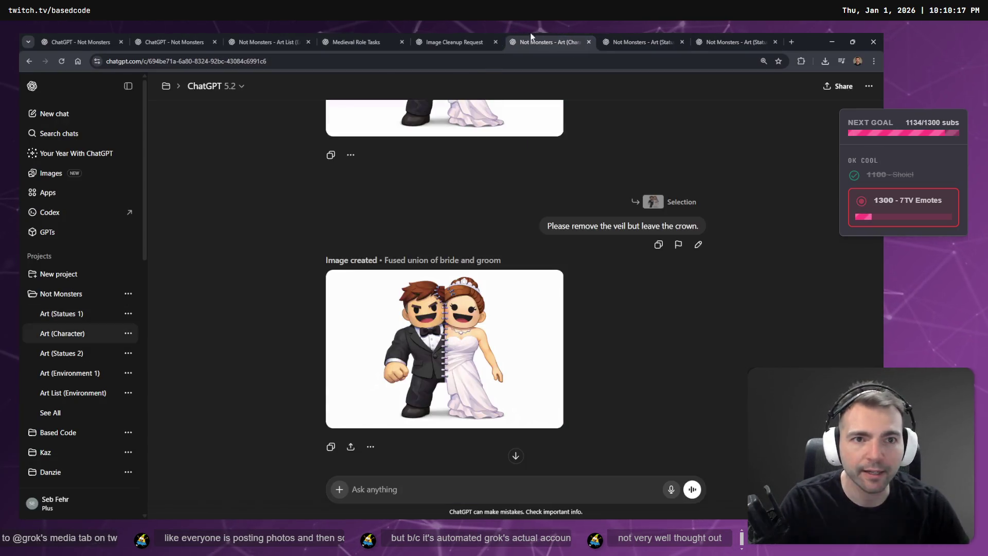
# - Copy the medieval village map image from the Image Cleanup Request chat to the clipboard, then return to Godot
pyautogui.click(453, 37)
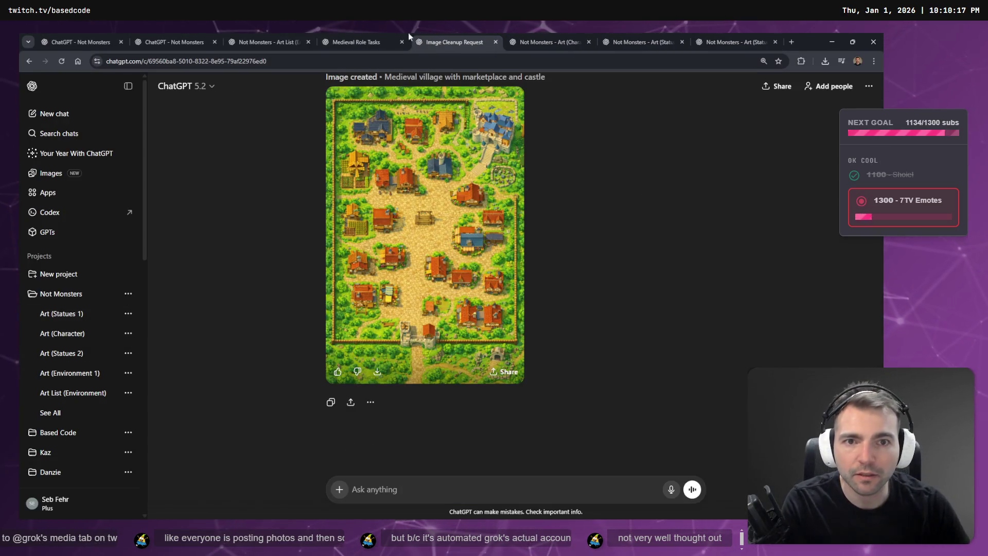
pyautogui.click(438, 311)
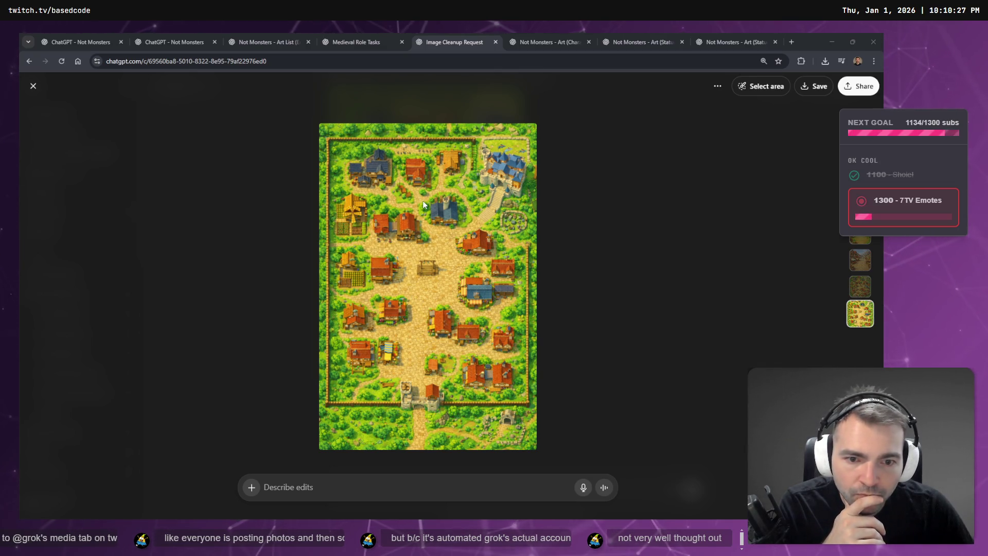
pyautogui.rightClick(433, 314)
pyautogui.click(478, 352)
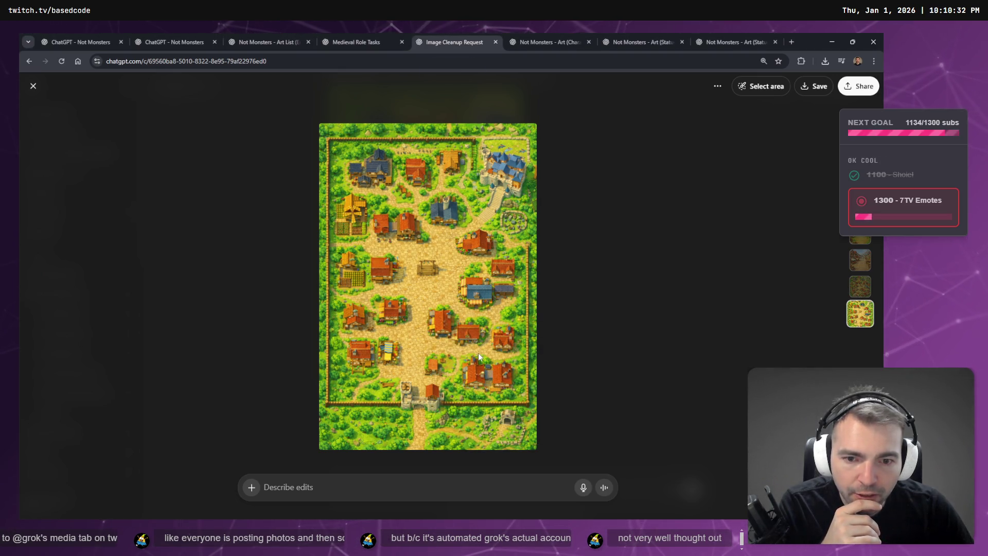
pyautogui.click(545, 249)
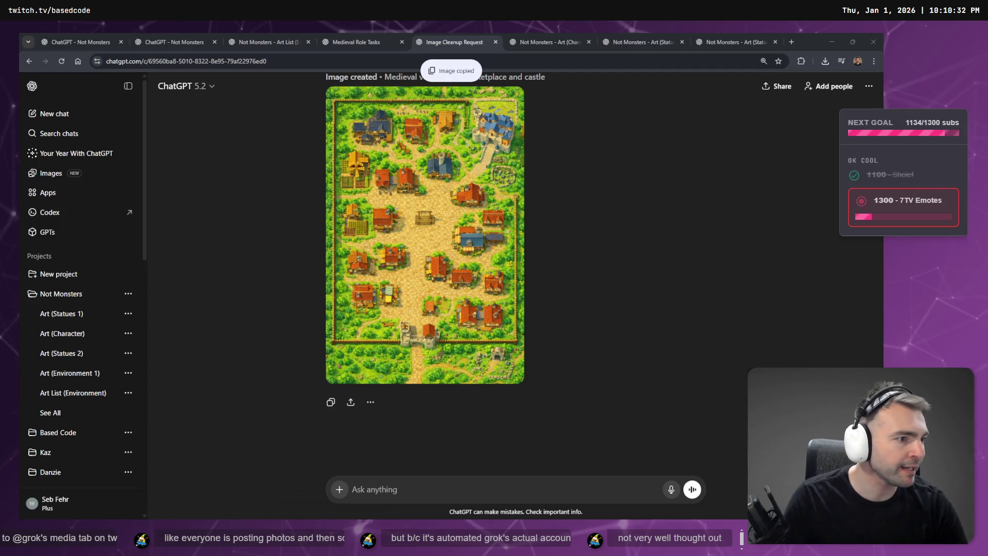
pyautogui.hotkey('alt', 'Tab')
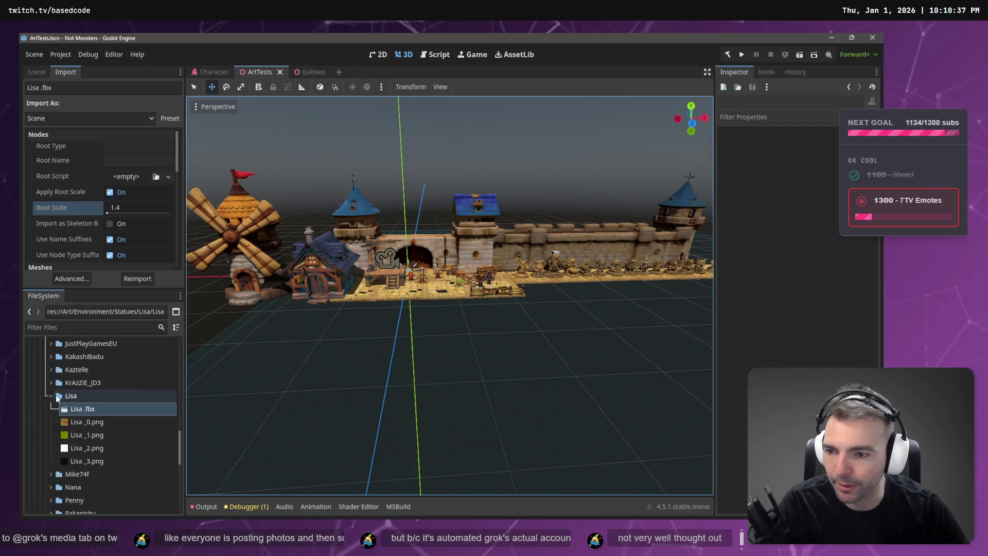
# - Scroll the FileSystem dock up to show res://Art/Environment and its subfolders
pyautogui.scroll(6, 57, 394)
pyautogui.scroll(5, 59, 394)
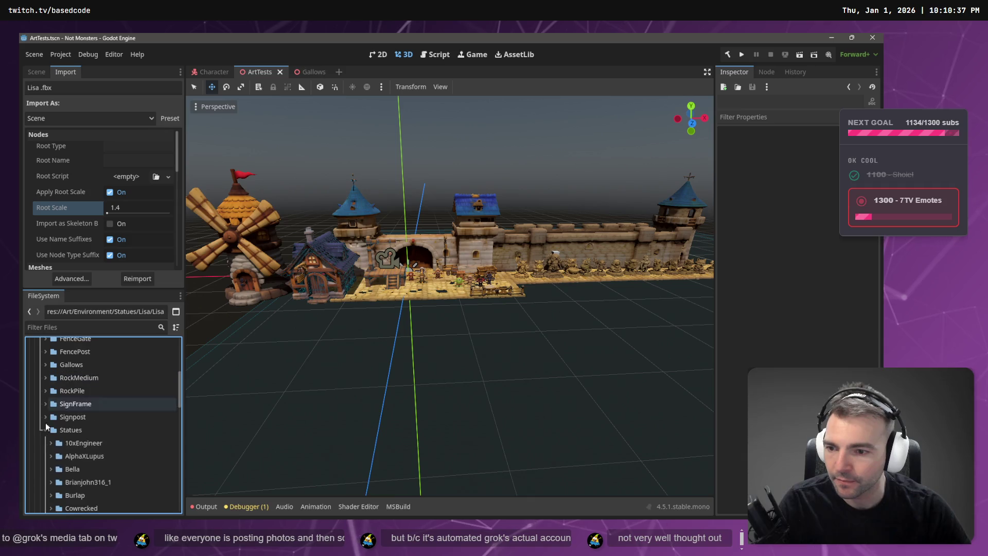
pyautogui.scroll(5, 52, 427)
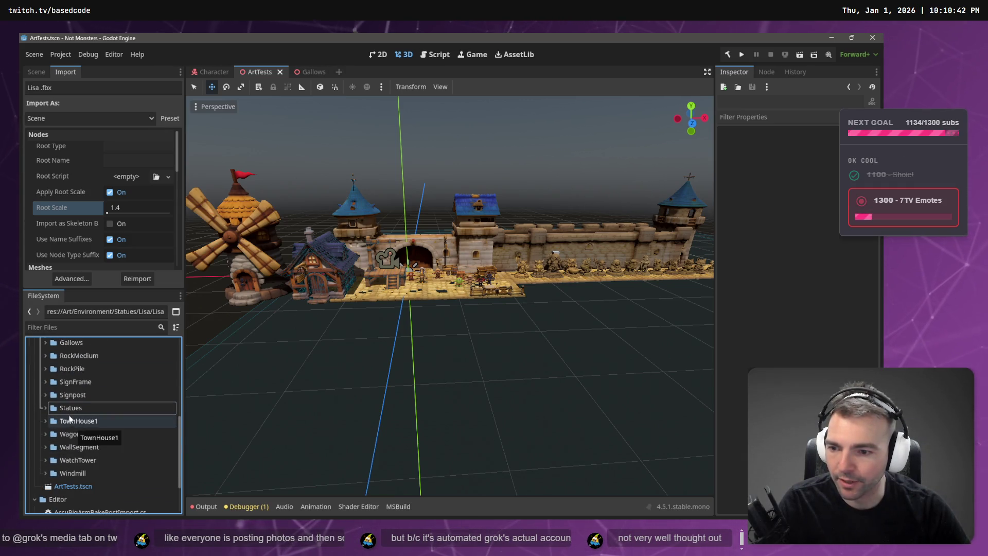
pyautogui.scroll(-2, 35, 391)
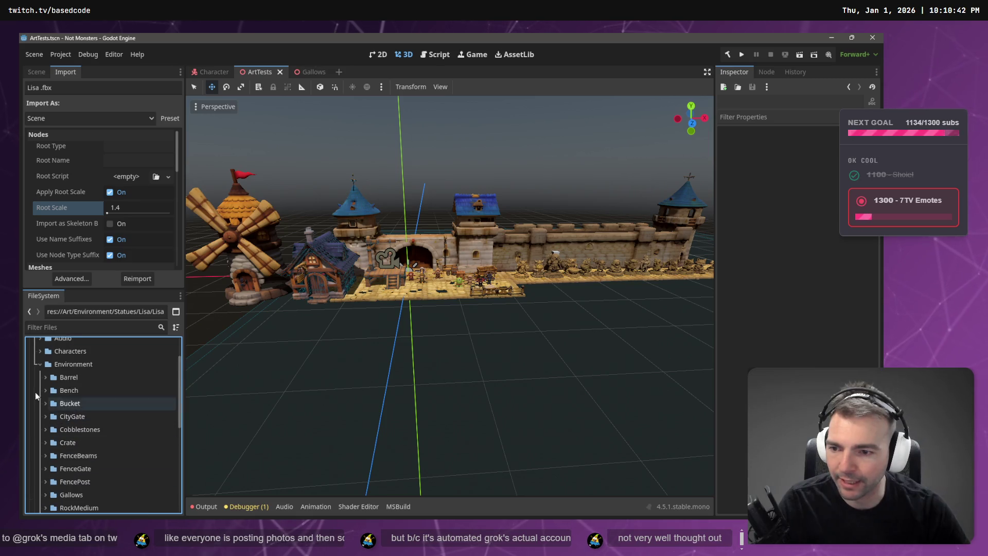
# - Create a folder named 'Achitecture' inside Art/Environment in the FileSystem dock
pyautogui.rightClick(92, 363)
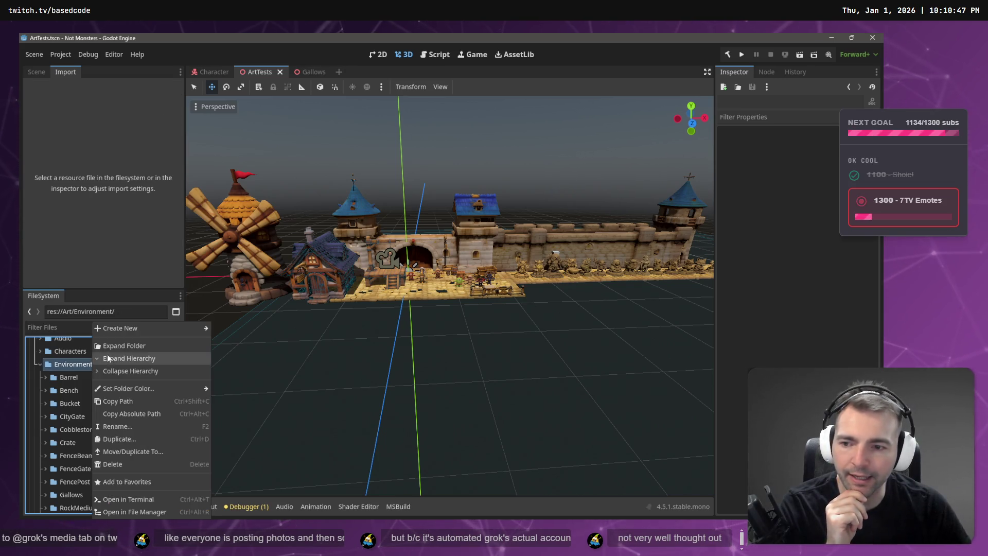
pyautogui.moveTo(115, 332)
pyautogui.click(221, 328)
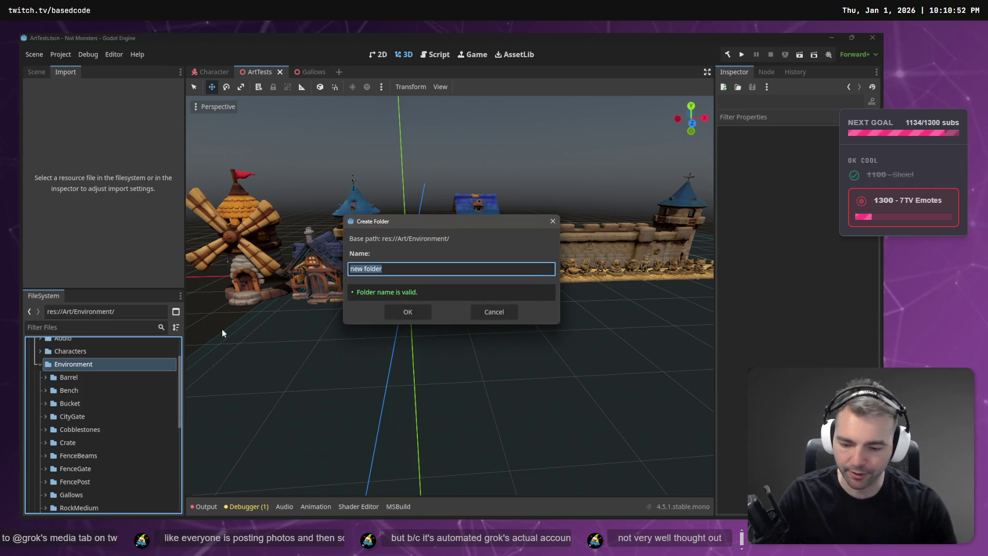
pyautogui.write('Achitecture')
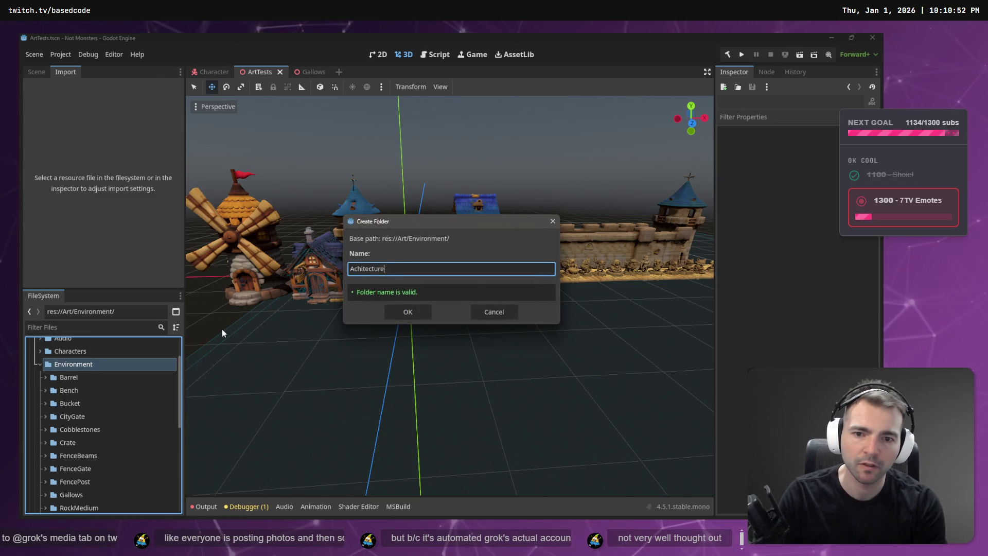
pyautogui.press('Return')
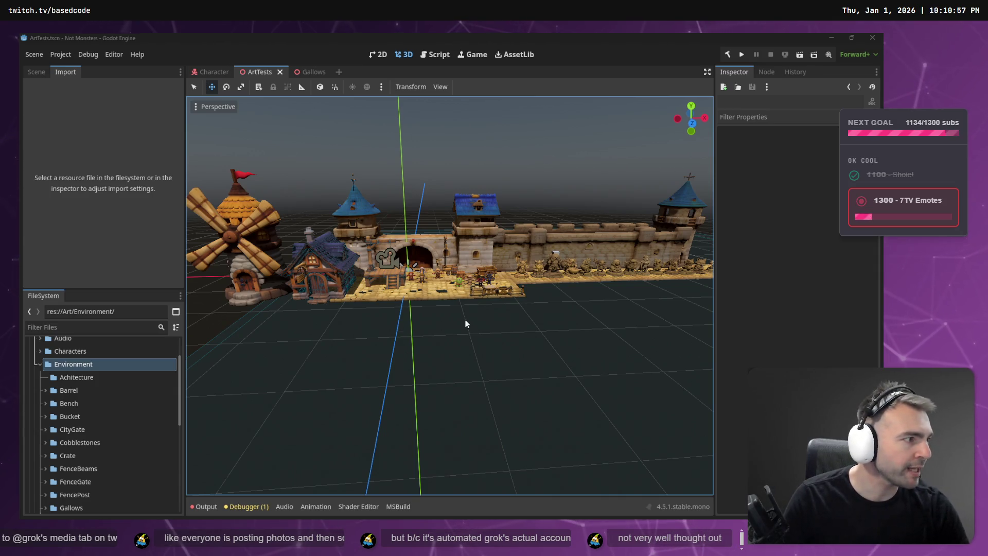
pyautogui.hotkey('alt', 'Tab')
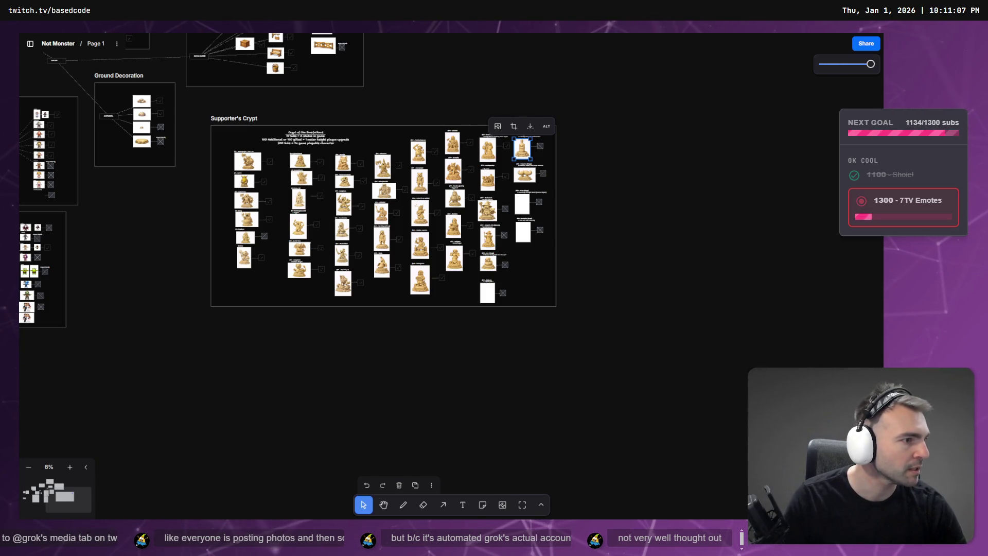
pyautogui.click(630, 364)
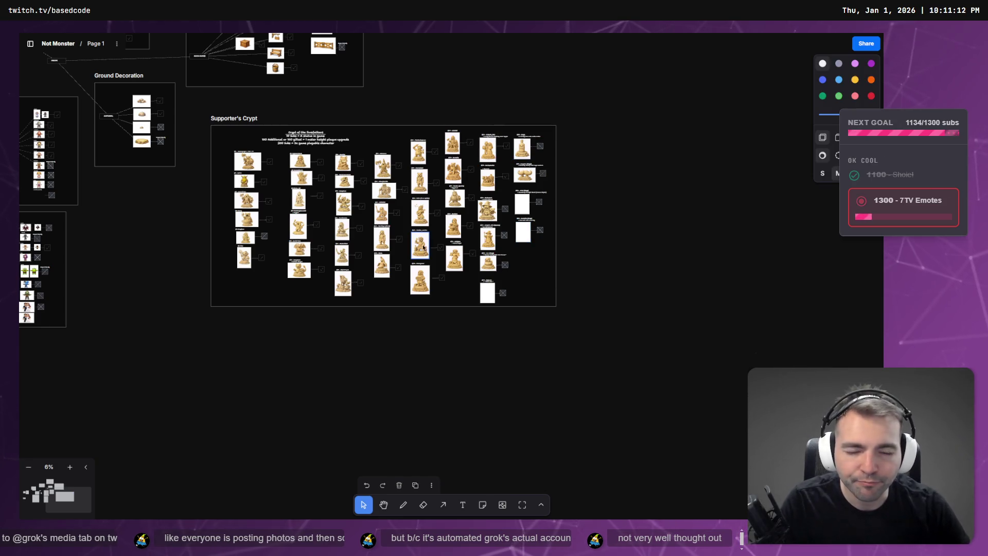
pyautogui.scroll(5, 282, 151)
pyautogui.scroll(5, 570, 233)
pyautogui.scroll(-6, 570, 232)
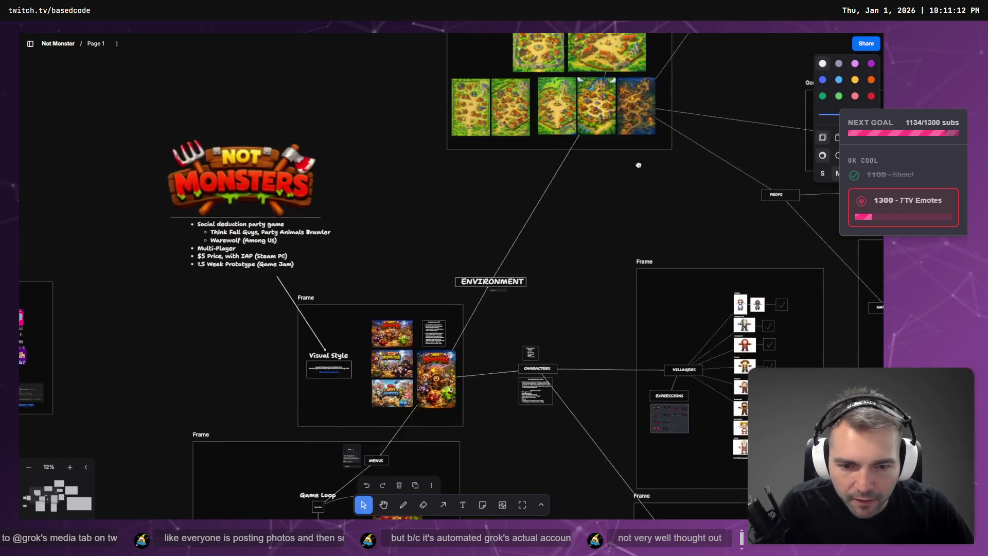
pyautogui.scroll(3, 392, 255)
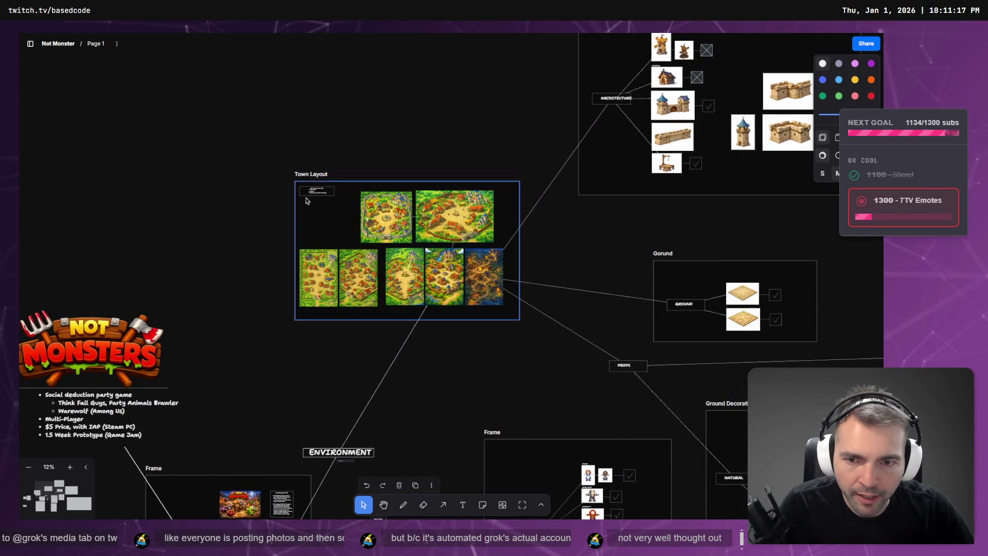
pyautogui.scroll(4, 368, 301)
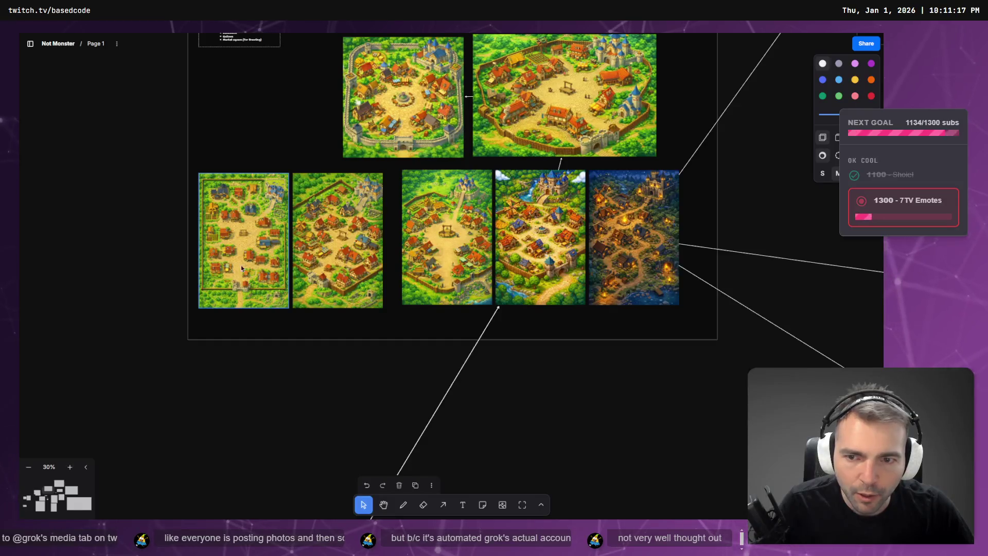
pyautogui.scroll(2, 276, 259)
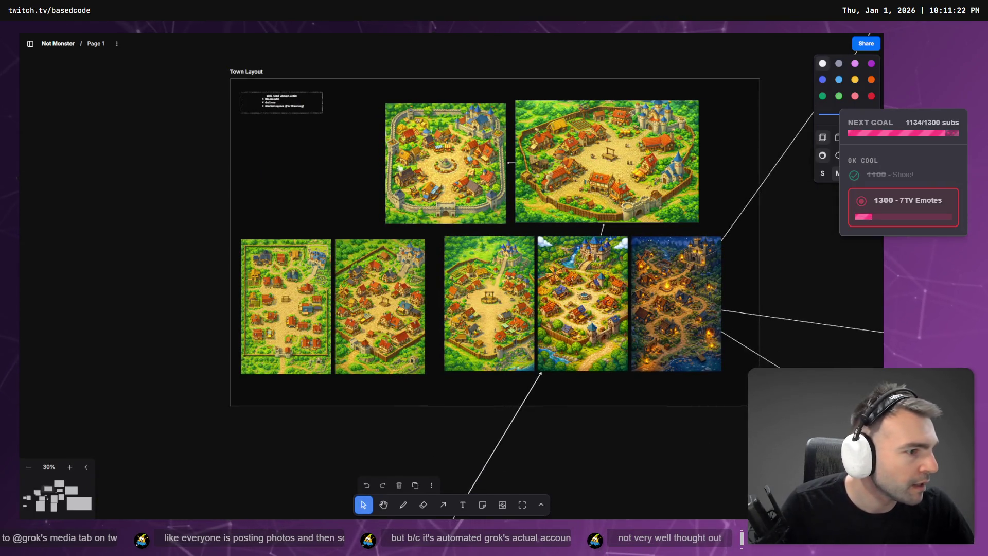
pyautogui.hotkey('alt', 'Tab')
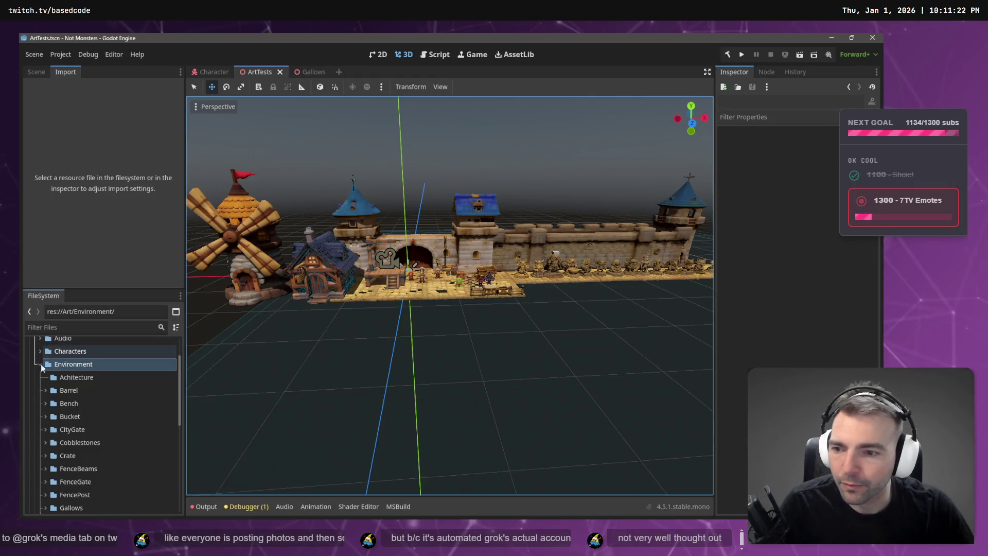
pyautogui.hotkey('alt', 'Tab')
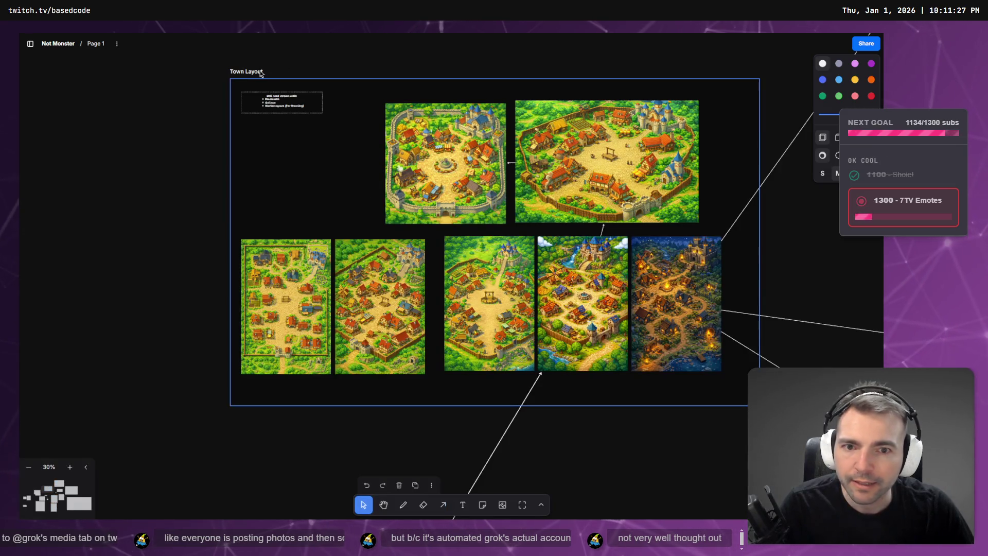
pyautogui.scroll(-5, 479, 220)
pyautogui.scroll(-3, 440, 215)
pyautogui.hscroll(8, 440, 216)
pyautogui.scroll(7, 440, 216)
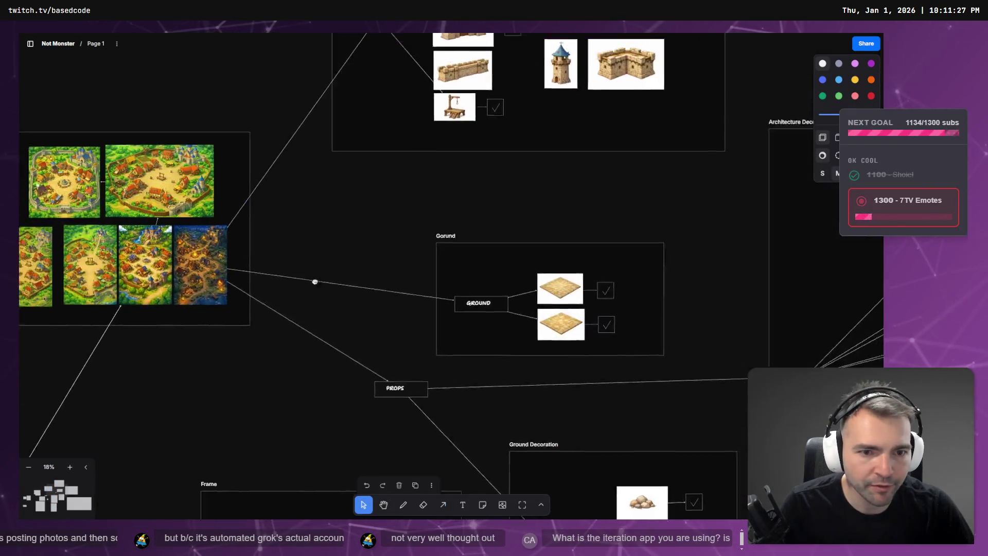
pyautogui.scroll(-6, 618, 297)
pyautogui.hscroll(5, 403, 206)
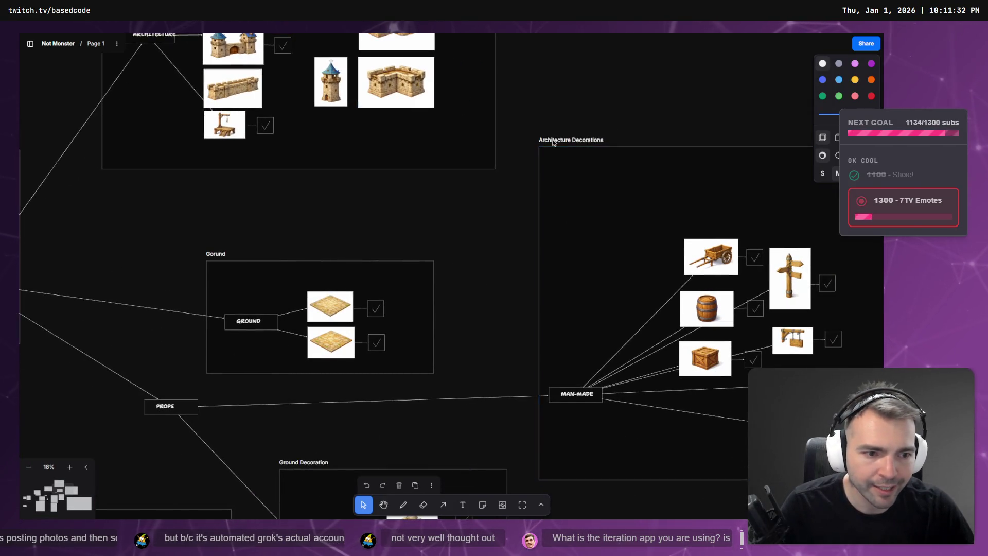
pyautogui.hscroll(-8, 709, 249)
pyautogui.scroll(6, 708, 249)
pyautogui.scroll(-1, 736, 286)
pyautogui.scroll(-3, 736, 285)
# - Create a 'Props' folder inside Art/Environment alongside Achitecture
pyautogui.hotkey('alt', 'Tab')
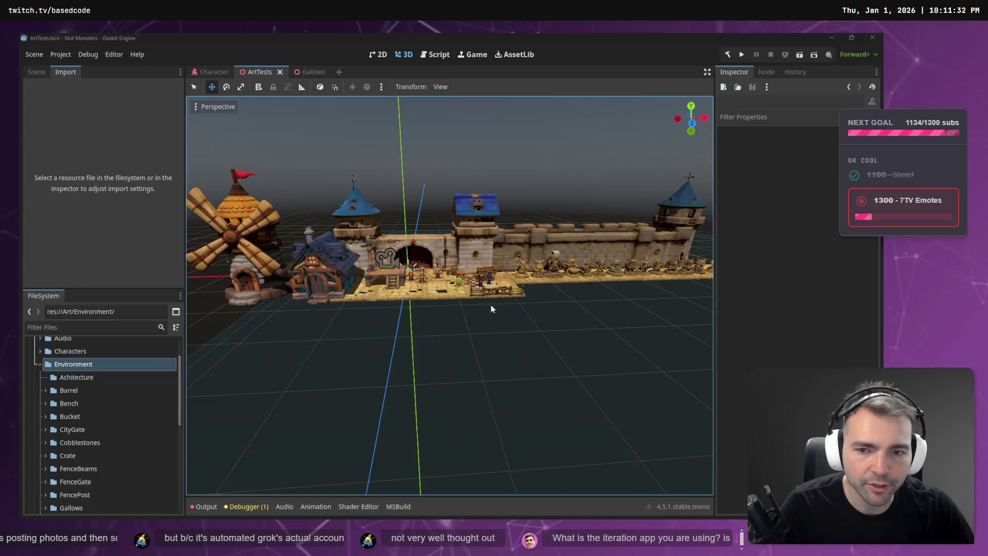
pyautogui.rightClick(67, 378)
pyautogui.click(67, 378)
pyautogui.rightClick(64, 364)
pyautogui.moveTo(102, 328)
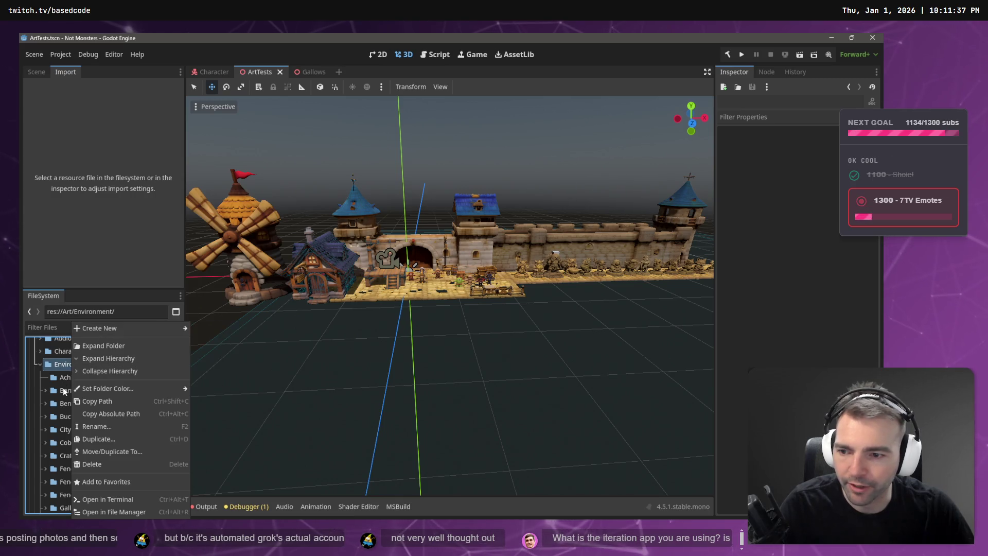
pyautogui.click(100, 345)
pyautogui.rightClick(82, 366)
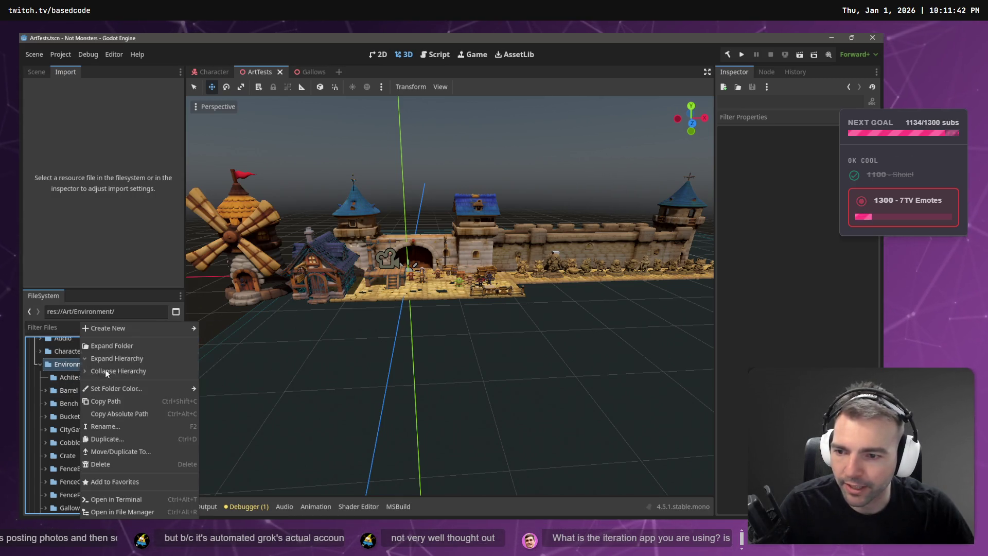
pyautogui.moveTo(133, 327)
pyautogui.click(215, 329)
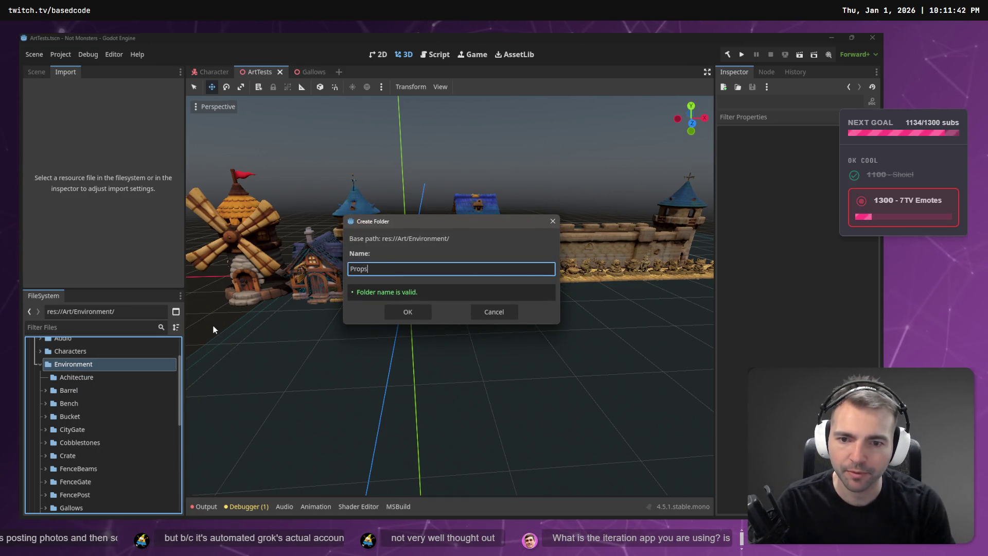
pyautogui.press('Return')
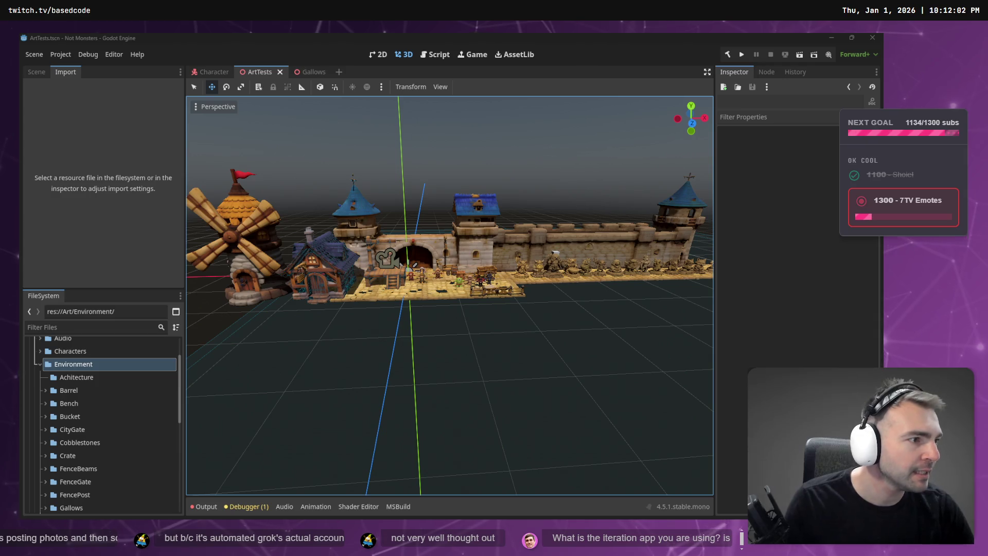
pyautogui.hotkey('alt', 'Tab')
# - Zoom around the board and move the game loop diagram frame slightly lower
pyautogui.scroll(-5, 379, 210)
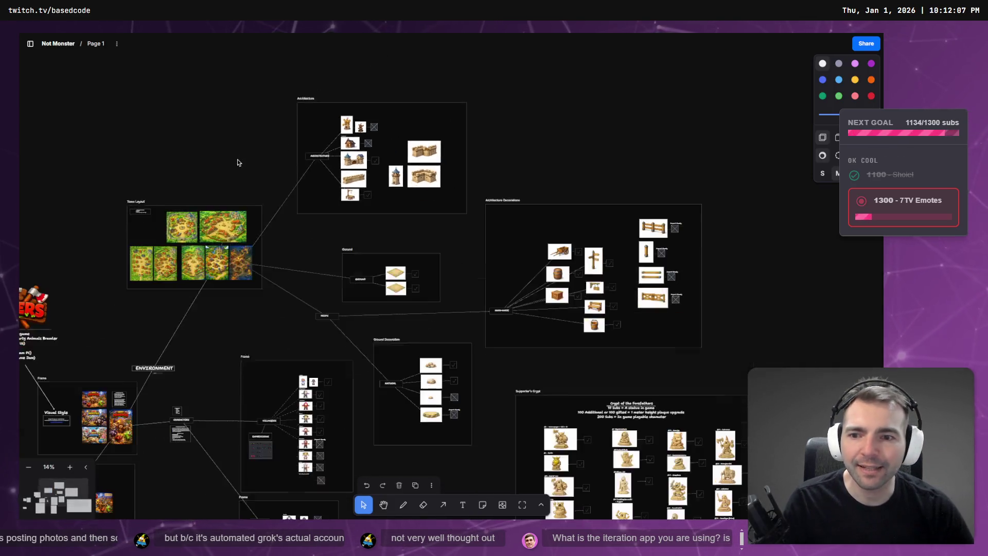
pyautogui.scroll(2, 262, 241)
pyautogui.click(29, 45)
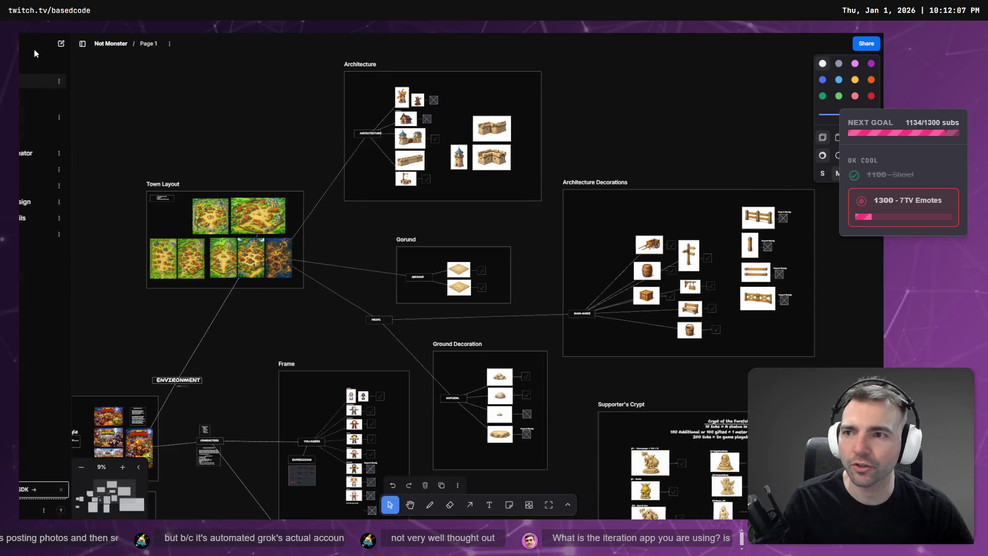
pyautogui.click(148, 44)
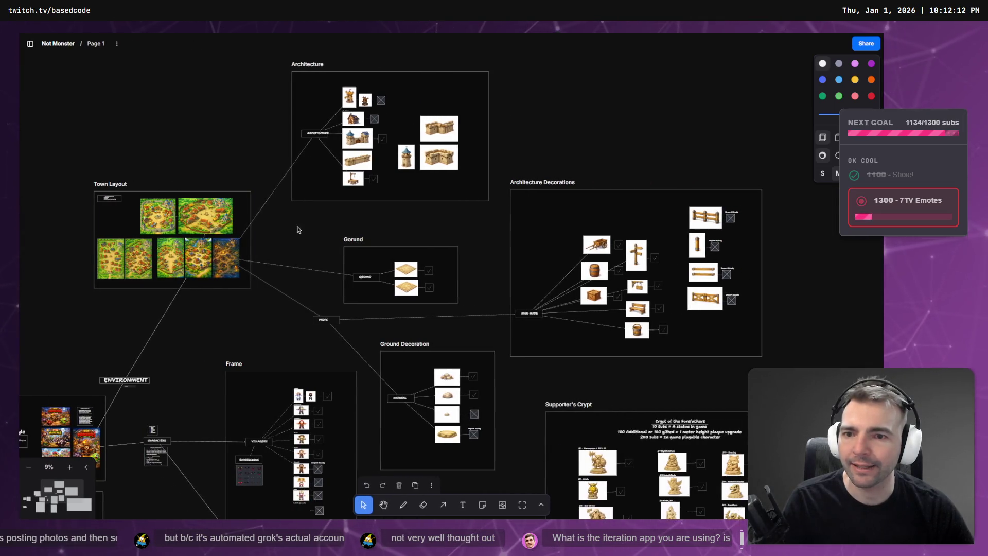
pyautogui.scroll(-5, 360, 288)
pyautogui.scroll(-3, 416, 333)
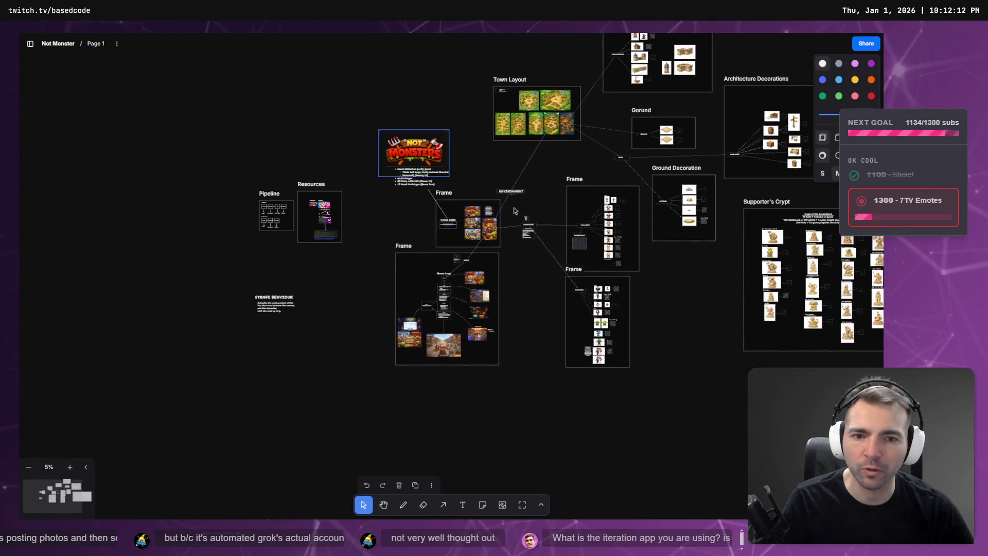
pyautogui.scroll(3, 498, 202)
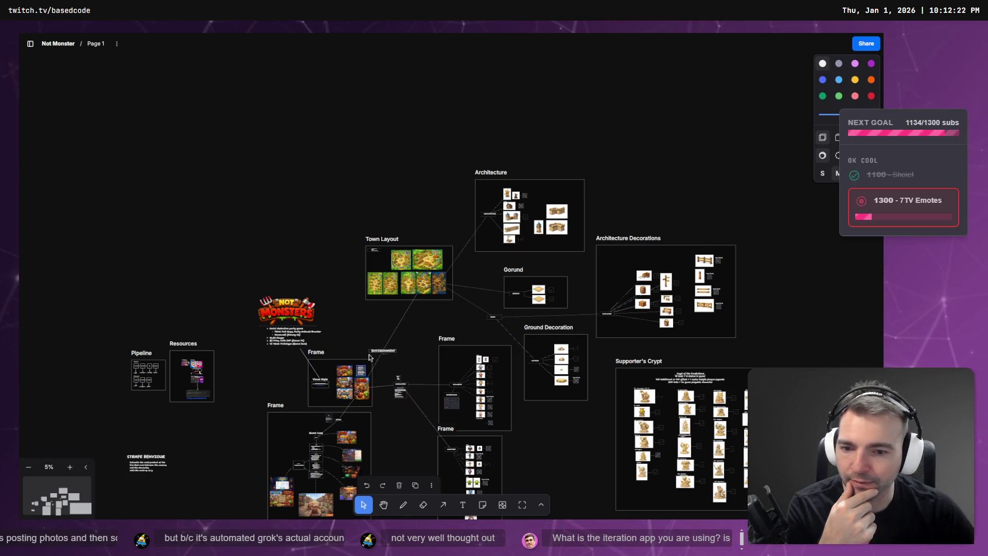
pyautogui.scroll(-3, 364, 372)
pyautogui.click(327, 334)
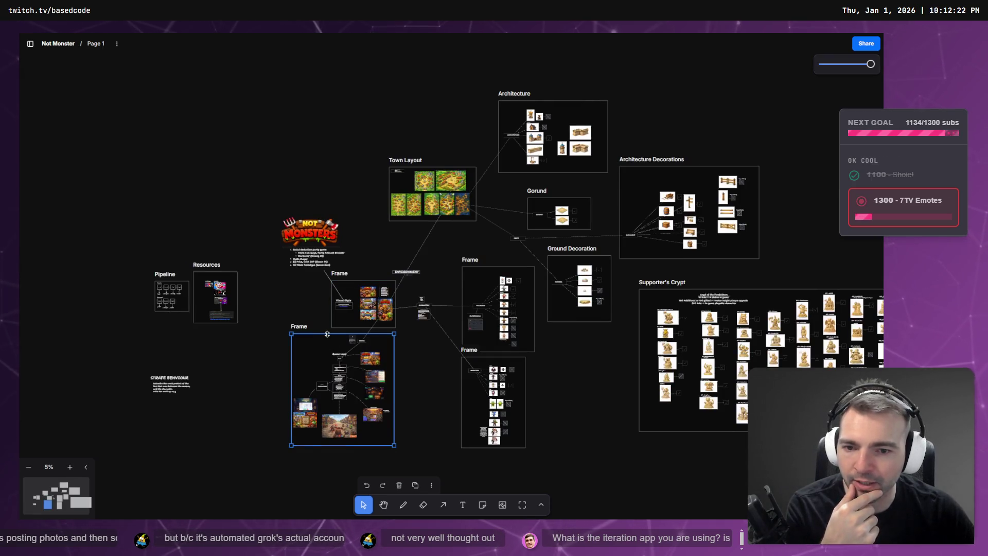
pyautogui.moveTo(327, 342); pyautogui.dragTo(323, 364)
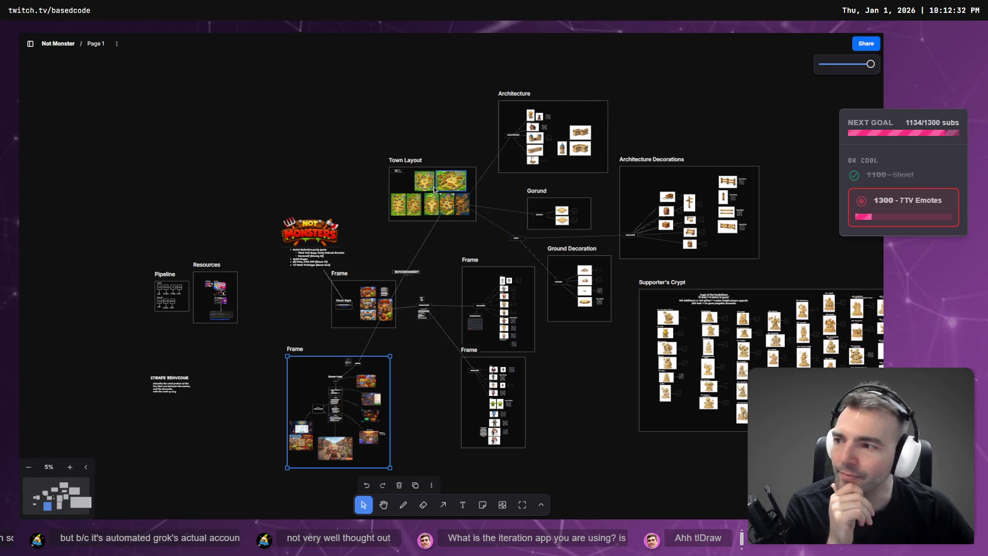
pyautogui.click(473, 132)
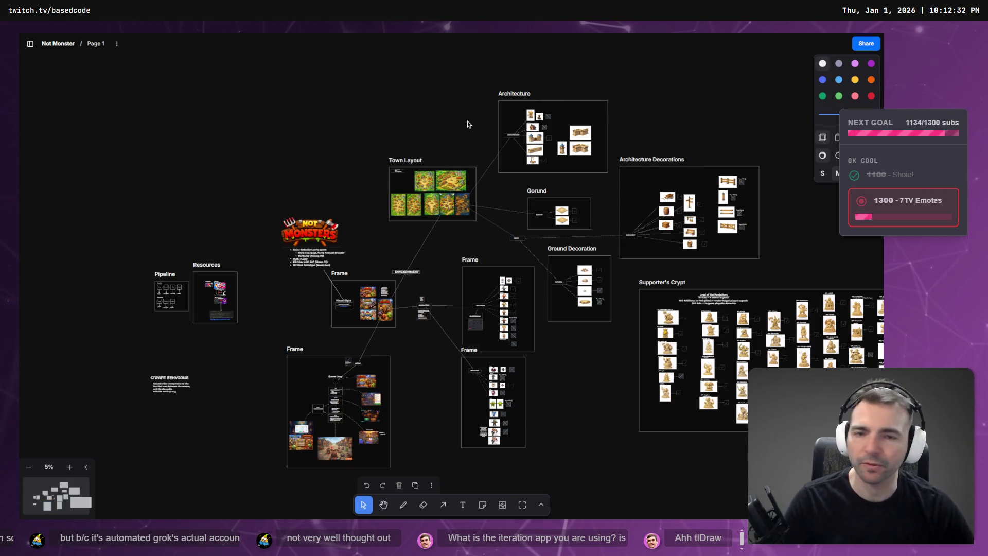
# - Pan across the Architecture, Ground and Props frames, then go back to Godot
pyautogui.scroll(5, 459, 130)
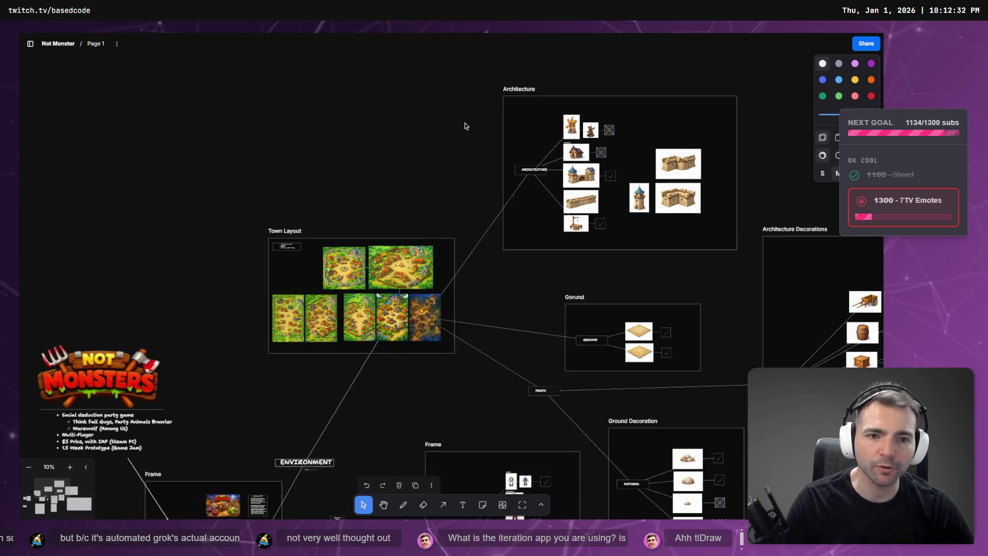
pyautogui.moveTo(451, 142)
pyautogui.mouseDown()
pyautogui.moveTo(353, 69)
pyautogui.moveTo(397, 55)
pyautogui.moveTo(340, 100)
pyautogui.moveTo(412, 182)
pyautogui.moveTo(401, 170)
pyautogui.moveTo(447, 152)
pyautogui.moveTo(417, 155)
pyautogui.mouseUp()
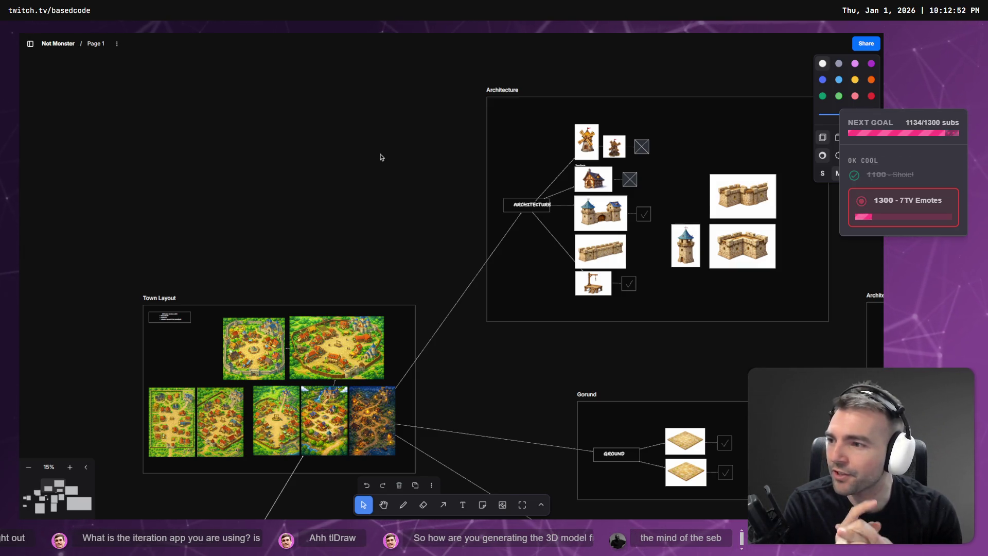
pyautogui.scroll(-3, 314, 226)
pyautogui.scroll(-3, 358, 261)
pyautogui.scroll(-3, 339, 217)
pyautogui.scroll(-2, 325, 180)
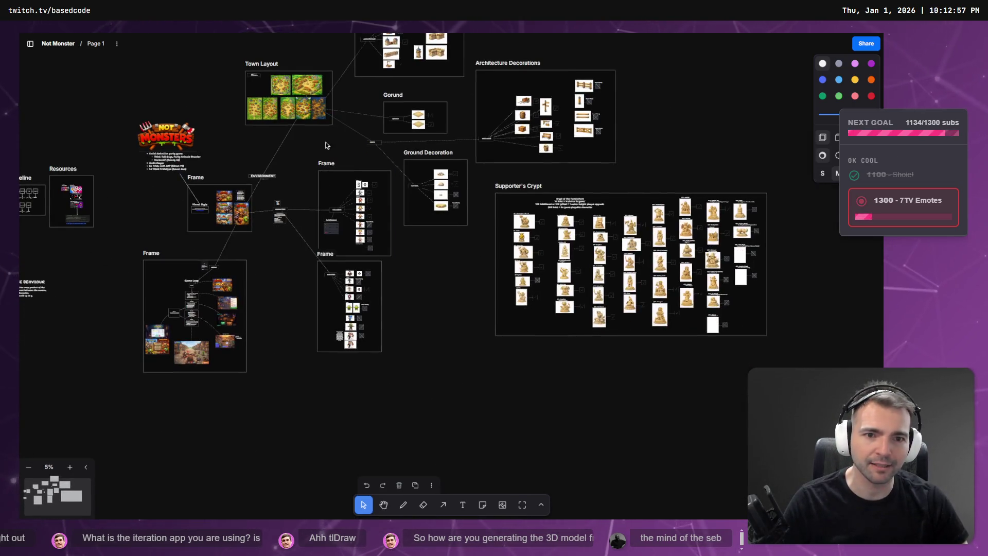
pyautogui.scroll(5, 325, 145)
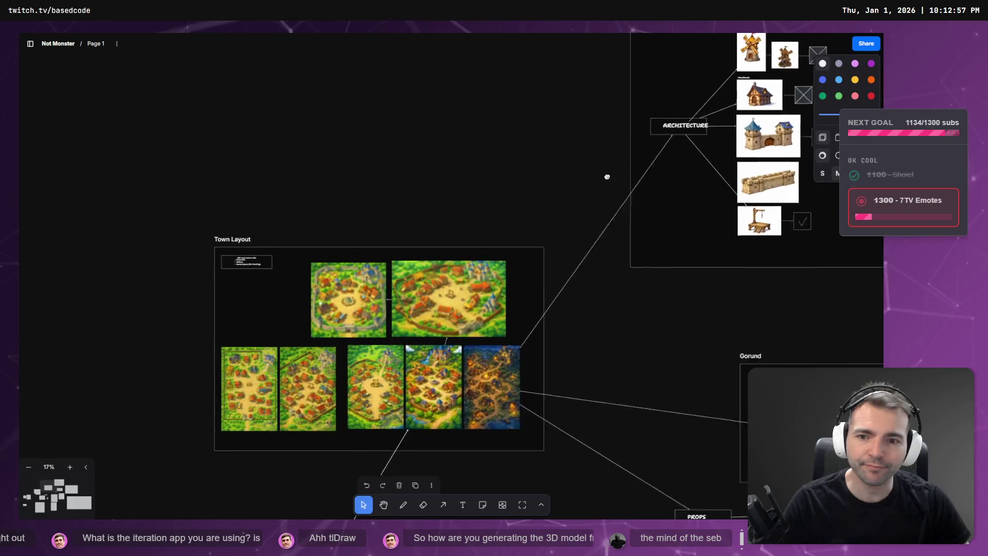
pyautogui.scroll(1, 604, 177)
pyautogui.moveTo(635, 335); pyautogui.dragTo(510, 257)
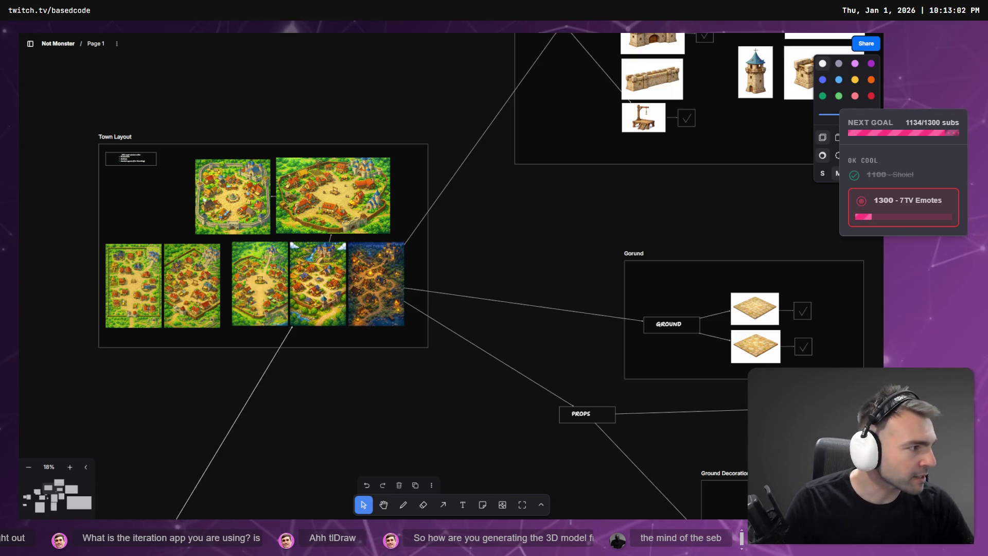
pyautogui.hotkey('alt', 'Tab')
pyautogui.scroll(-2, 81, 382)
pyautogui.scroll(2, 80, 382)
# - Move the CityGate, Gallows, TownHouse1, WallSegment, WatchTower and Windmill folders into Achitecture
pyautogui.click(82, 406)
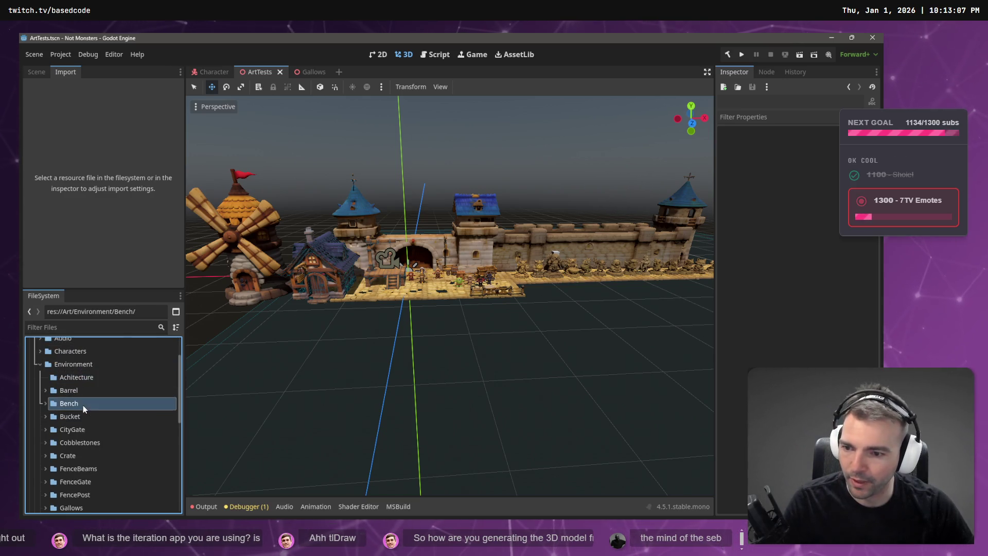
pyautogui.click(95, 430)
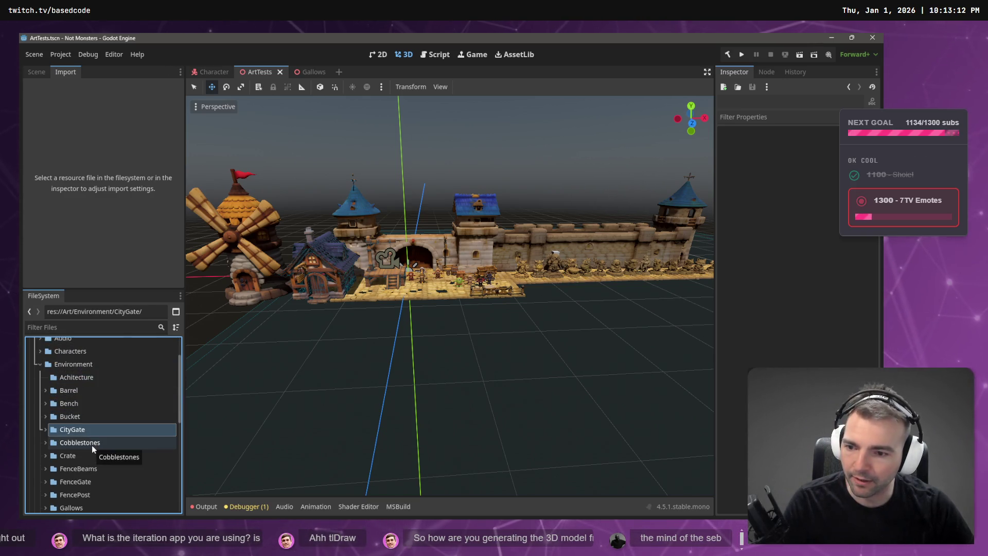
pyautogui.scroll(-1, 114, 452)
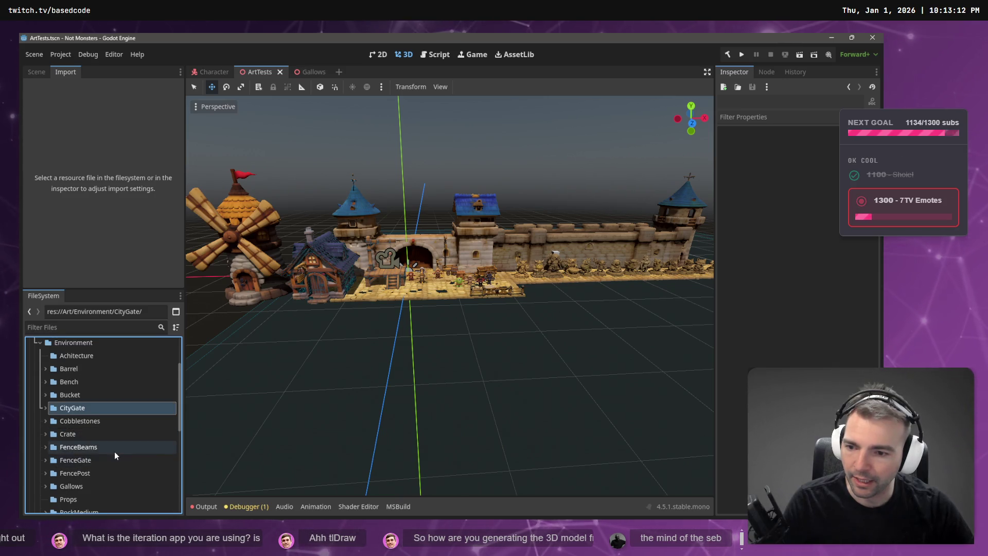
pyautogui.scroll(-1, 115, 451)
pyautogui.click(94, 462)
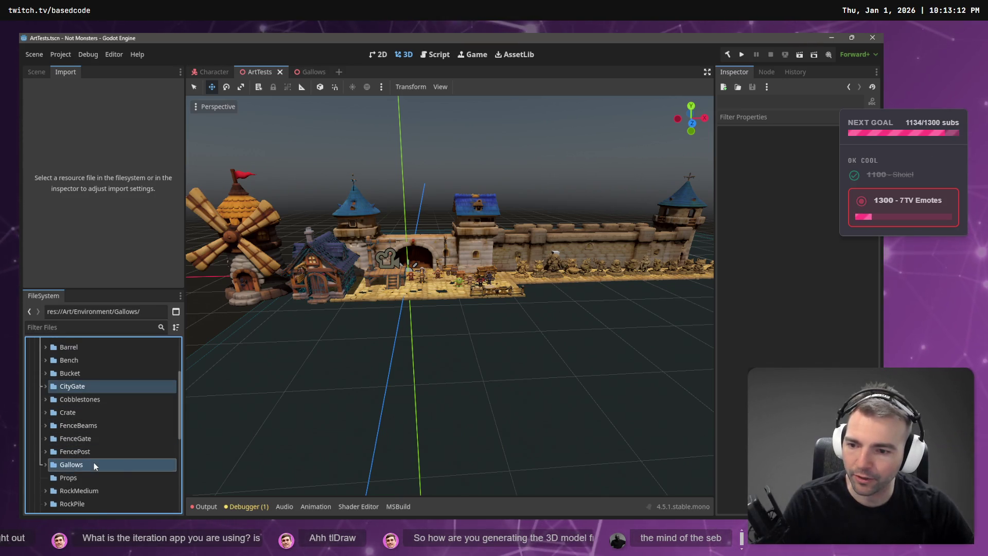
pyautogui.scroll(-1, 94, 465)
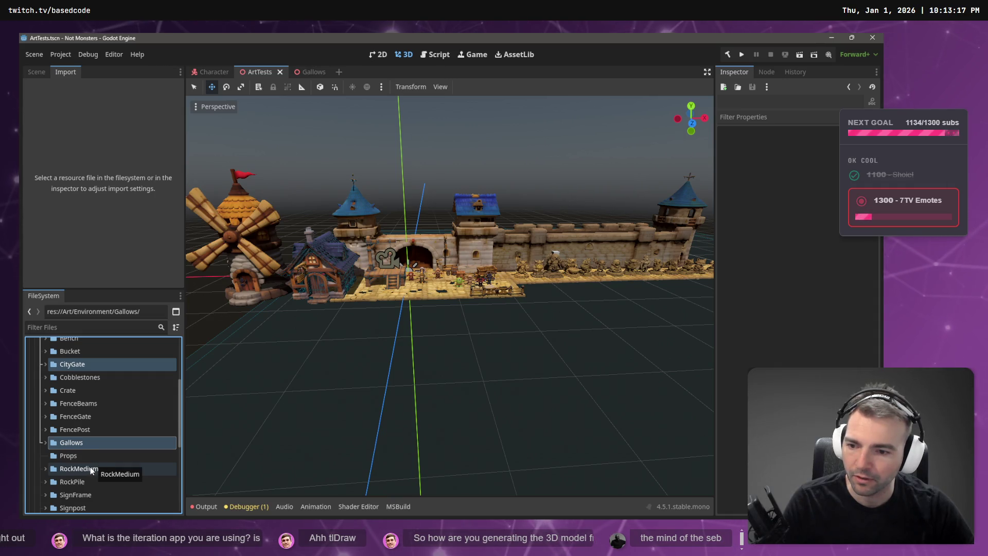
pyautogui.scroll(-2, 91, 467)
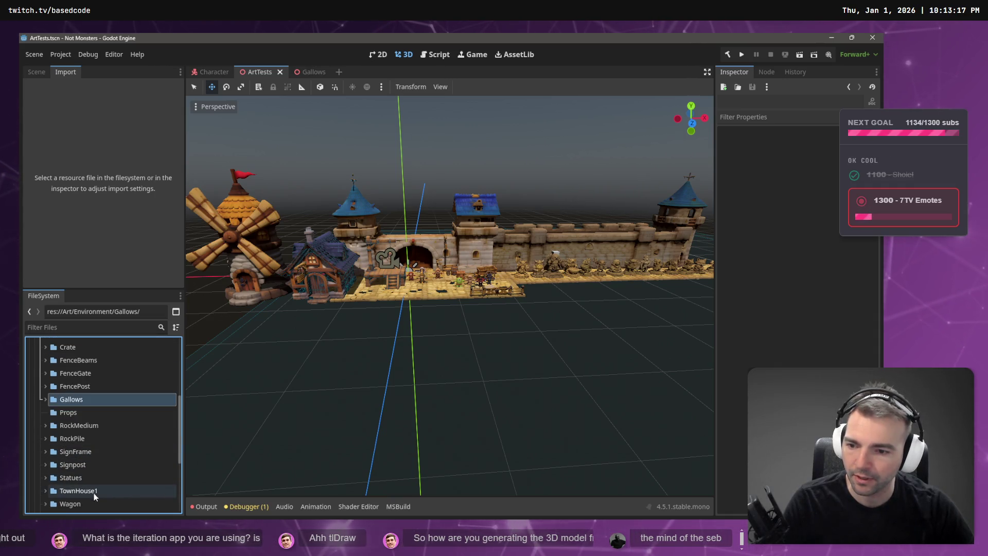
pyautogui.click(93, 492)
pyautogui.scroll(-3, 108, 458)
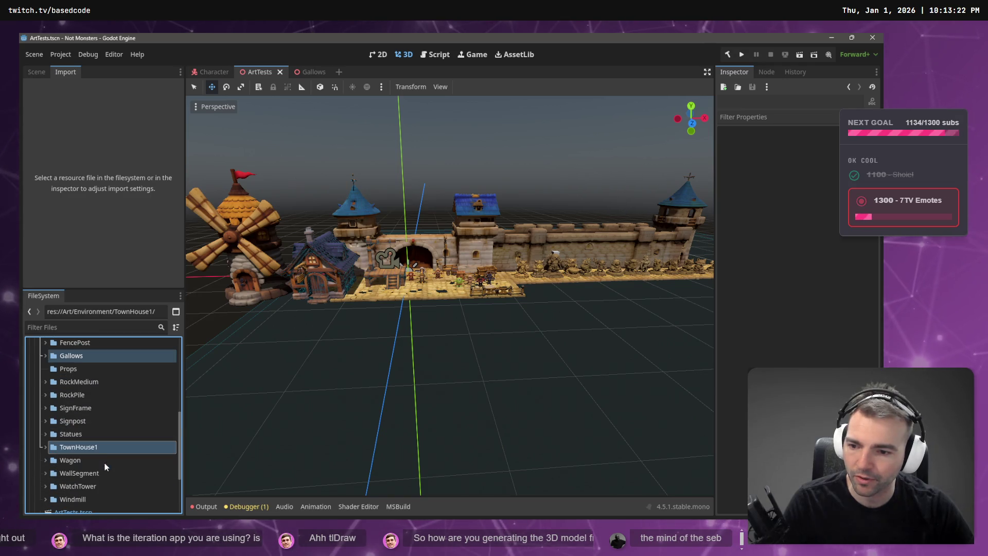
pyautogui.keyDown('ctrl'); pyautogui.click(99, 473); pyautogui.keyUp('ctrl')
pyautogui.keyDown('ctrl'); pyautogui.click(94, 486); pyautogui.keyUp('ctrl')
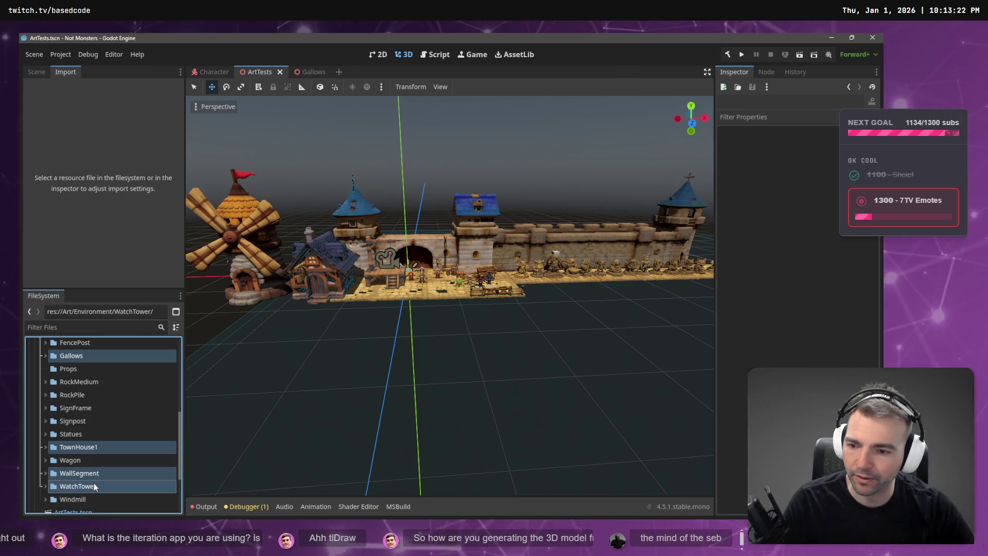
pyautogui.keyDown('ctrl'); pyautogui.click(91, 498); pyautogui.keyUp('ctrl')
pyautogui.moveTo(108, 449)
pyautogui.mouseDown()
pyautogui.moveTo(110, 403)
pyautogui.moveTo(85, 391)
pyautogui.moveTo(80, 371)
pyautogui.moveTo(129, 374)
pyautogui.mouseUp()
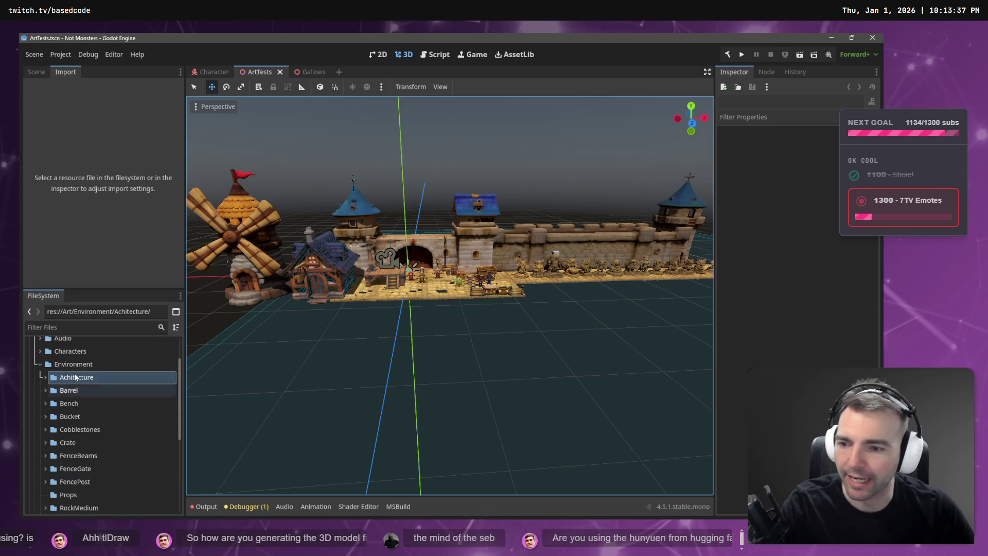
# - Move the Barrel, Bench, Bucket, Crate, FenceBeams, FenceGate and FencePost folders into Props
pyautogui.click(72, 390)
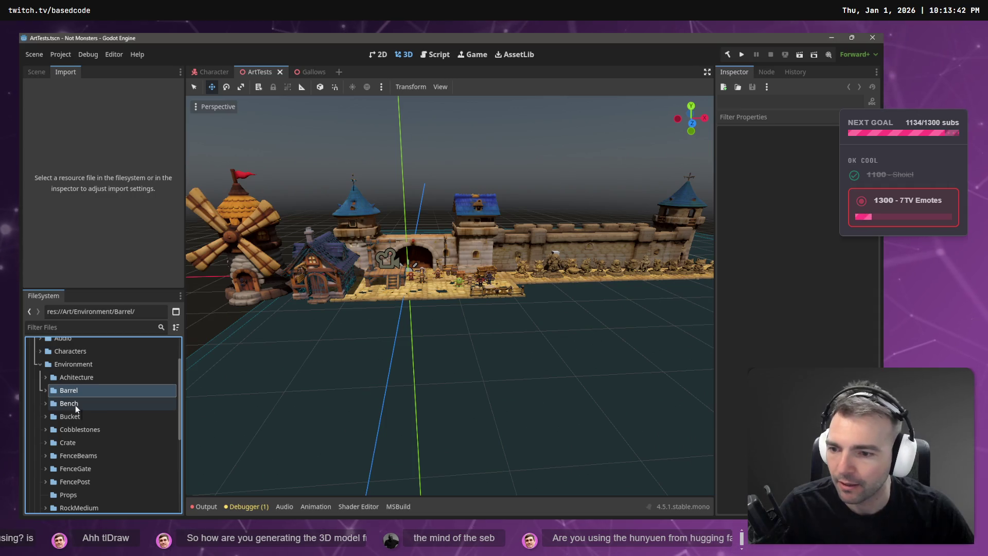
pyautogui.keyDown('shift'); pyautogui.click(75, 404); pyautogui.keyUp('shift')
pyautogui.keyDown('shift'); pyautogui.click(79, 417); pyautogui.keyUp('shift')
pyautogui.keyDown('shift'); pyautogui.click(83, 429); pyautogui.keyUp('shift')
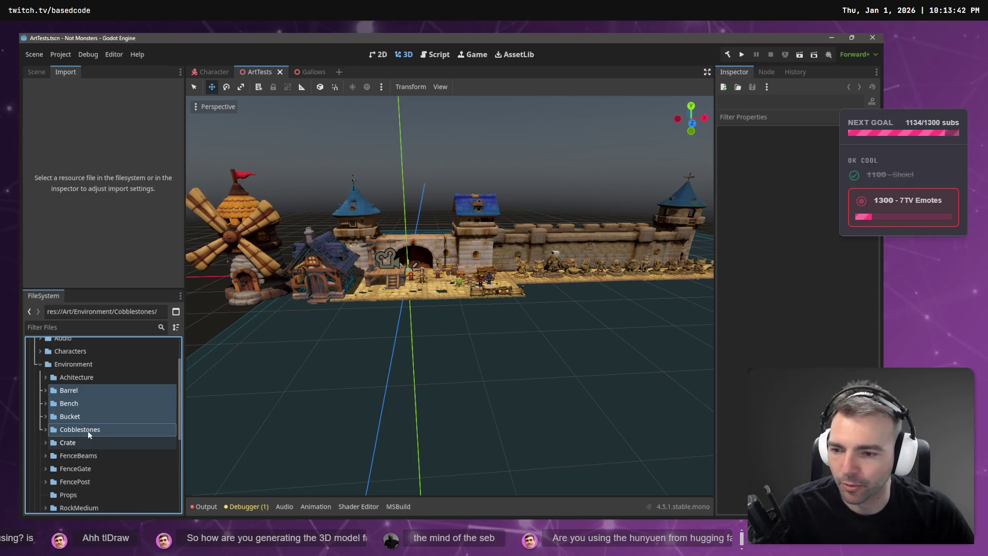
pyautogui.keyDown('ctrl'); pyautogui.click(85, 442); pyautogui.keyUp('ctrl')
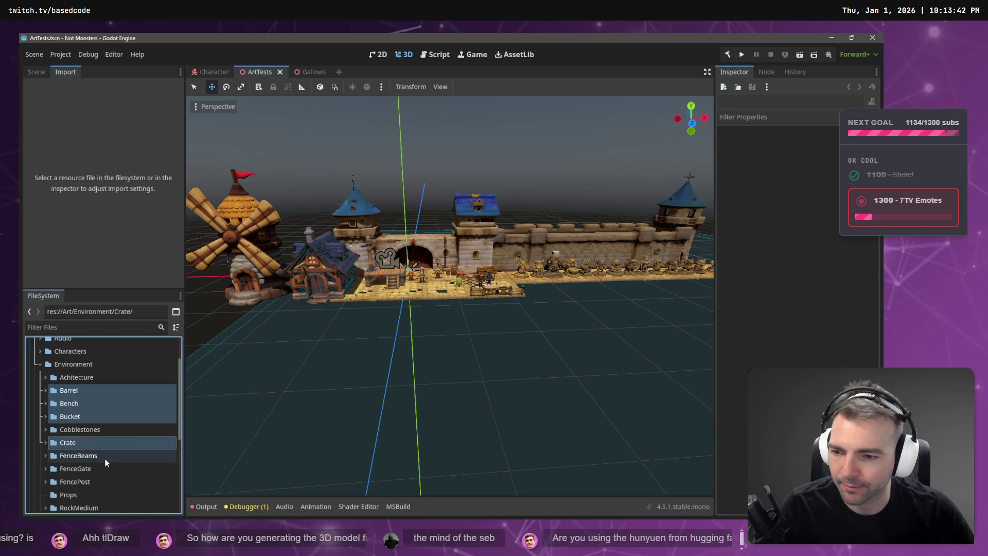
pyautogui.keyDown('ctrl'); pyautogui.click(103, 459); pyautogui.keyUp('ctrl')
pyautogui.keyDown('ctrl'); pyautogui.click(91, 470); pyautogui.keyUp('ctrl')
pyautogui.keyDown('ctrl'); pyautogui.click(92, 483); pyautogui.keyUp('ctrl')
pyautogui.scroll(-1, 93, 483)
pyautogui.scroll(-3, 94, 481)
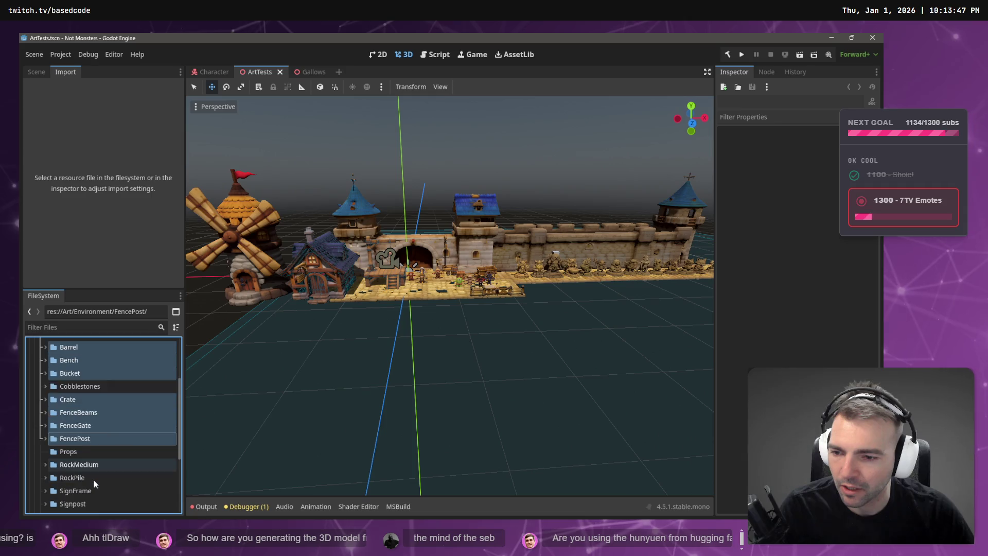
pyautogui.moveTo(73, 416)
pyautogui.mouseDown()
pyautogui.moveTo(76, 432)
pyautogui.moveTo(89, 425)
pyautogui.mouseUp()
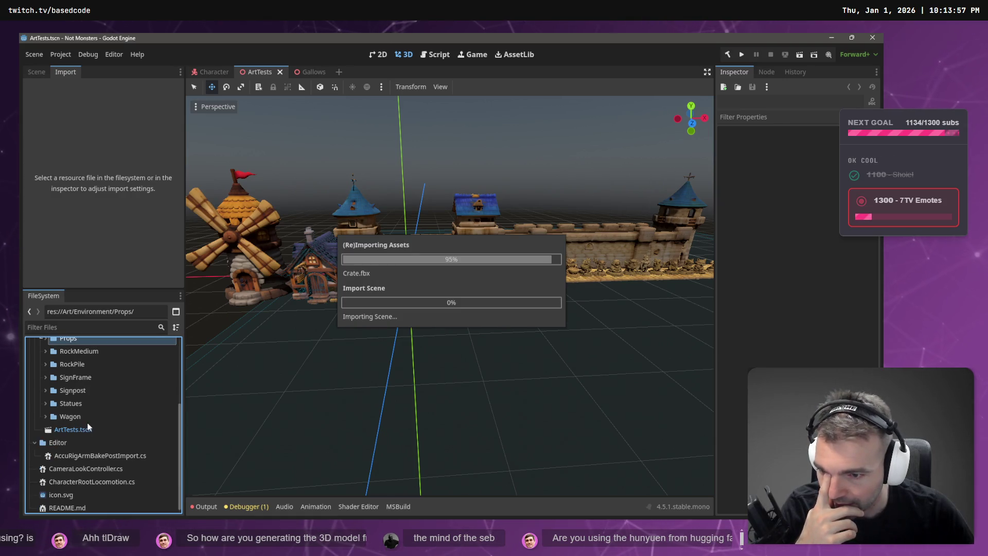
# - Move the Signpost, SignFrame, RockPile and RockMedium folders into Props as well
pyautogui.click(82, 392)
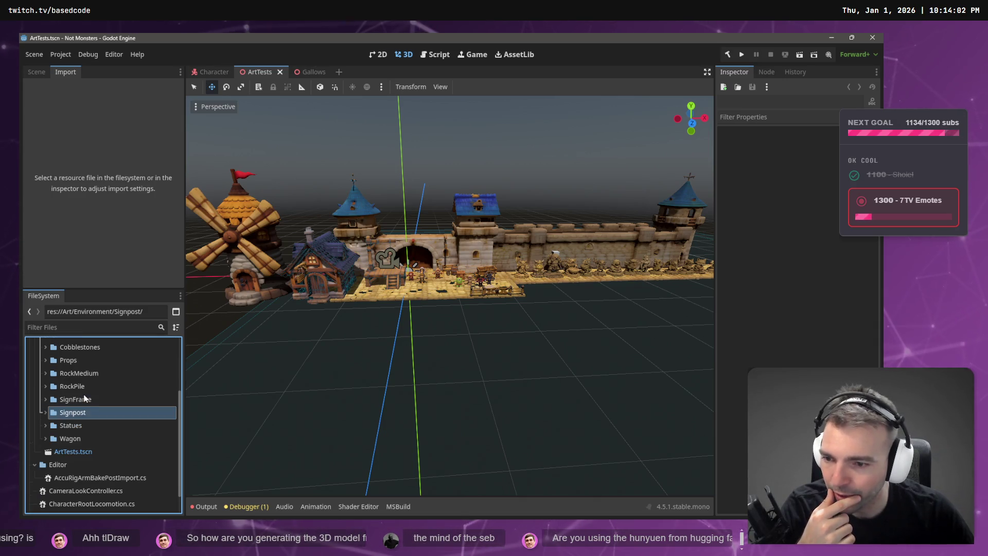
pyautogui.scroll(2, 140, 428)
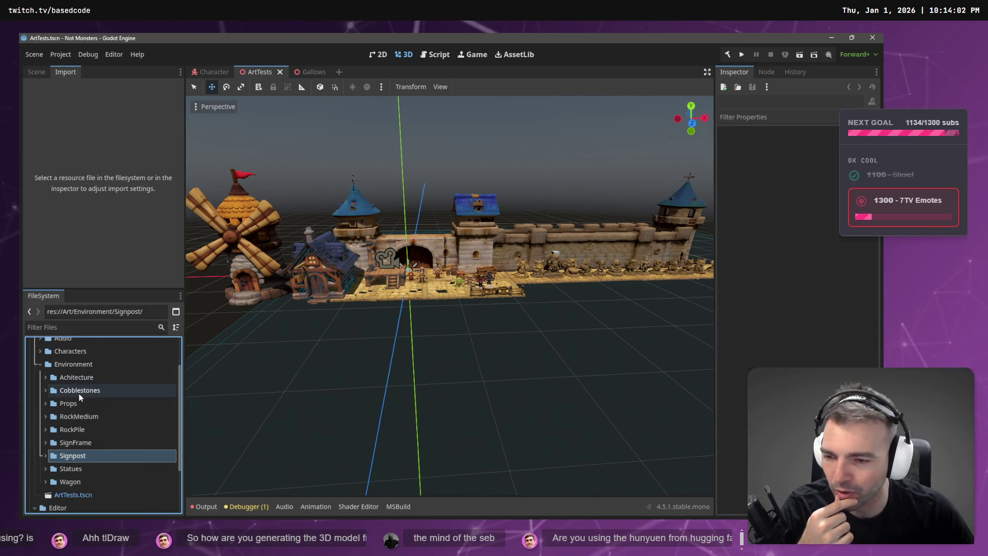
pyautogui.keyDown('shift'); pyautogui.click(76, 445); pyautogui.keyUp('shift')
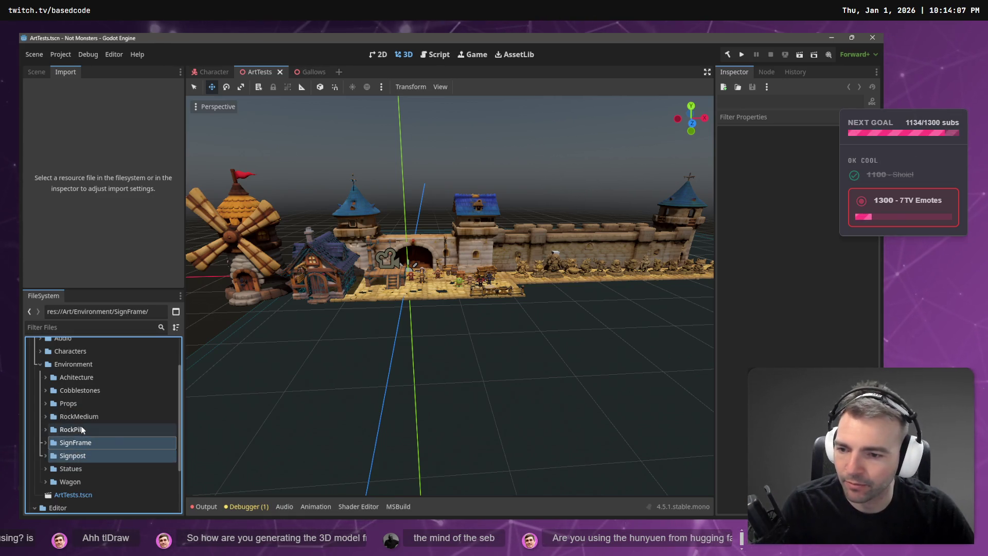
pyautogui.keyDown('shift'); pyautogui.click(81, 430); pyautogui.keyUp('shift')
pyautogui.keyDown('shift'); pyautogui.click(77, 417); pyautogui.keyUp('shift')
pyautogui.moveTo(77, 417)
pyautogui.mouseDown()
pyautogui.moveTo(74, 405)
pyautogui.moveTo(99, 406)
pyautogui.mouseUp()
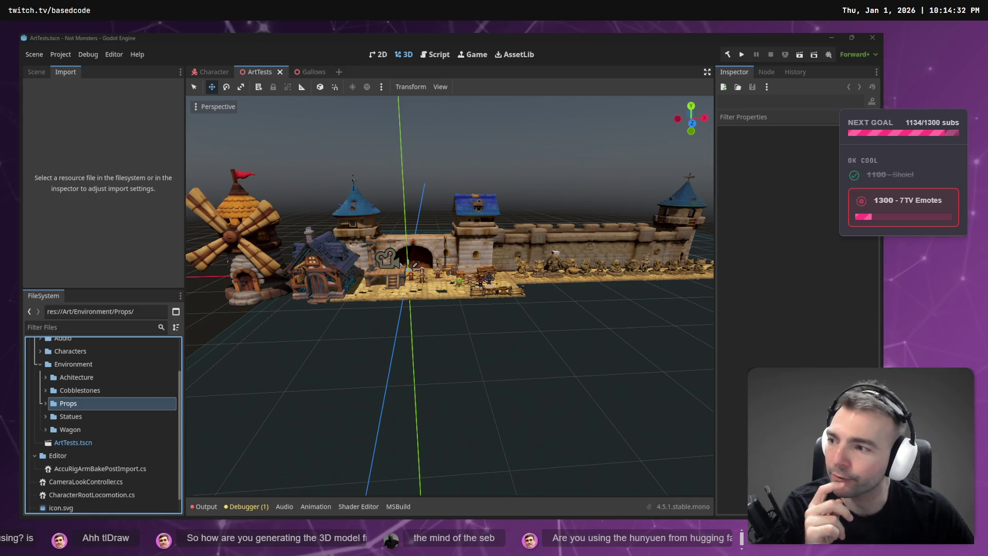
# - Fly the 3D camera into the gate courtyard and turn it to look along the street
pyautogui.click(333, 335)
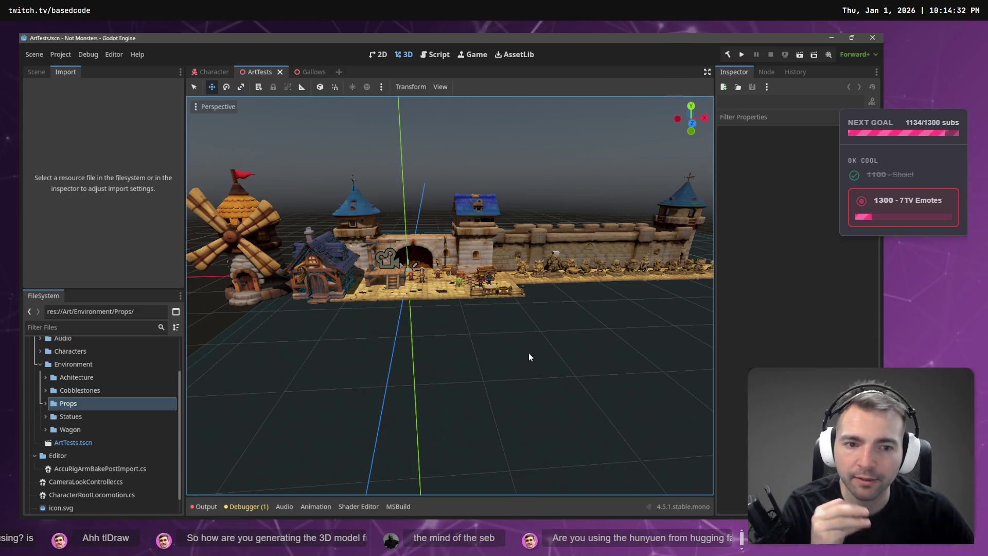
pyautogui.scroll(5, 450, 295)
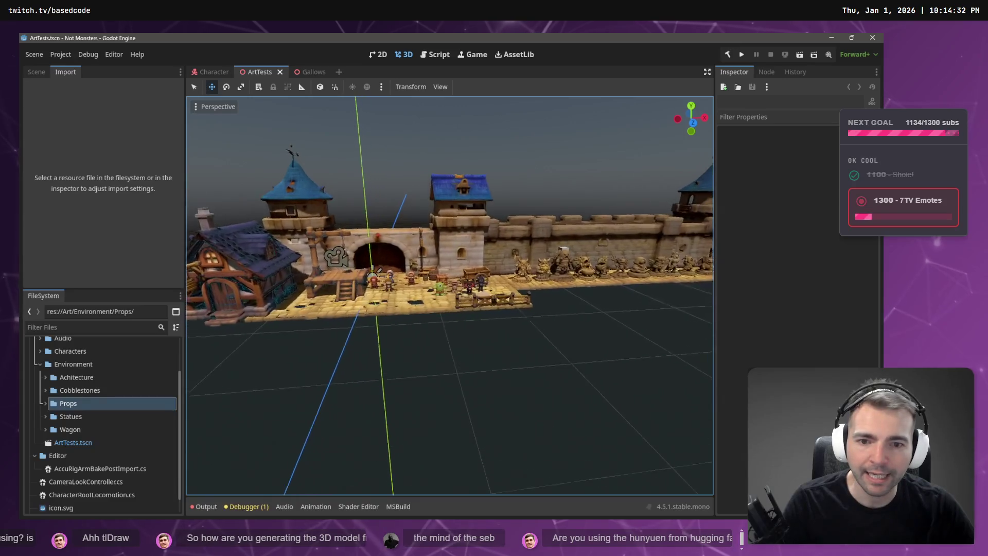
pyautogui.scroll(-5, 450, 295)
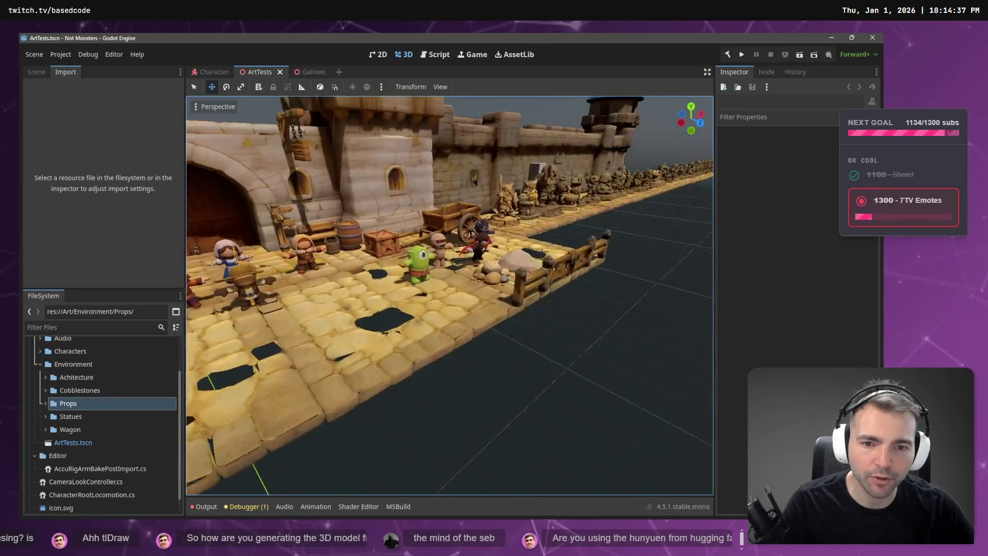
pyautogui.scroll(5, 450, 295)
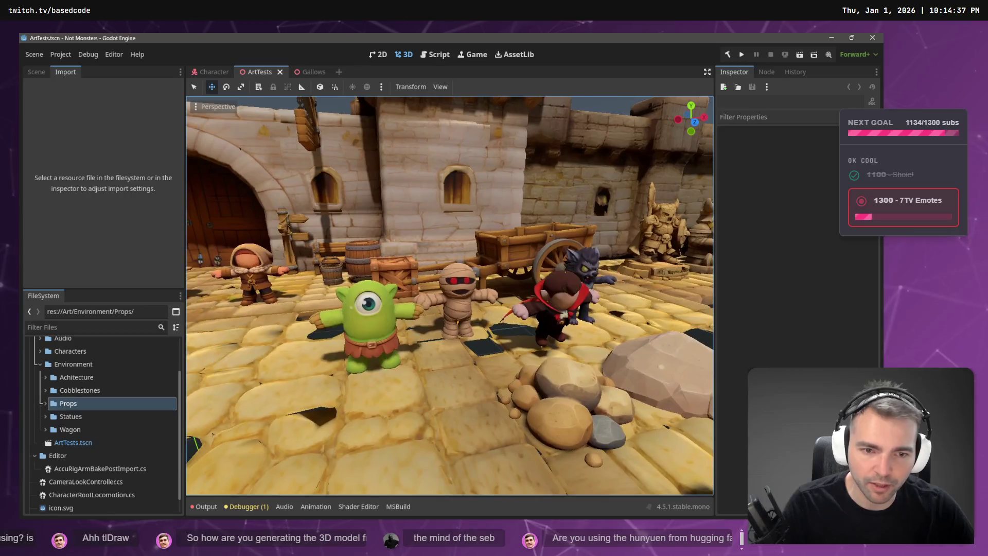
pyautogui.scroll(-5, 537, 320)
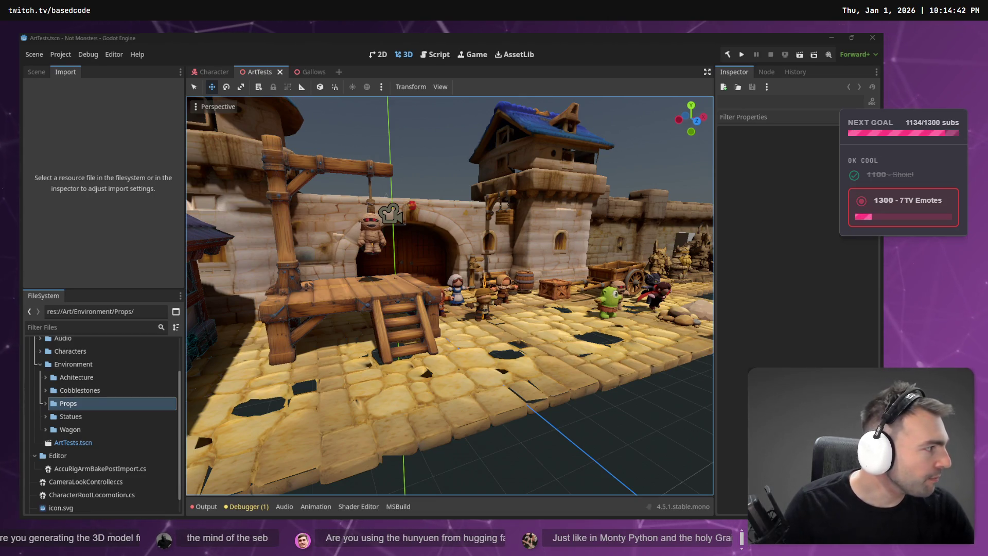
pyautogui.moveTo(448, 280); pyautogui.dragTo(748, 213)
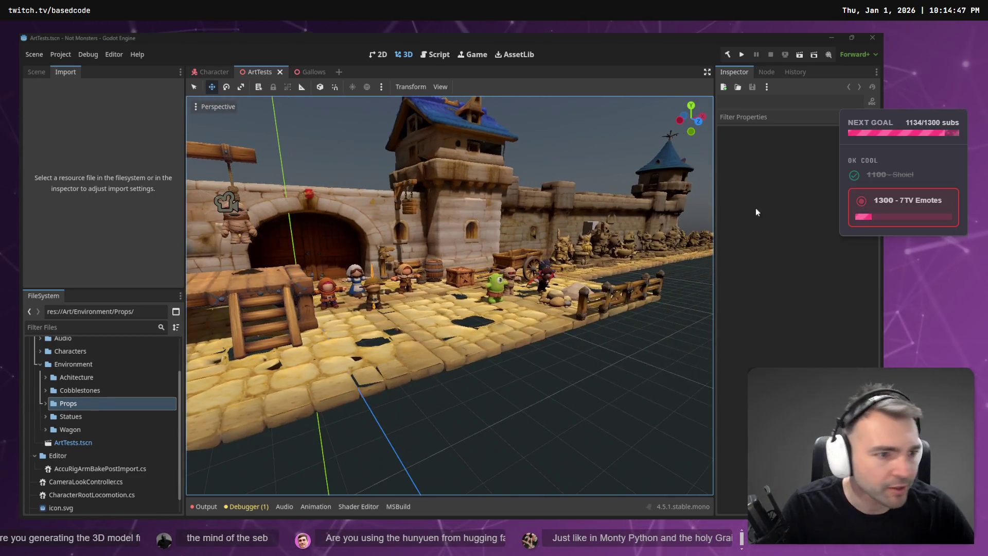
# - Locate and select the leftmost tall town map image on the tldraw board
pyautogui.hotkey('alt', 'Tab')
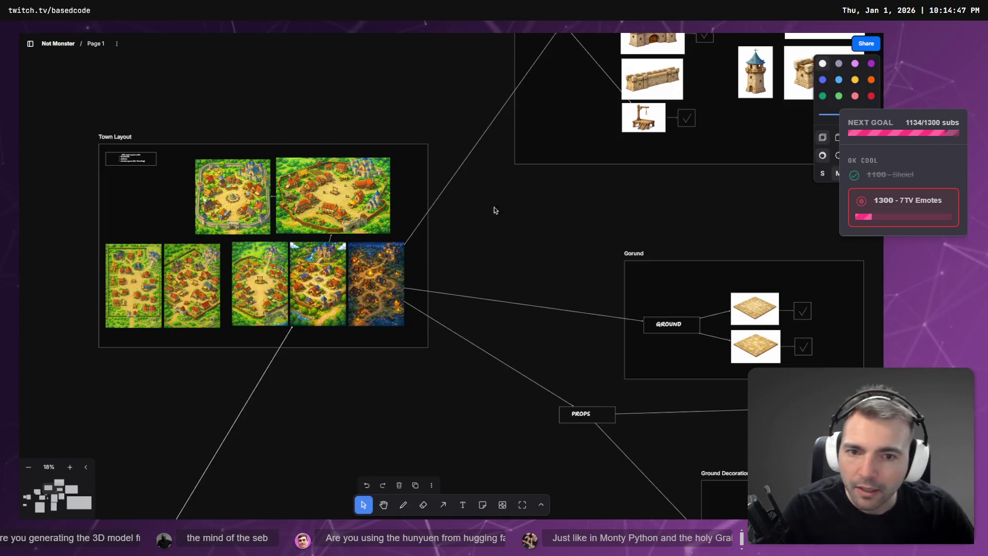
pyautogui.scroll(-3, 471, 332)
pyautogui.hscroll(2, 471, 332)
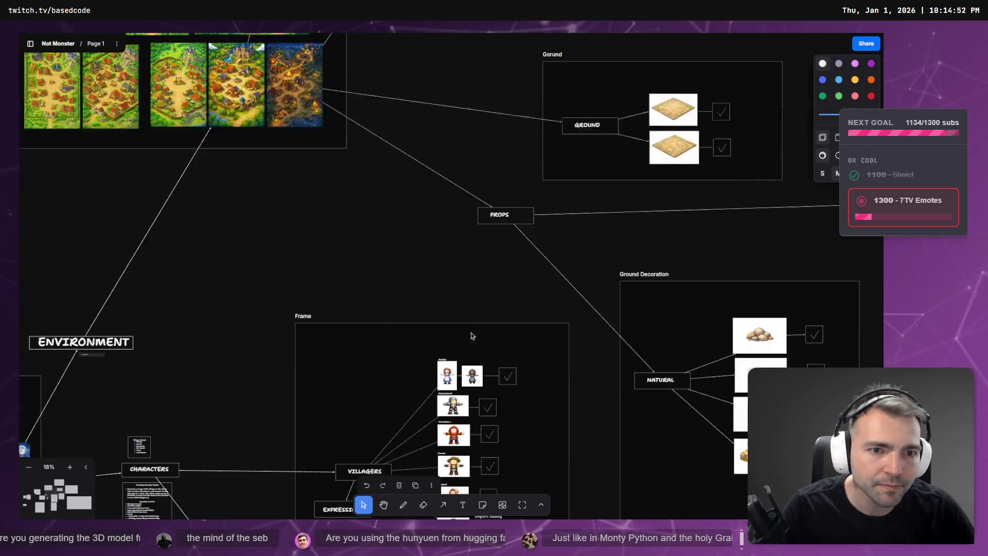
pyautogui.scroll(5, 460, 324)
pyautogui.scroll(-5, 459, 324)
pyautogui.hscroll(-3, 460, 324)
pyautogui.scroll(5, 332, 270)
pyautogui.click(331, 270)
pyautogui.scroll(-1, 332, 272)
pyautogui.click(334, 267)
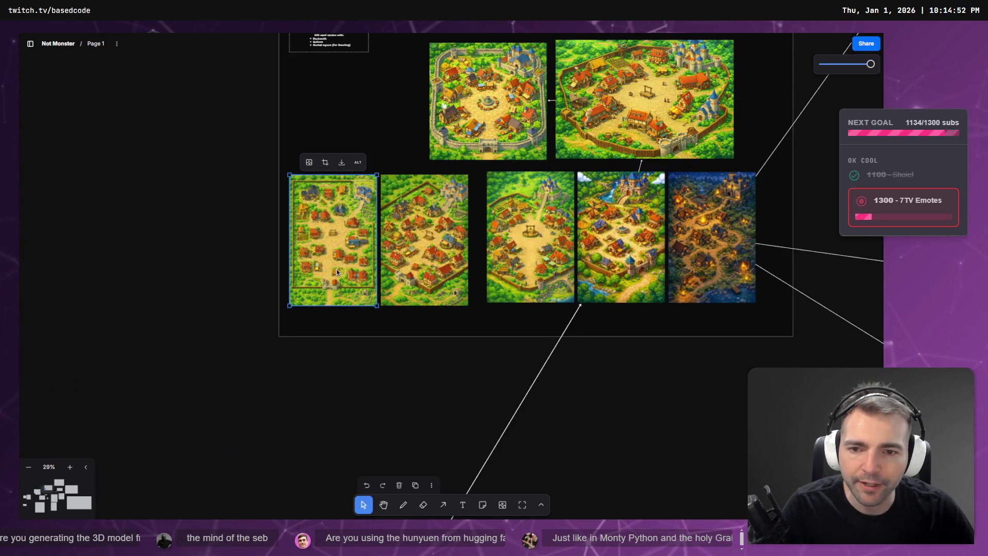
pyautogui.hotkey('alt', 'Tab')
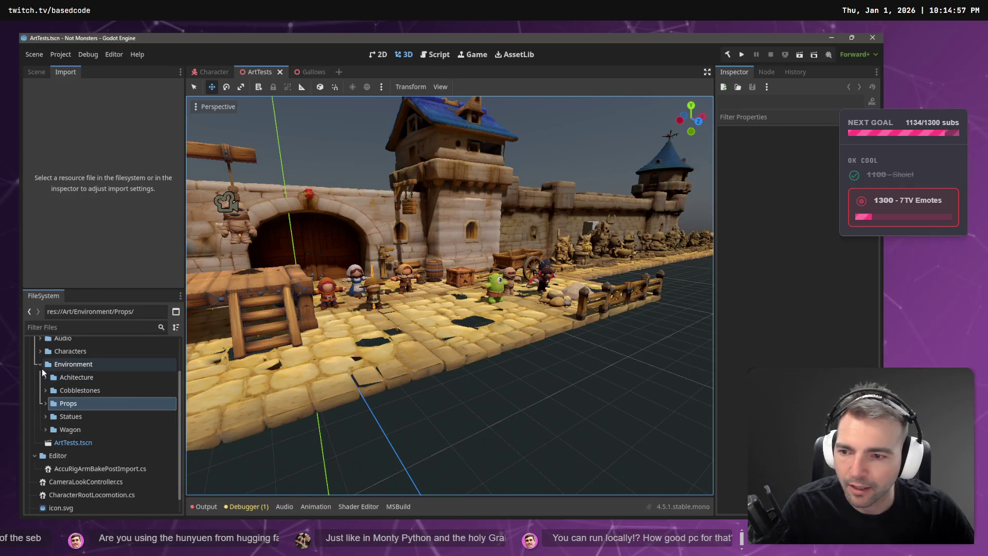
pyautogui.rightClick(48, 366)
pyautogui.hotkey('alt', 'Tab')
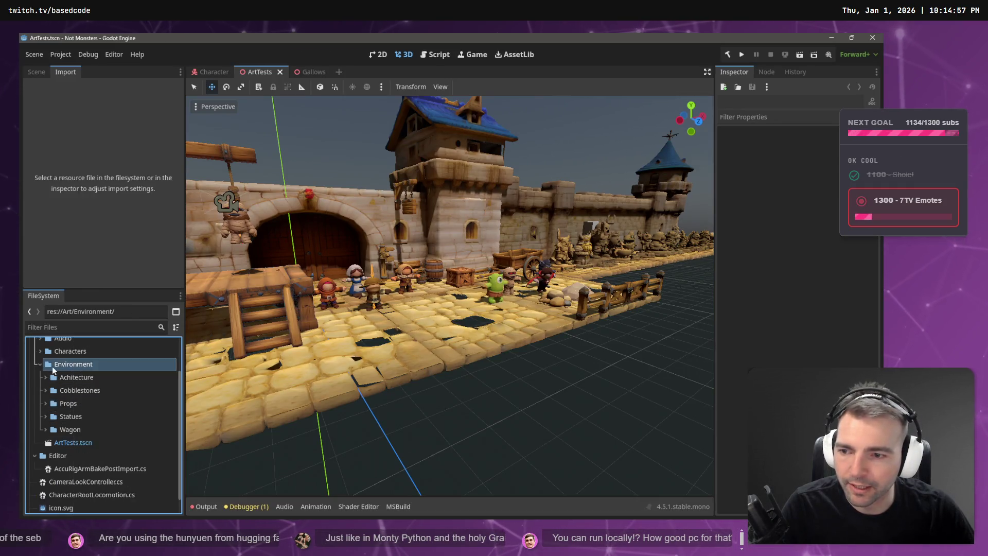
# - Download the first town map's original and drag tldrawFile (30).png into Godot's Environment folder
pyautogui.click(344, 230)
pyautogui.rightClick(341, 249)
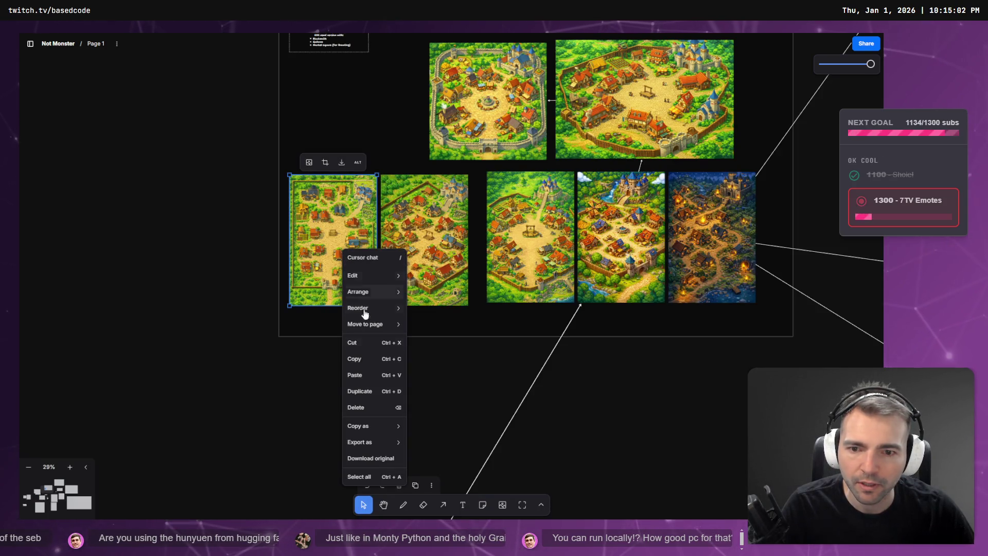
pyautogui.click(375, 459)
pyautogui.hotkey('alt', 'Tab')
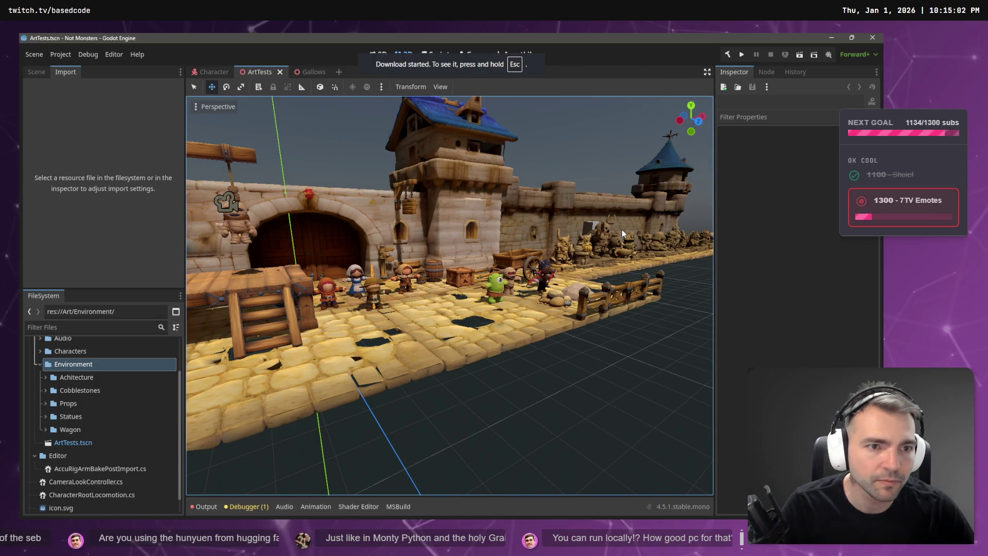
pyautogui.hotkey('alt', 'Tab')
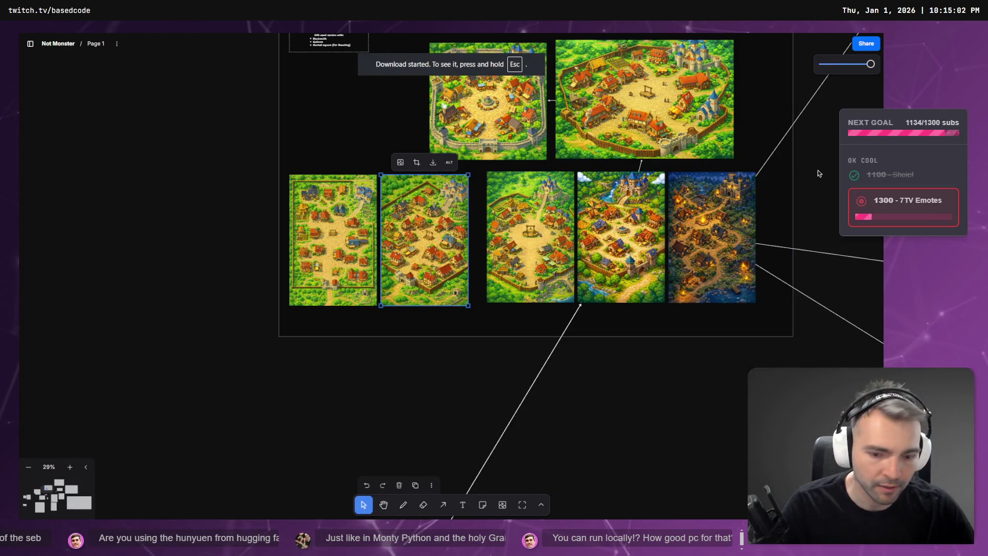
pyautogui.press('Escape')
pyautogui.moveTo(776, 84)
pyautogui.mouseDown()
pyautogui.moveTo(700, 167)
pyautogui.moveTo(285, 540)
pyautogui.moveTo(315, 294)
pyautogui.moveTo(72, 375)
pyautogui.moveTo(52, 423)
pyautogui.moveTo(75, 366)
pyautogui.mouseUp()
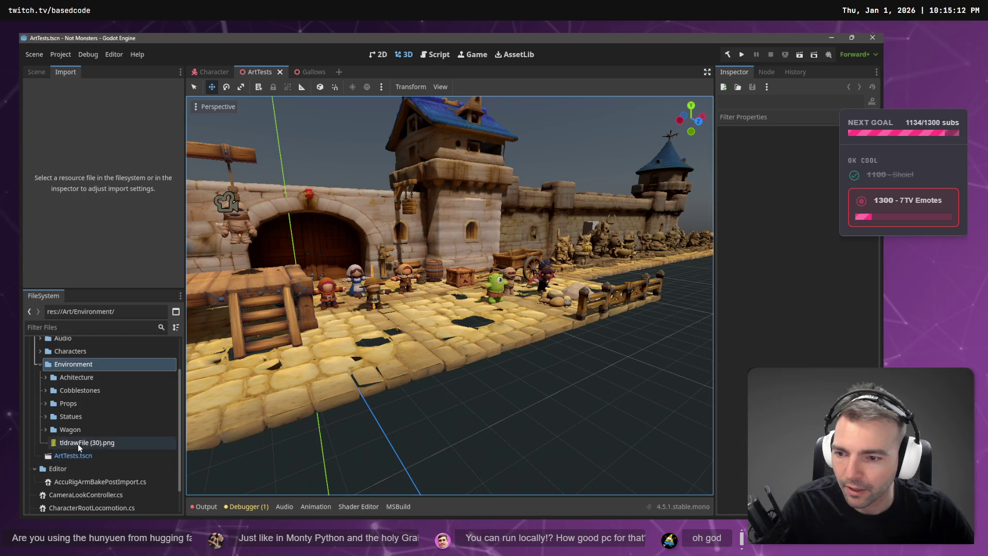
# - Rename the imported map file to Layout.png
pyautogui.click(78, 443)
pyautogui.press('F2')
pyautogui.write('Layout')
pyautogui.press('Return')
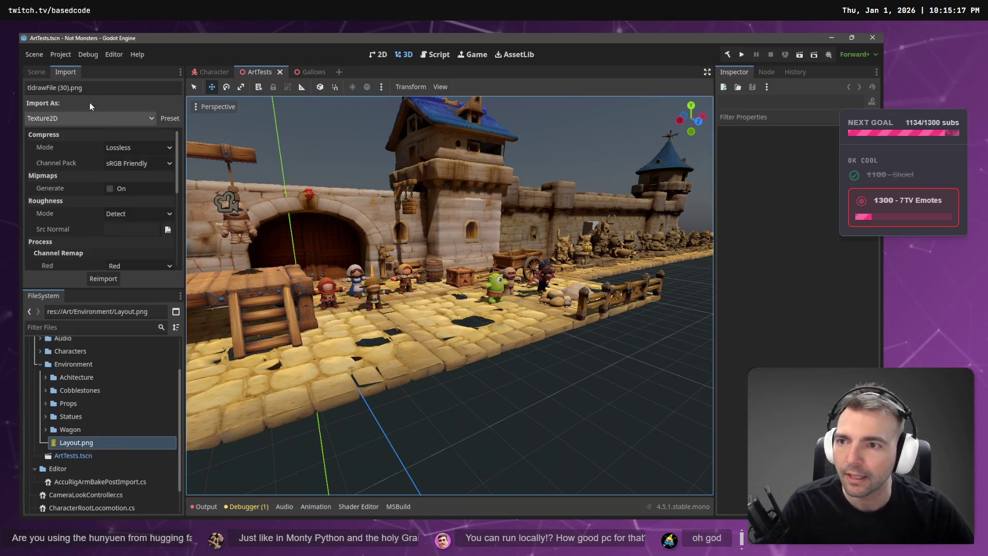
# - Create a new 3D scene named Environment in the Environment folder
pyautogui.click(33, 71)
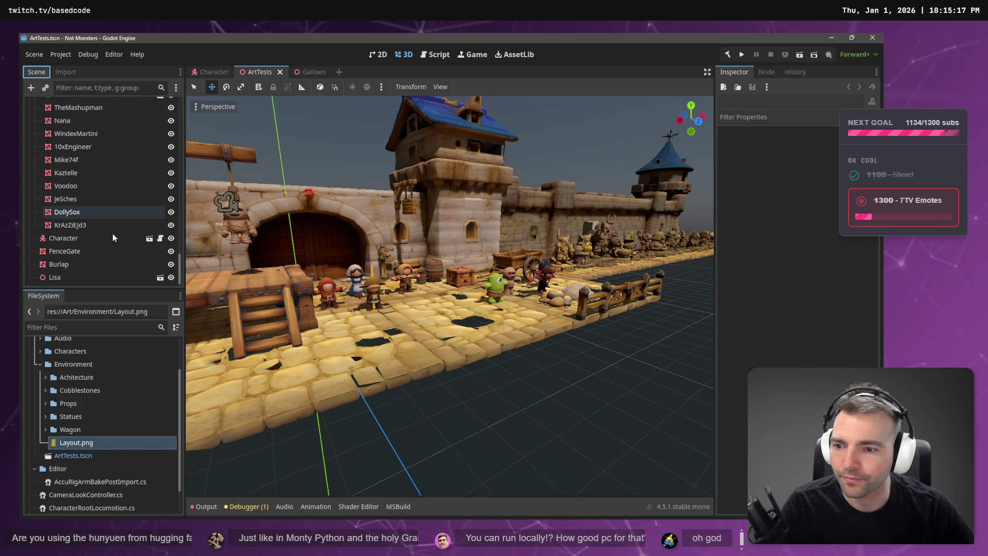
pyautogui.rightClick(73, 367)
pyautogui.moveTo(117, 332)
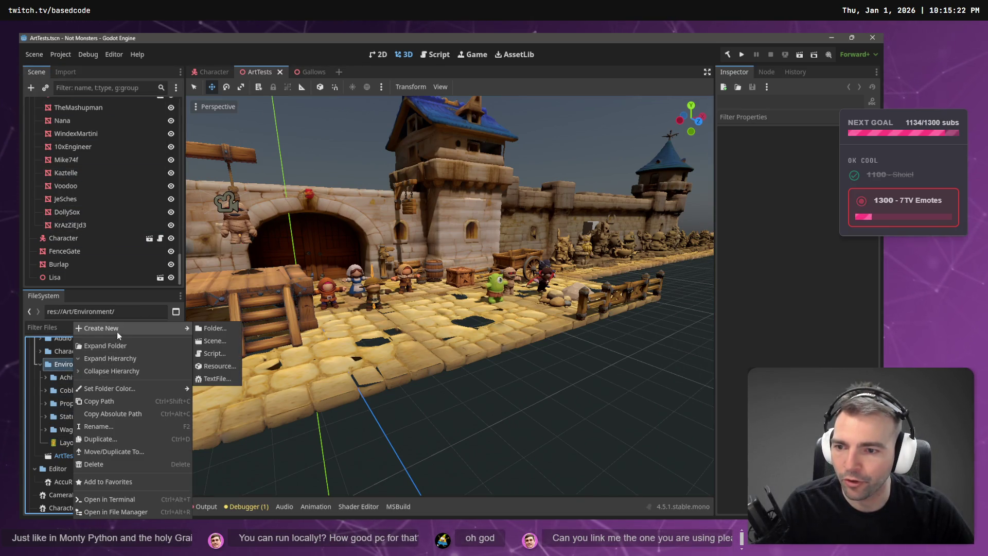
pyautogui.click(227, 344)
pyautogui.click(443, 223)
pyautogui.write('Environment')
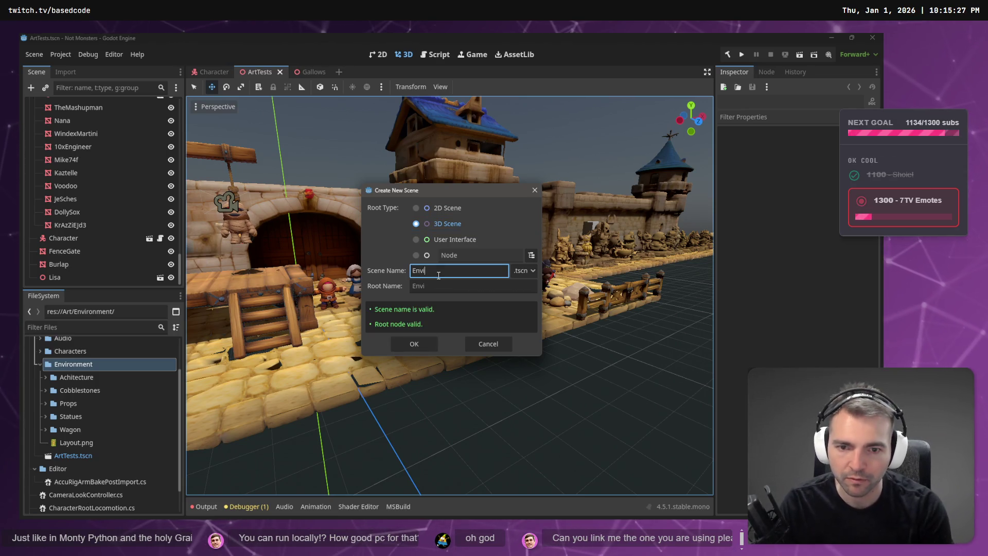
pyautogui.press('Return')
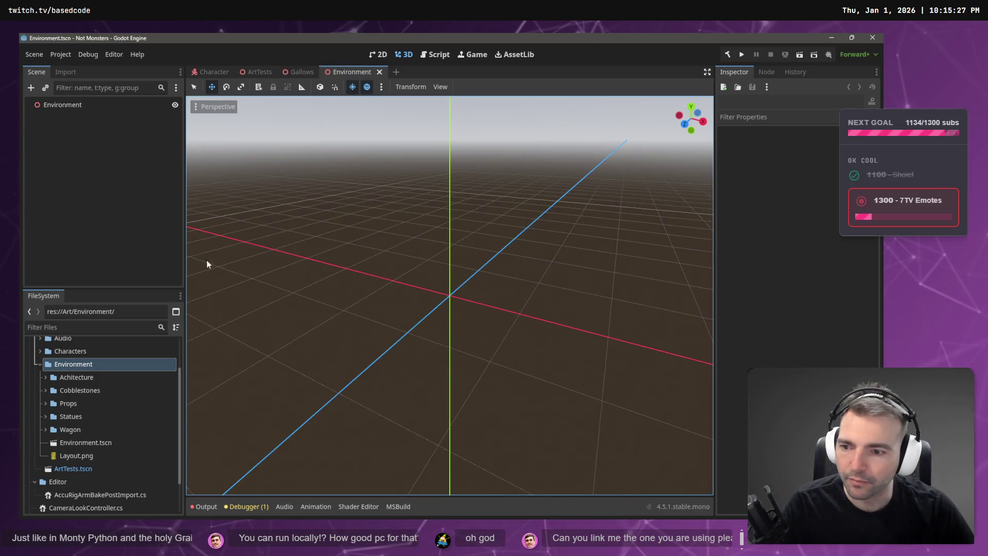
# - Add a MeshInstance3D child node under the Environment root
pyautogui.rightClick(100, 177)
pyautogui.click(147, 186)
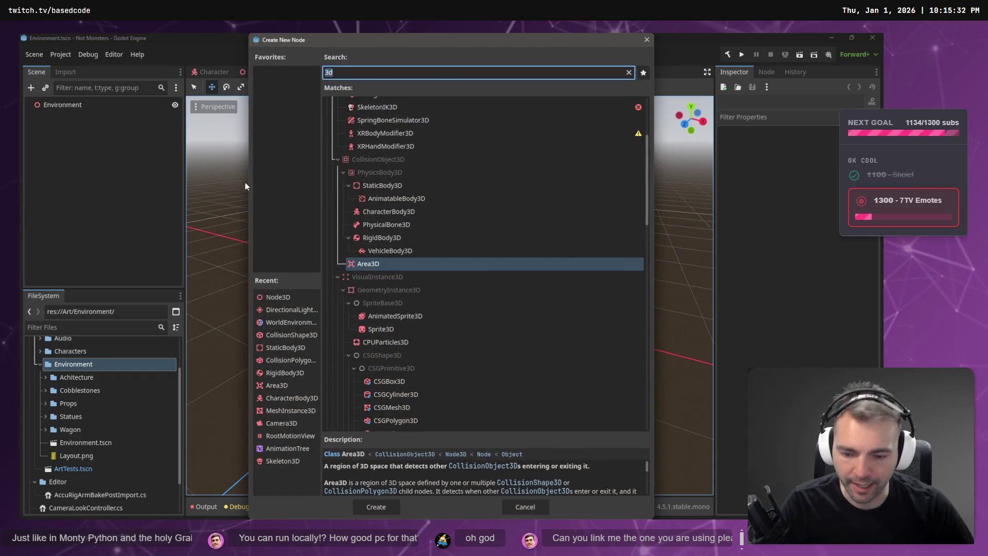
pyautogui.write('3d')
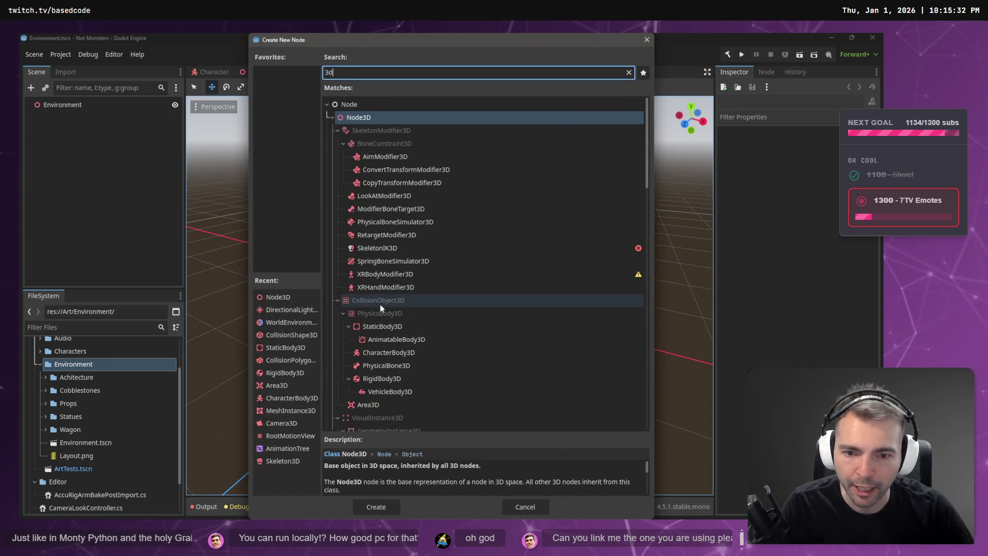
pyautogui.scroll(-2, 389, 324)
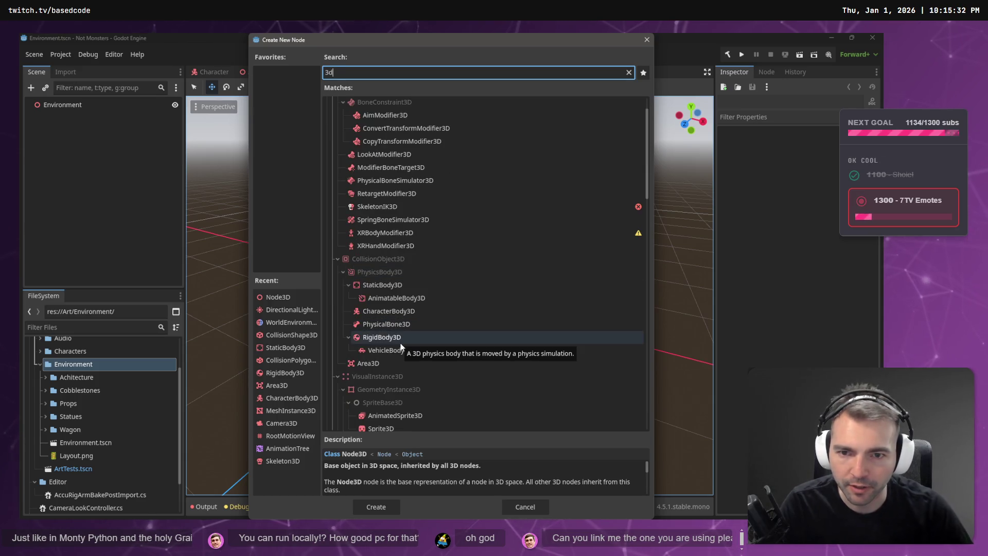
pyautogui.press('BackSpace')
pyautogui.press('BackSpace')
pyautogui.write('Mesh3')
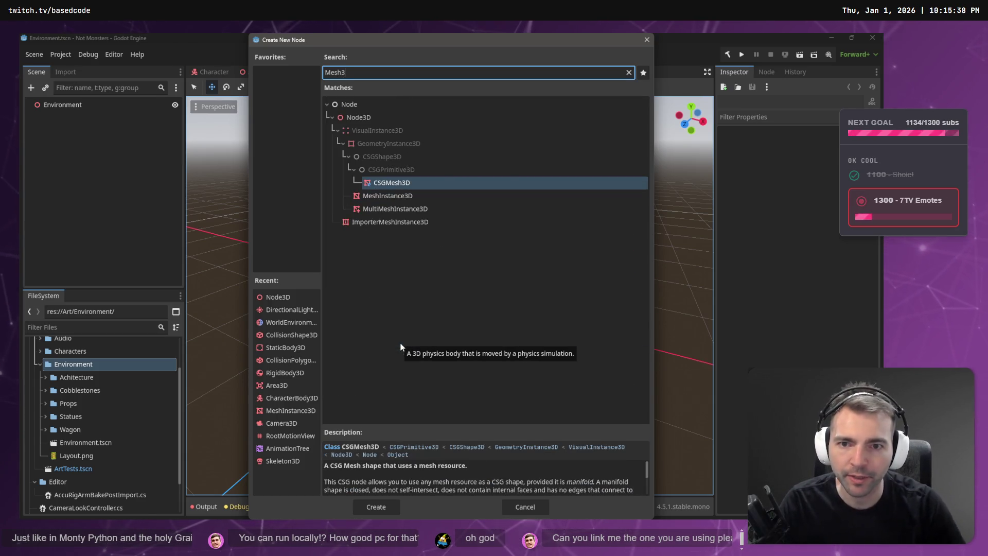
pyautogui.click(414, 200)
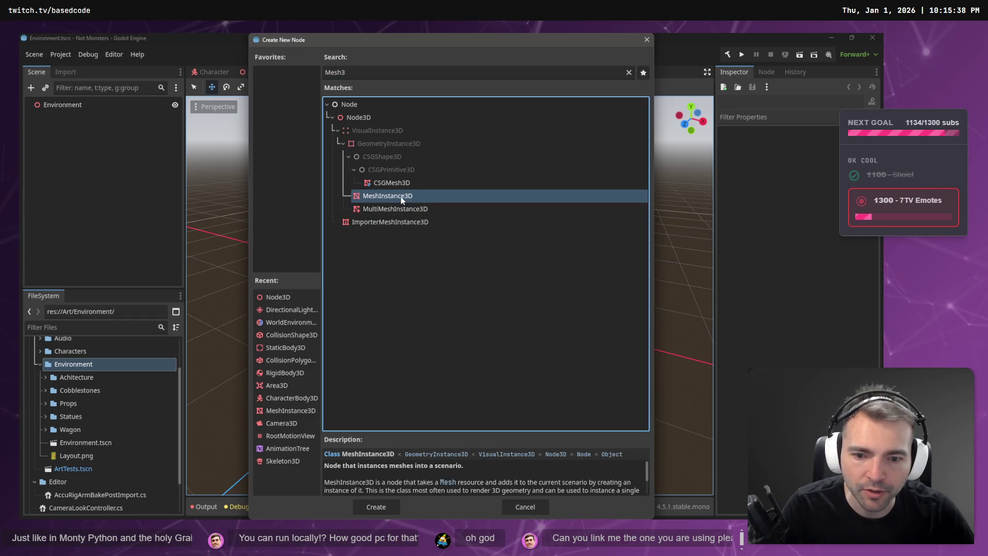
pyautogui.doubleClick(402, 200)
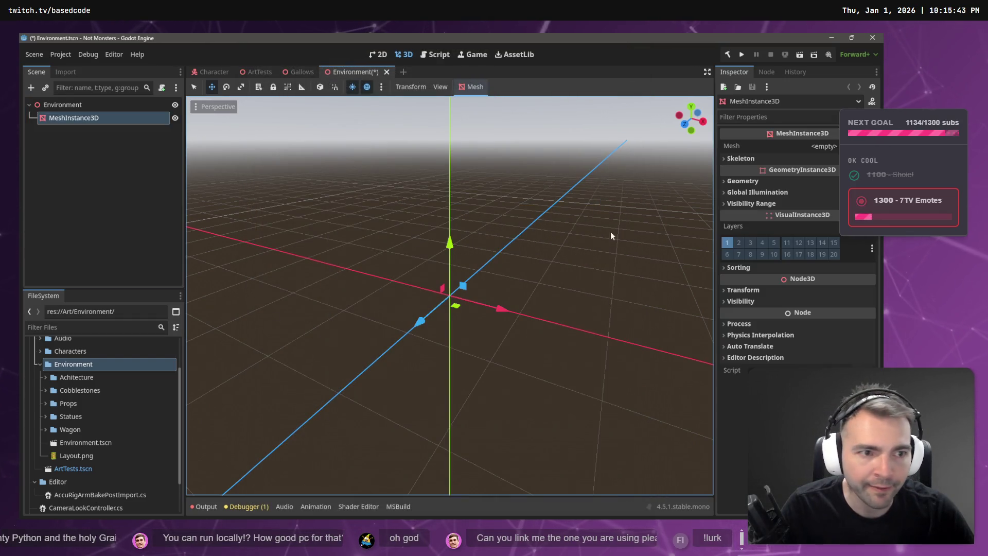
# - Give the MeshInstance3D a PlaneMesh and apply Layout.png as its texture
pyautogui.click(823, 146)
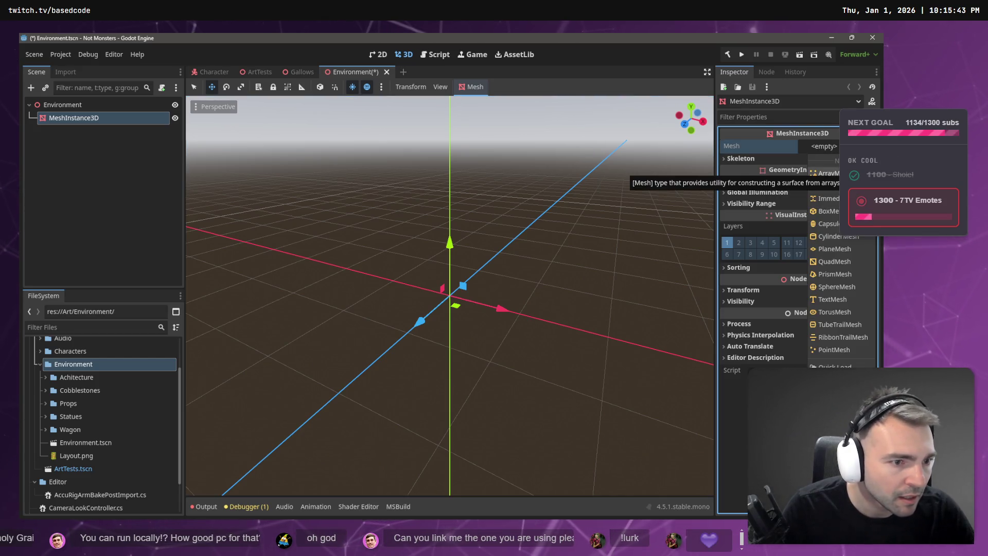
pyautogui.click(850, 262)
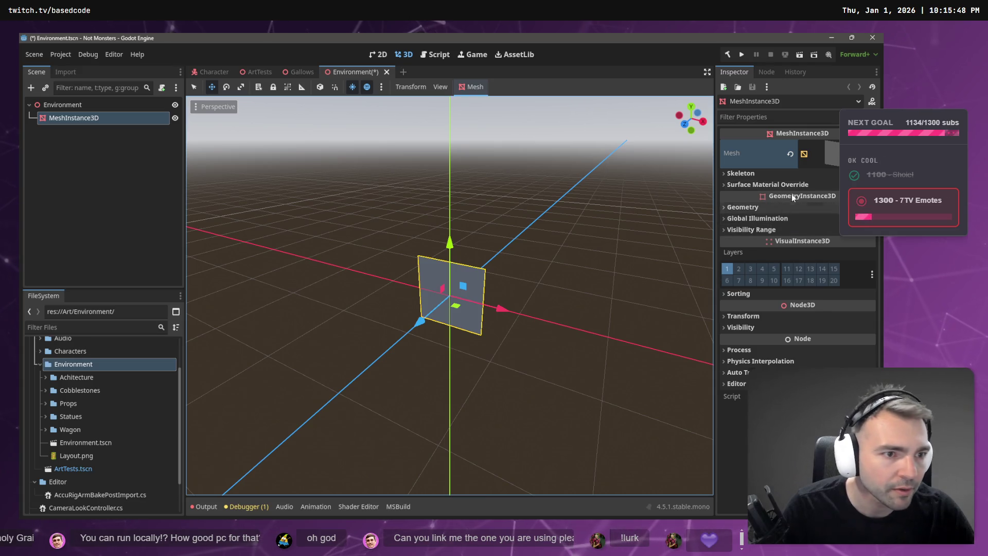
pyautogui.click(869, 153)
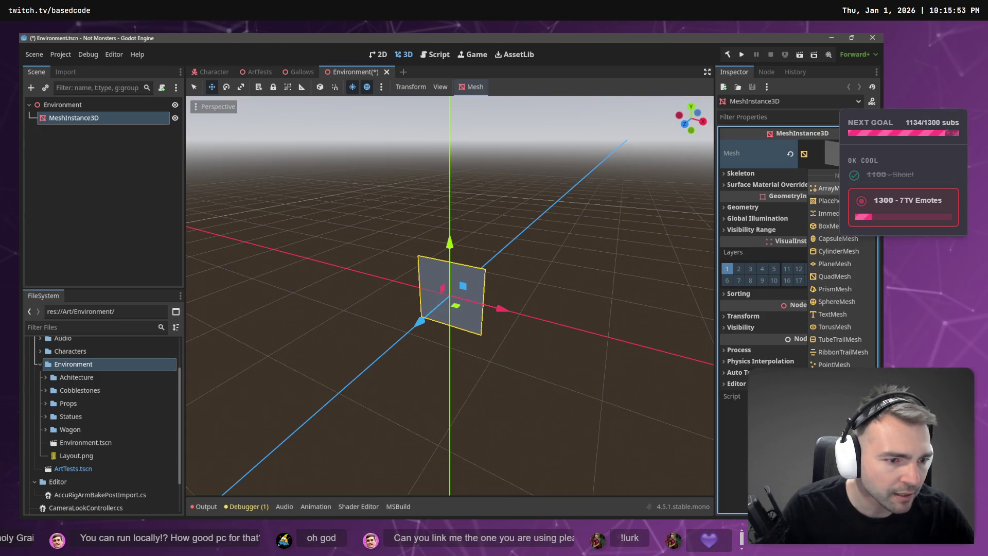
pyautogui.click(842, 264)
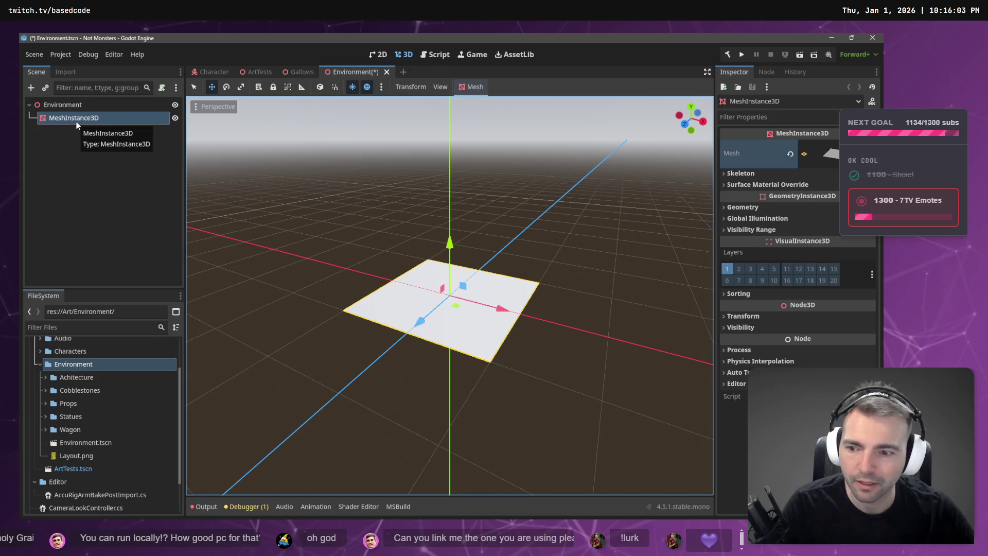
pyautogui.moveTo(72, 459)
pyautogui.mouseDown()
pyautogui.moveTo(407, 354)
pyautogui.moveTo(443, 332)
pyautogui.mouseUp()
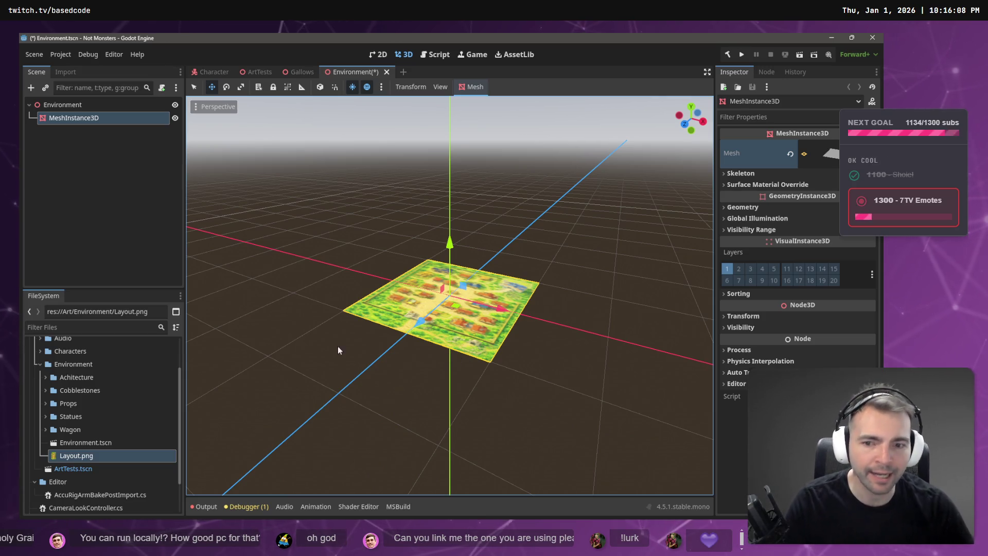
# - Open File Explorer at the Downloads folder
pyautogui.hotkey('alt', 'Tab')
pyautogui.hotkey('alt', 'Tab')
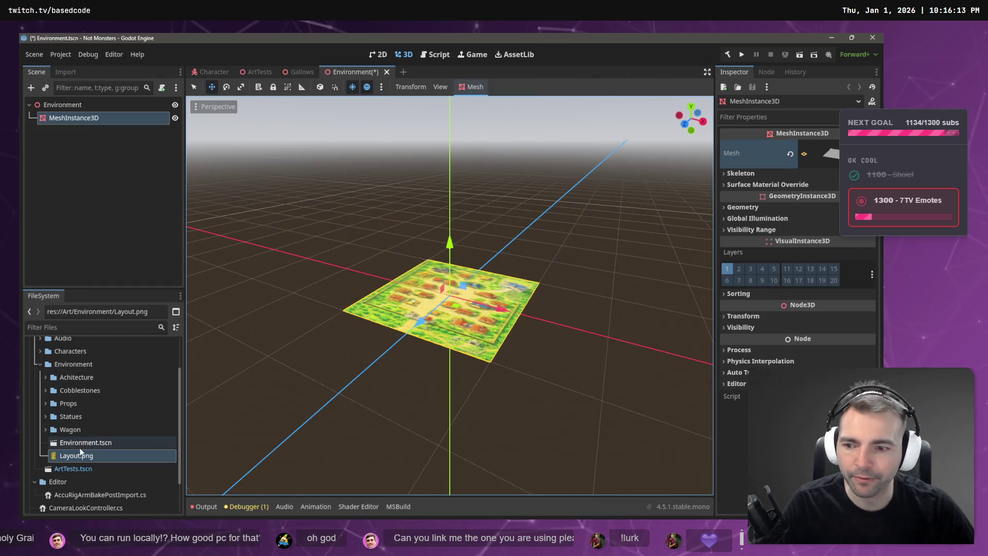
pyautogui.press('super+e')
pyautogui.click(268, 299)
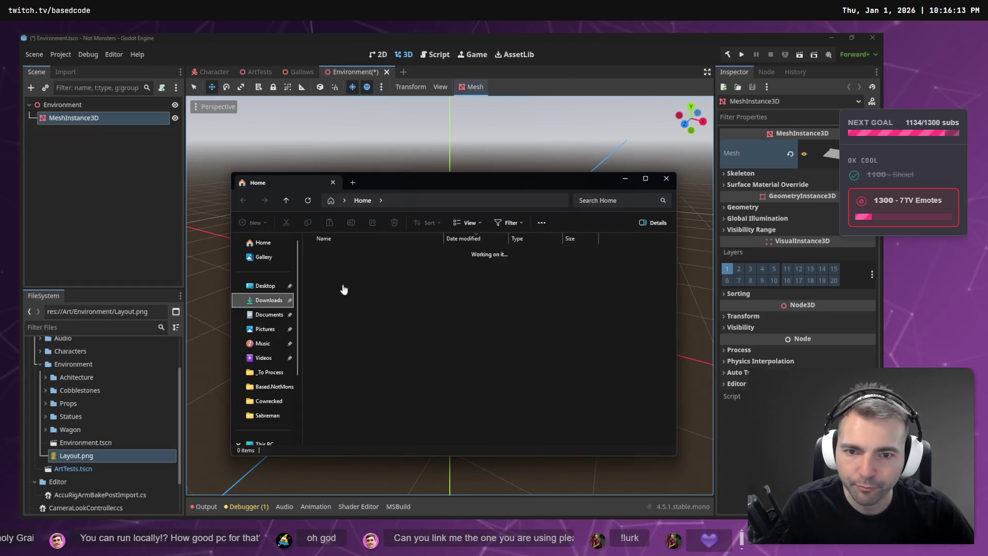
# - Select the downloaded tldrawFile (30).png and cancel an attempted rename to Layout
pyautogui.click(410, 267)
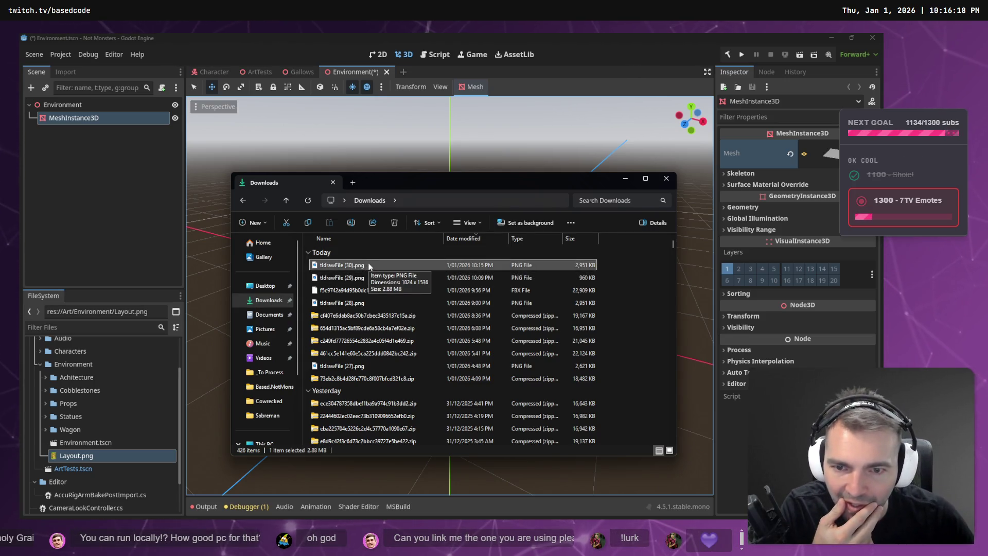
pyautogui.press('F2')
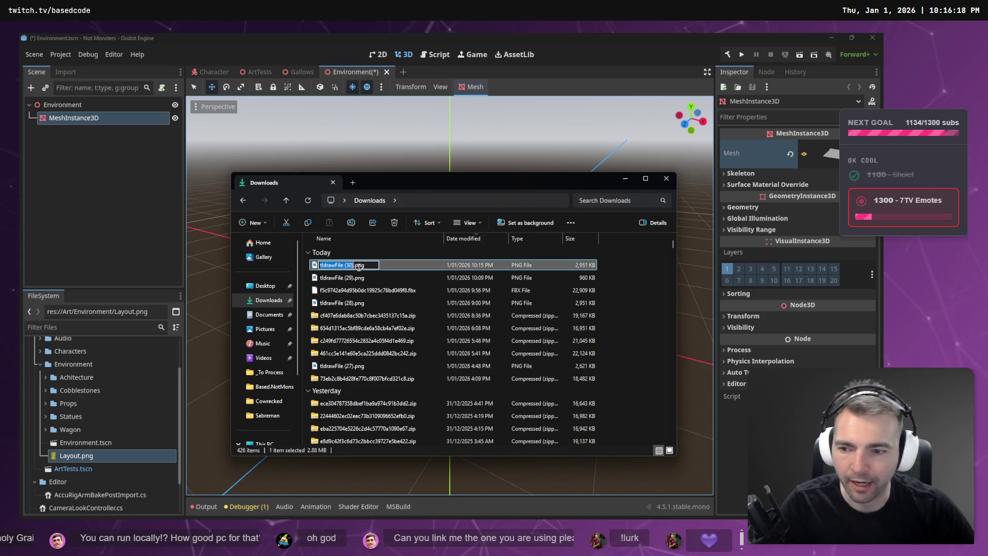
pyautogui.write('Layout')
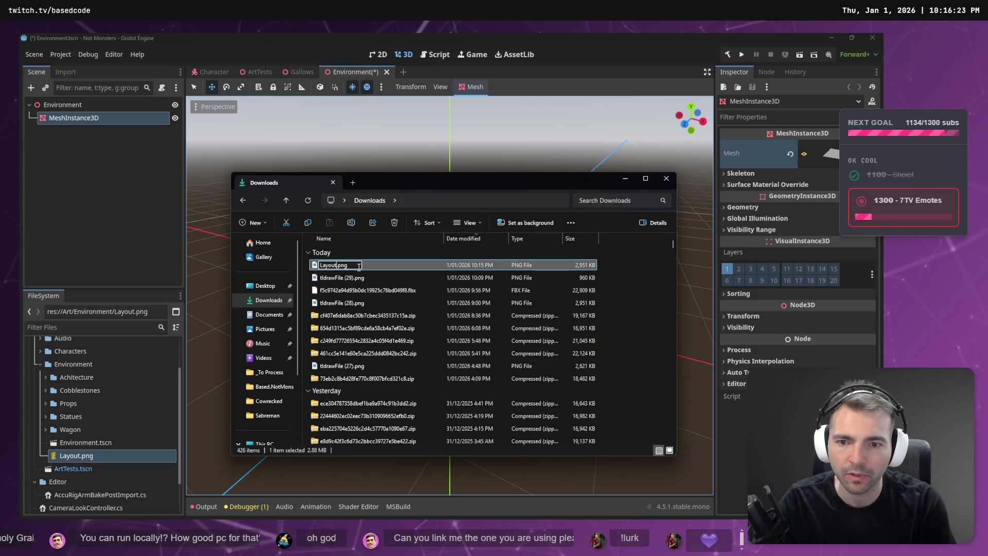
pyautogui.press('Escape')
# - Show Layout.png in the file manager and read its 1024 x 1536 dimensions in Properties > Details
pyautogui.click(104, 467)
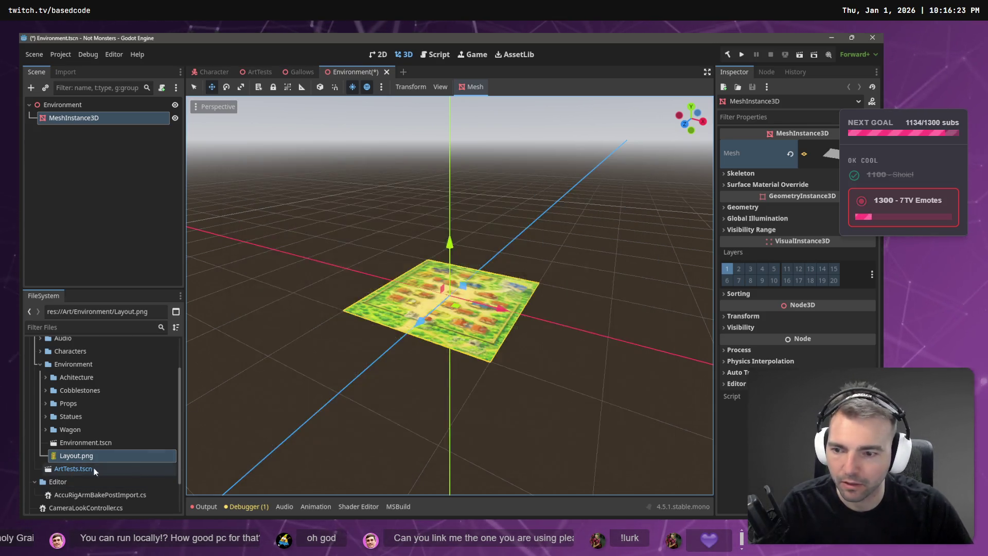
pyautogui.rightClick(94, 456)
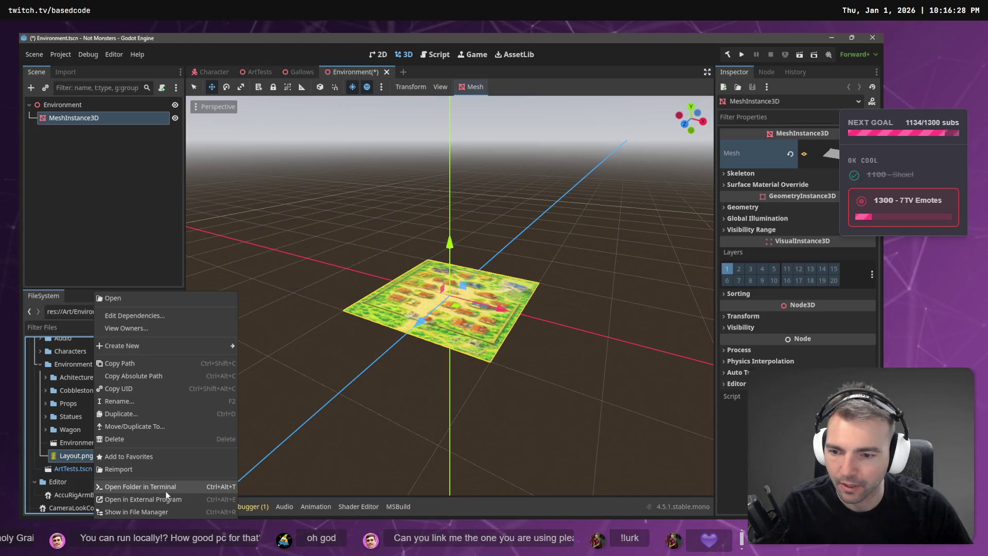
pyautogui.click(169, 511)
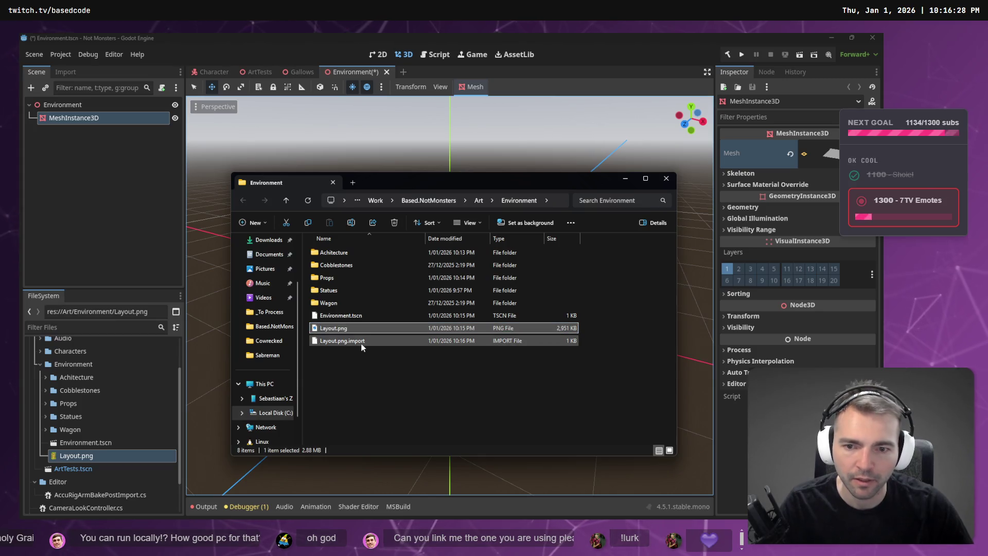
pyautogui.hotkey('alt', 'Return')
pyautogui.click(465, 307)
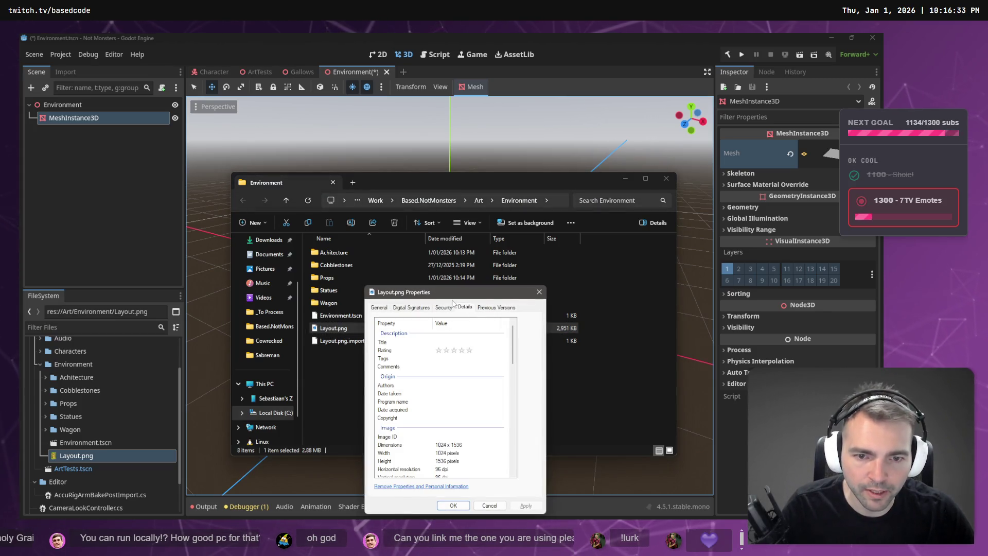
pyautogui.moveTo(458, 294); pyautogui.dragTo(460, 204)
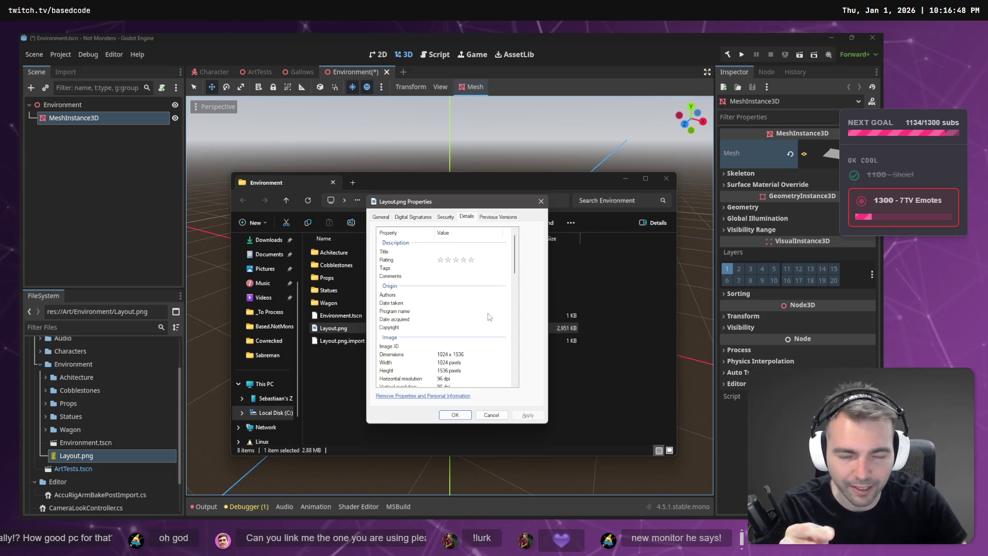
pyautogui.click(468, 354)
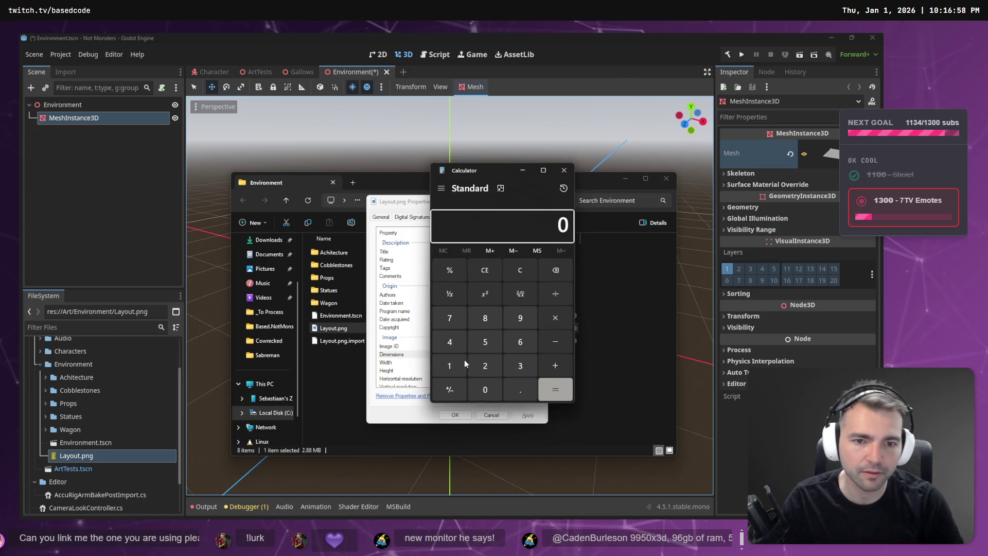
# - Calculate 1024/1536, then 1536/1024 = 1.5, in Calculator
pyautogui.moveTo(488, 172); pyautogui.dragTo(626, 164)
pyautogui.write('10')
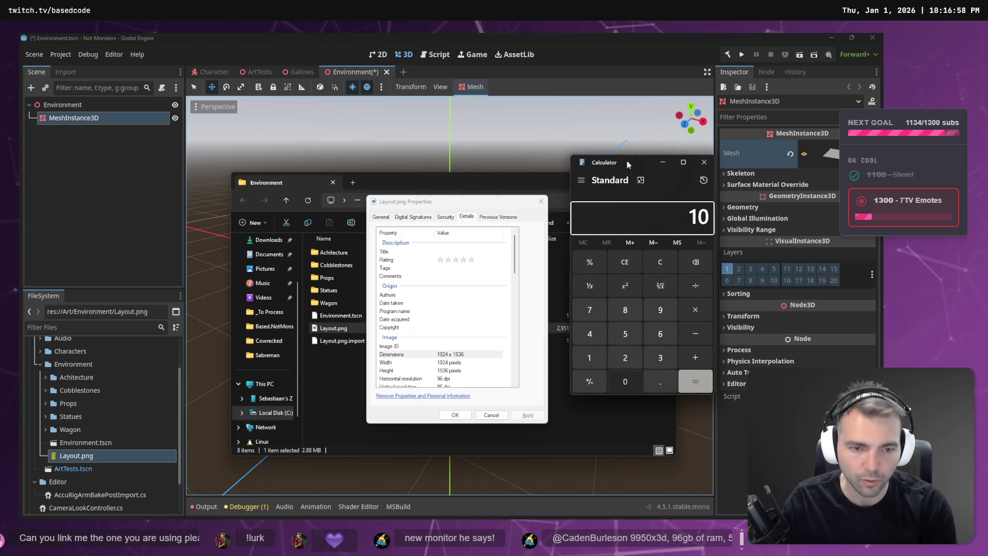
pyautogui.write(',024')
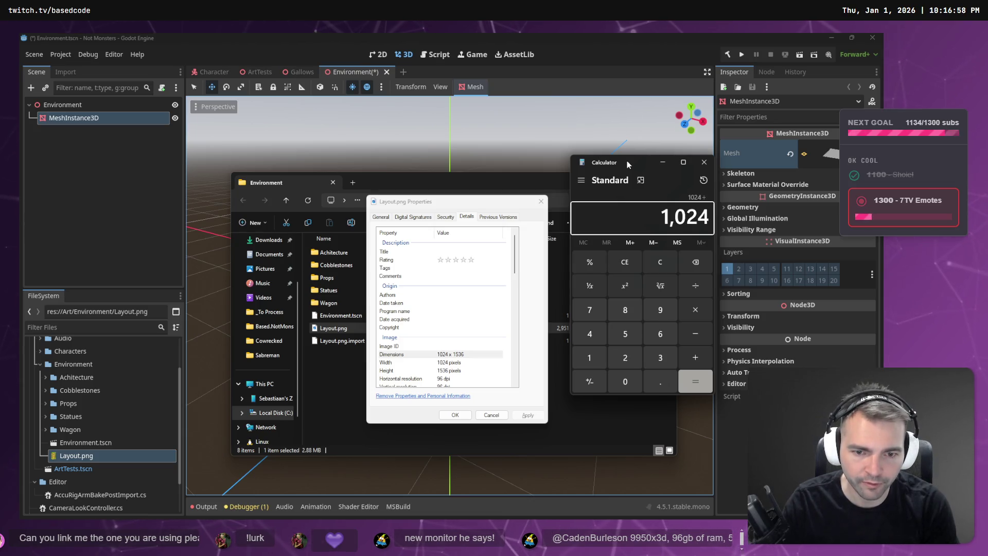
pyautogui.write('/16')
pyautogui.press('BackSpace')
pyautogui.write('5')
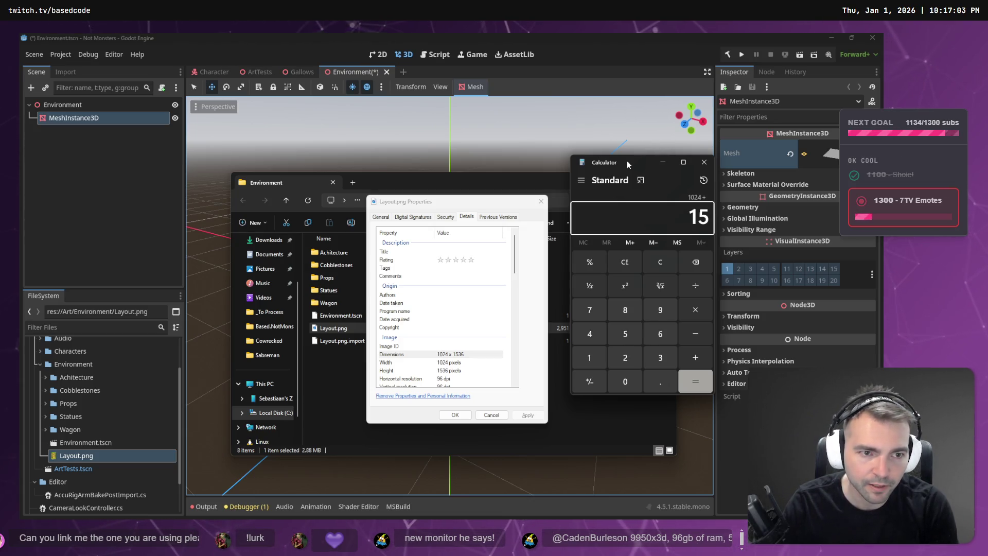
pyautogui.write('36')
pyautogui.press('Return')
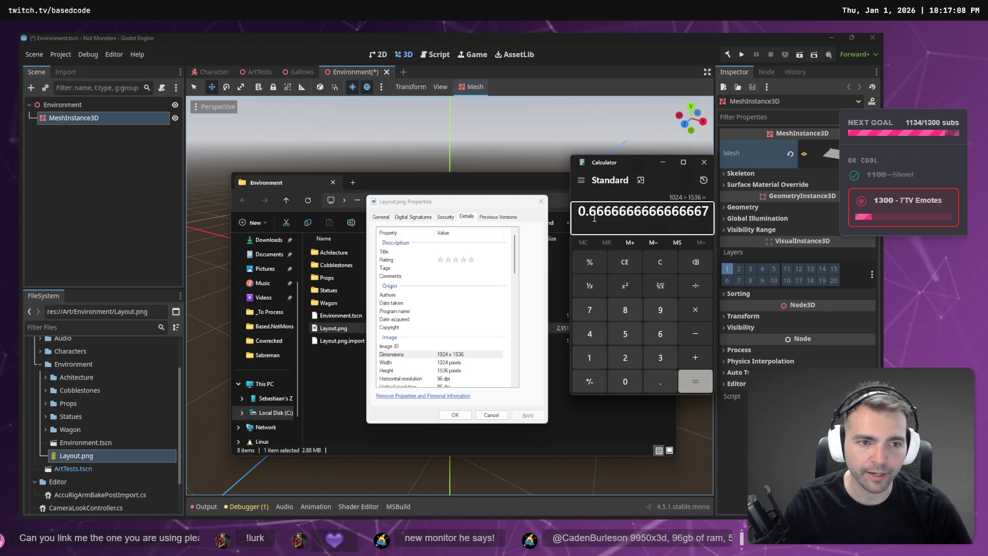
pyautogui.press('Escape')
pyautogui.write('15')
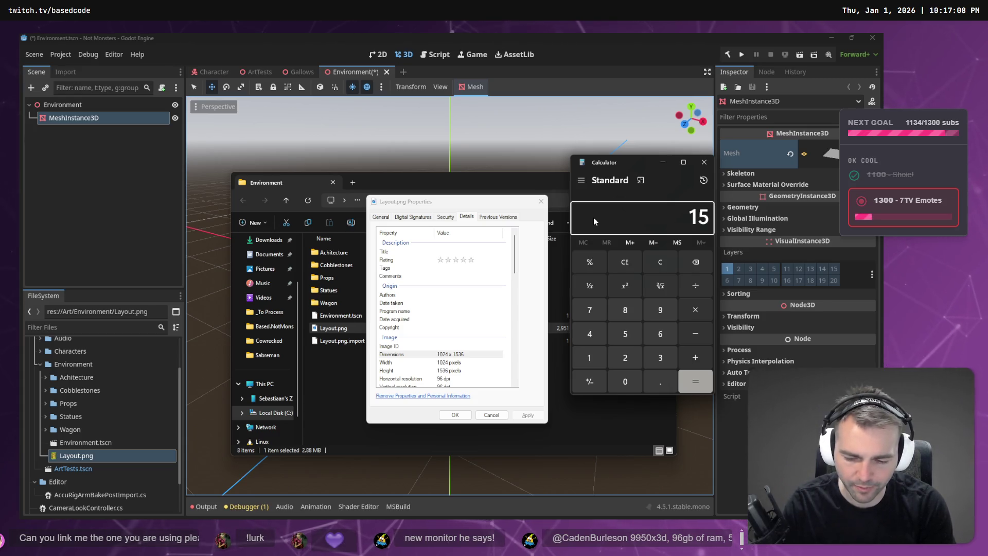
pyautogui.write('36/1024')
pyautogui.press('Return')
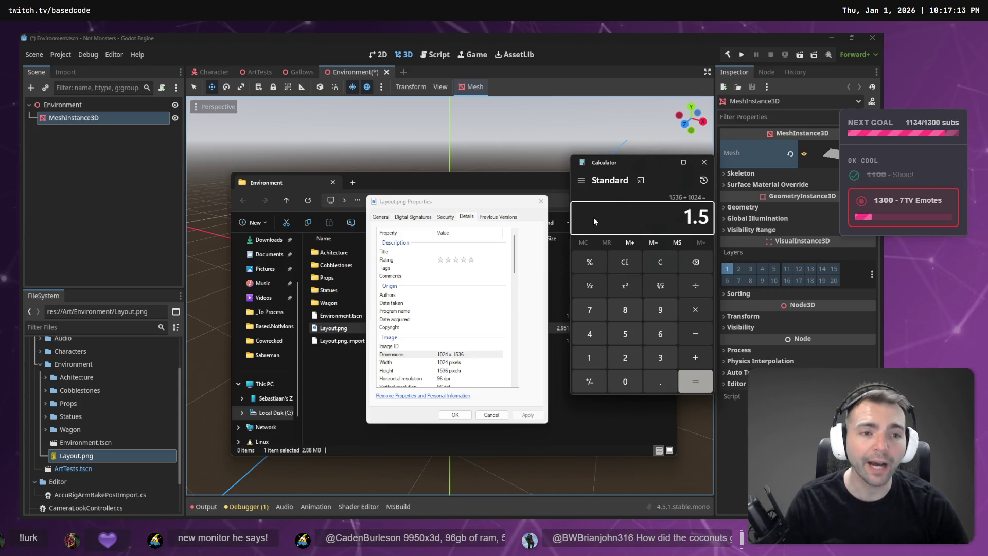
# - Close Calculator and the Layout.png Properties dialog, returning to Godot
pyautogui.click(704, 162)
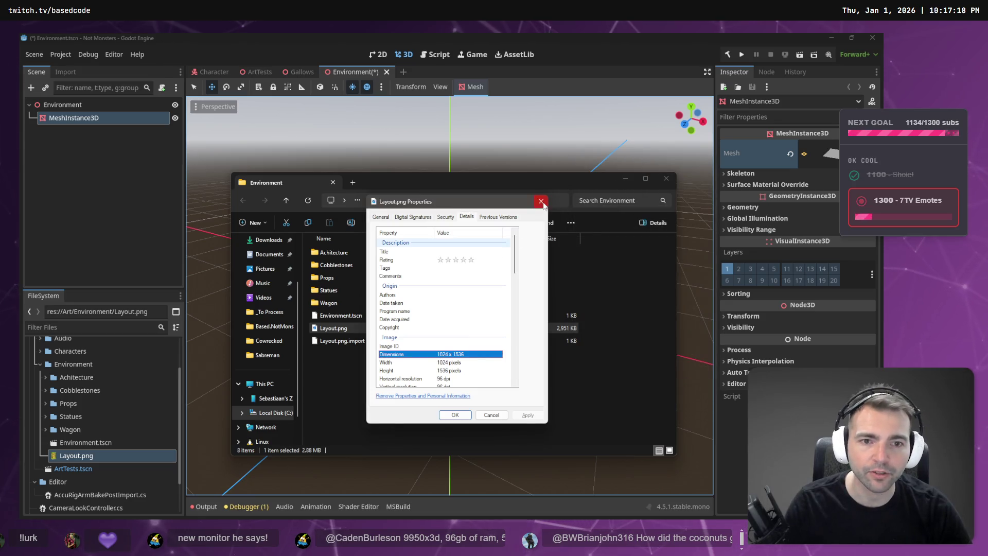
pyautogui.click(541, 201)
pyautogui.hotkey('alt', 'Tab')
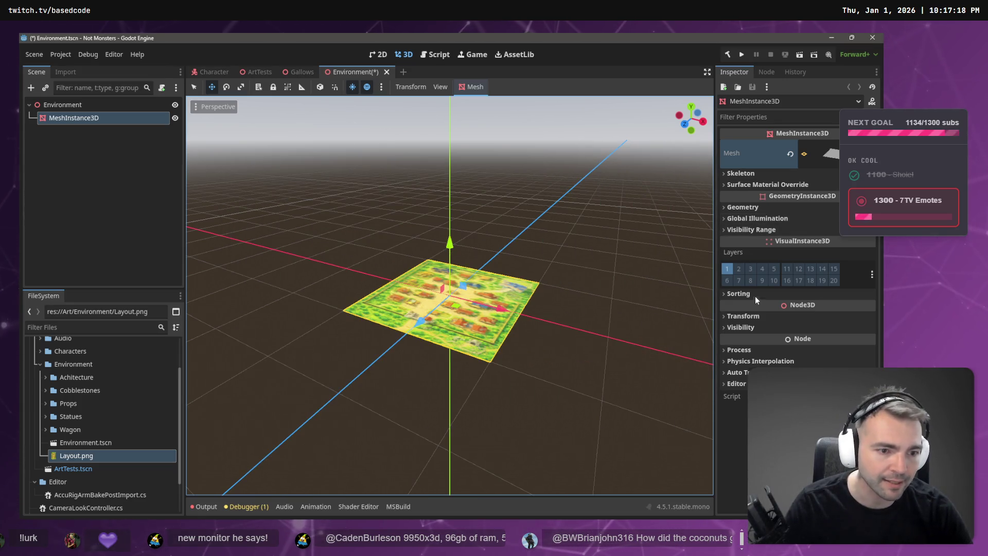
# - Set the map plane's Transform scale to 1.5
pyautogui.click(743, 316)
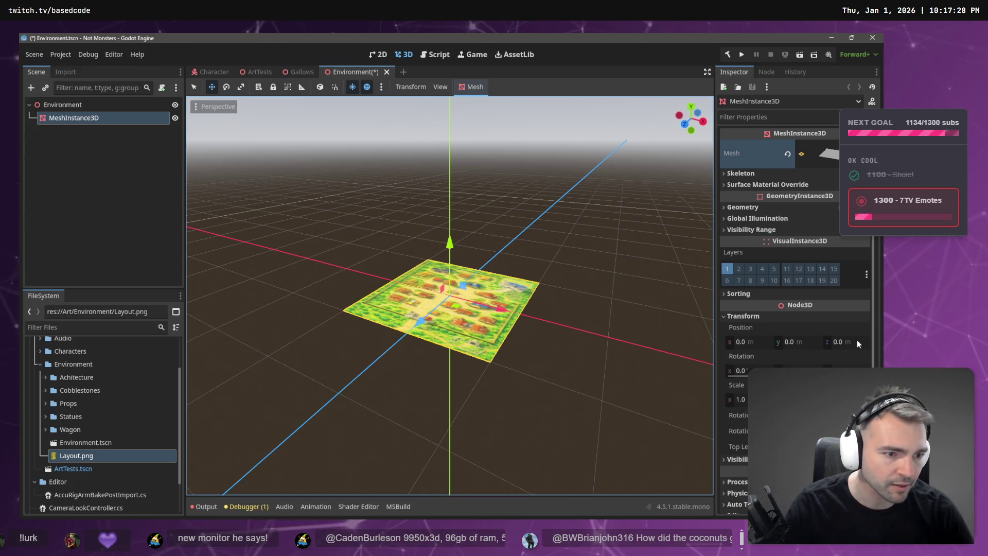
pyautogui.click(741, 399)
pyautogui.write('1.5')
pyautogui.press('Return')
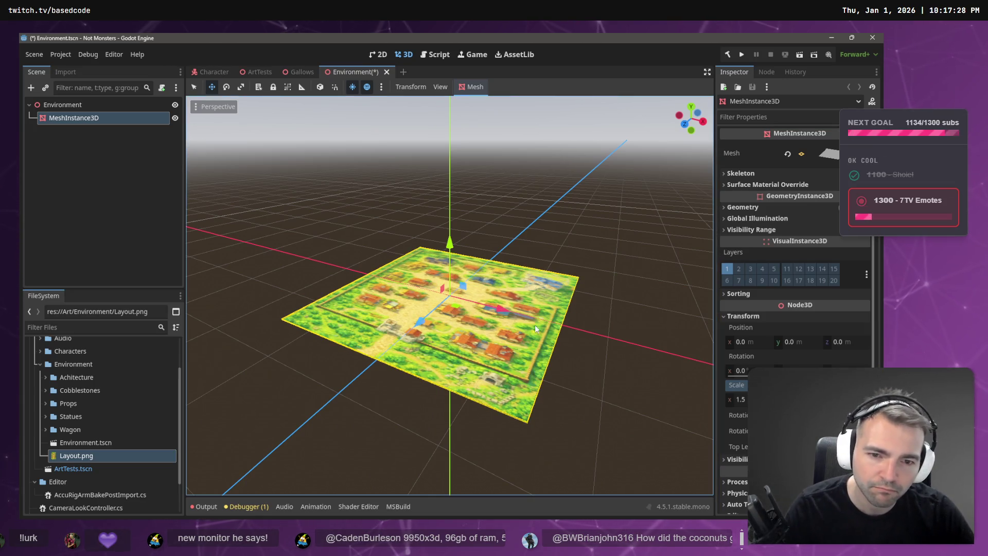
# - Check the stretched plane from above, then save Environment.tscn
pyautogui.moveTo(557, 313); pyautogui.dragTo(580, 313)
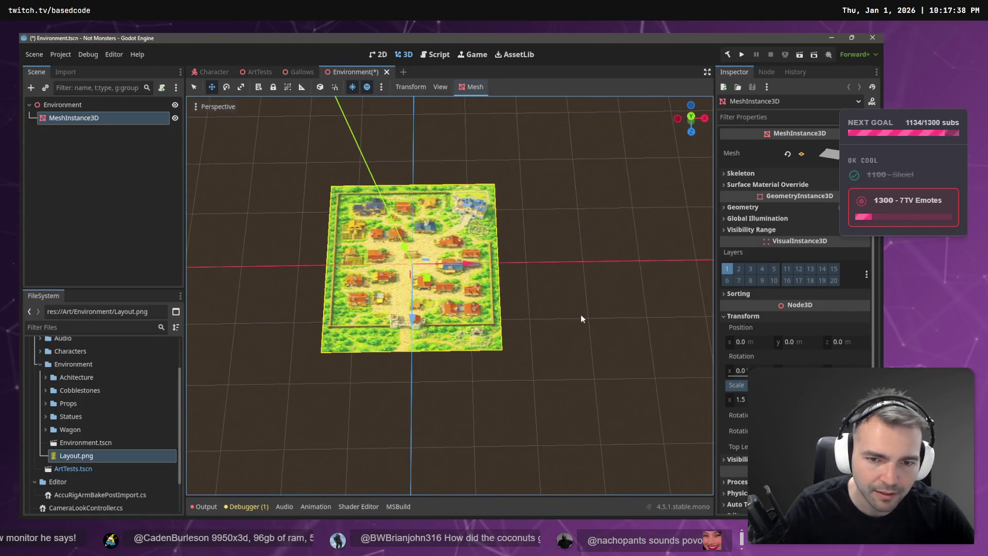
pyautogui.click(580, 313)
pyautogui.click(453, 283)
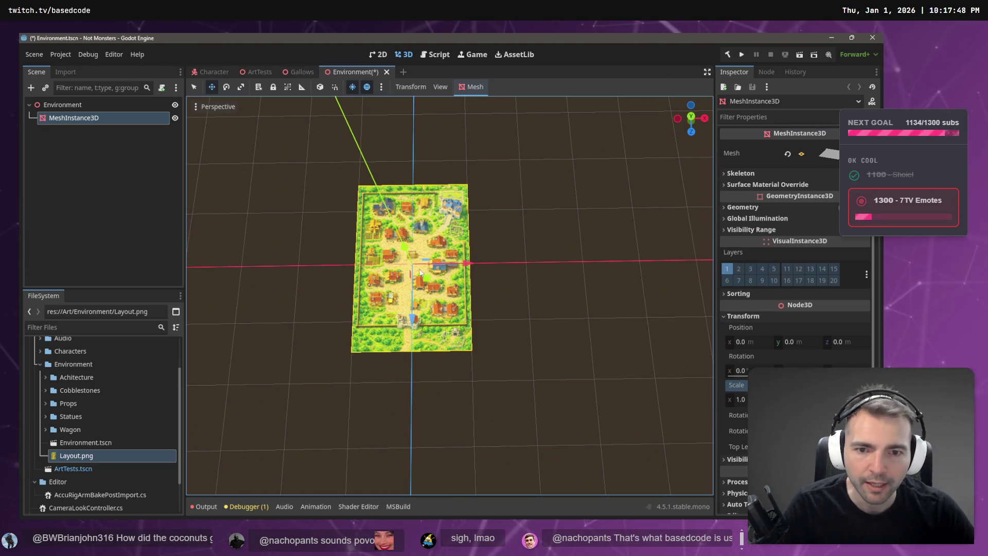
pyautogui.scroll(-8, 502, 269)
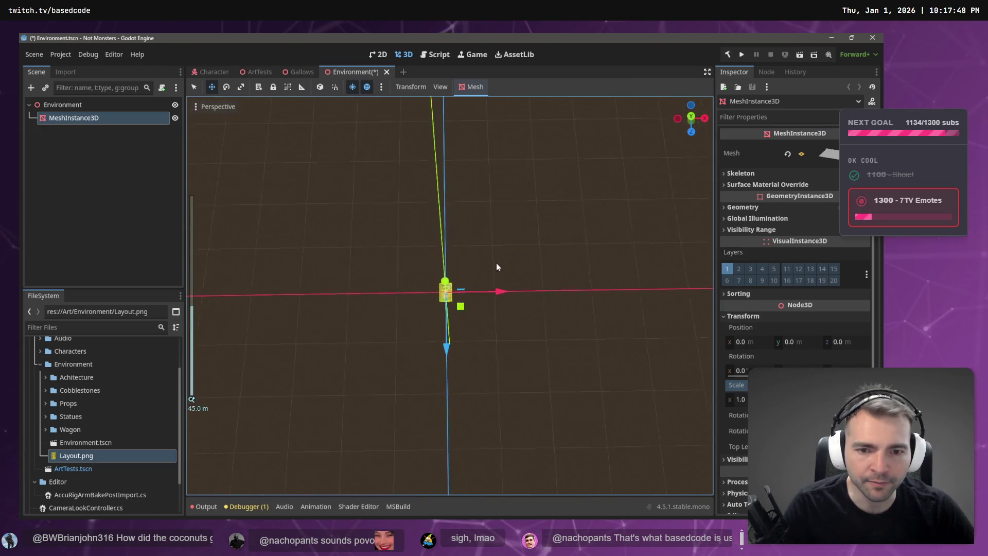
pyautogui.scroll(4, 503, 269)
pyautogui.click(84, 177)
pyautogui.hotkey('ctrl', 's')
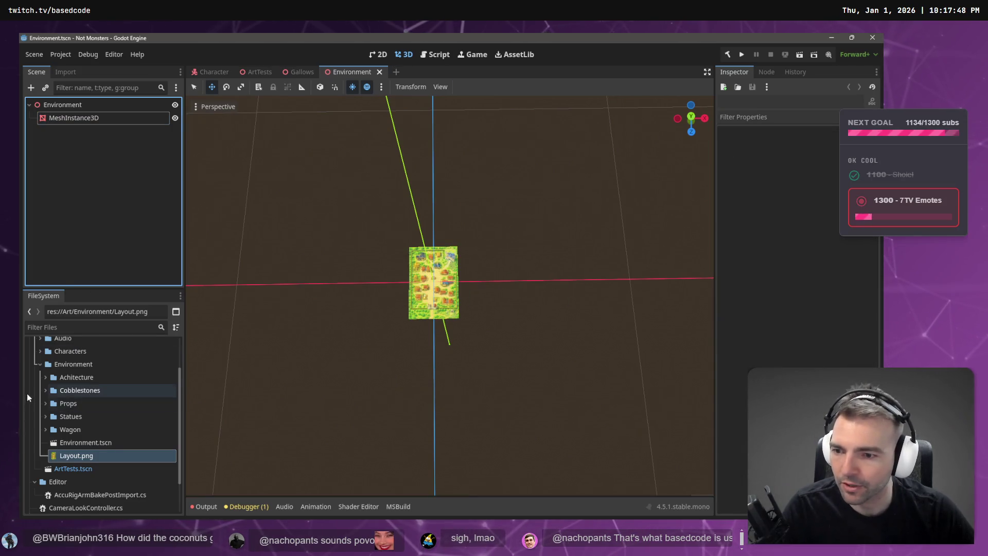
# - Drag CittyGate.fbx from Achitecture > CityGate into the Environment scene
pyautogui.click(45, 377)
pyautogui.click(49, 389)
pyautogui.moveTo(73, 396)
pyautogui.mouseDown()
pyautogui.moveTo(82, 402)
pyautogui.moveTo(103, 245)
pyautogui.moveTo(85, 129)
pyautogui.mouseUp()
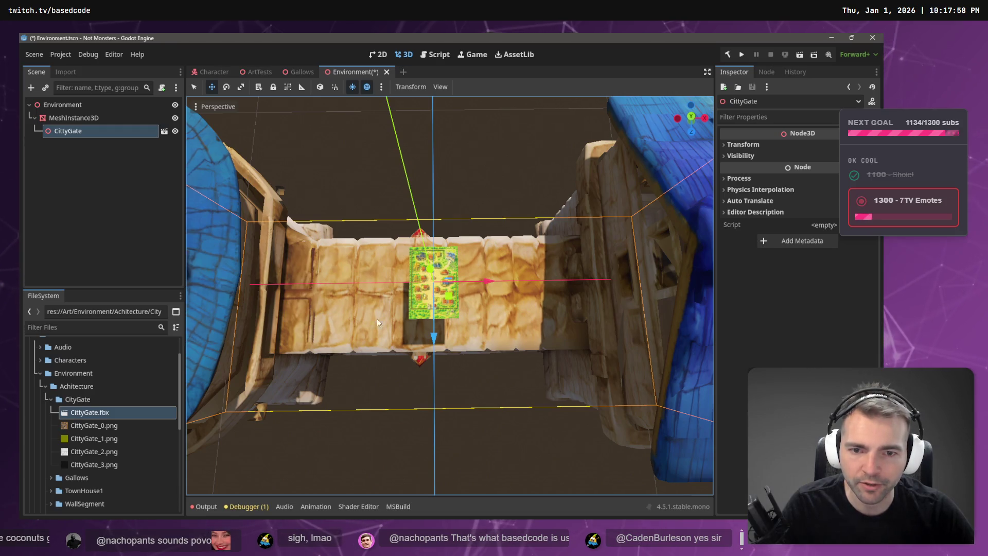
pyautogui.scroll(-5, 82, 452)
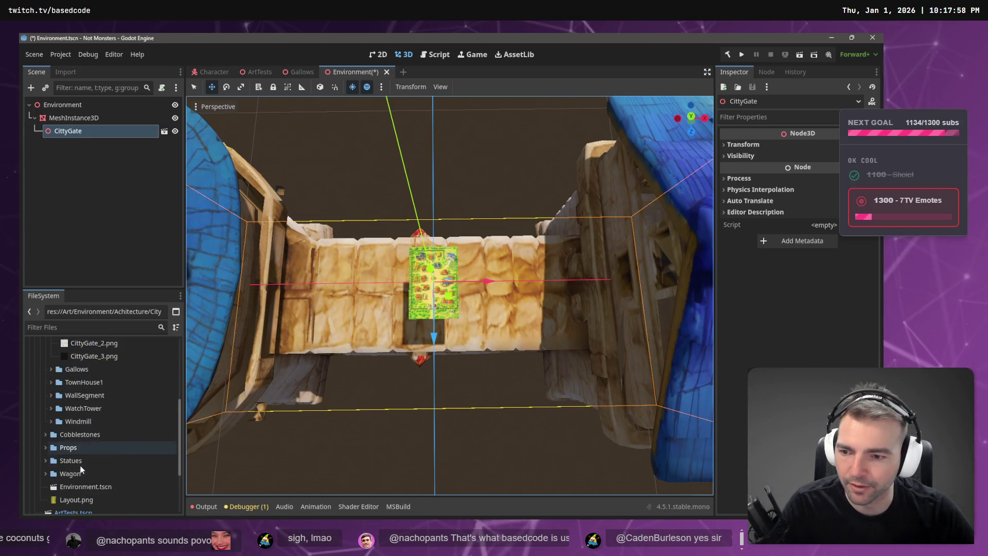
pyautogui.click(81, 456)
# - Try enlarging the gate with the Scale tool, then undo the resize
pyautogui.scroll(-5, 483, 347)
pyautogui.press('r')
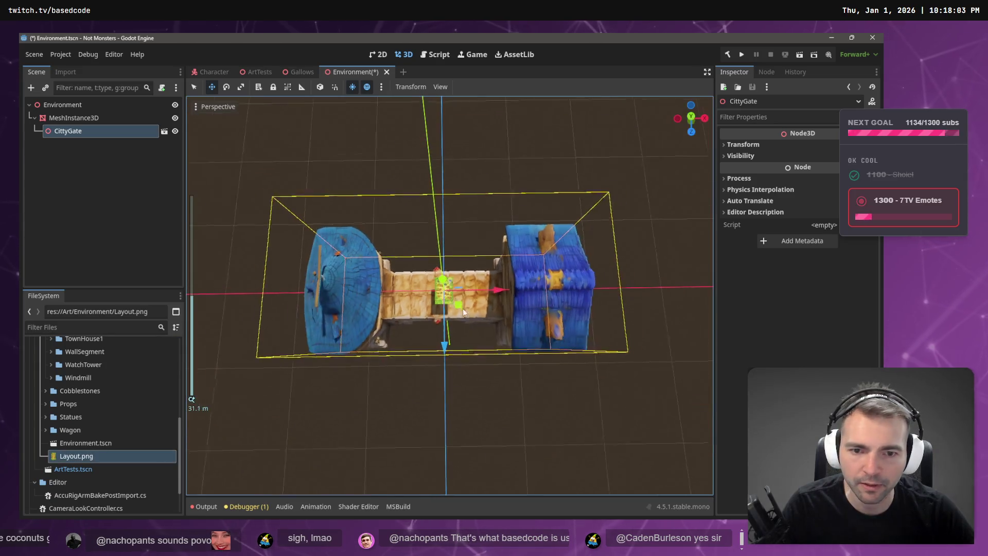
pyautogui.moveTo(459, 304); pyautogui.dragTo(502, 323)
pyautogui.hotkey('ctrl', 'z')
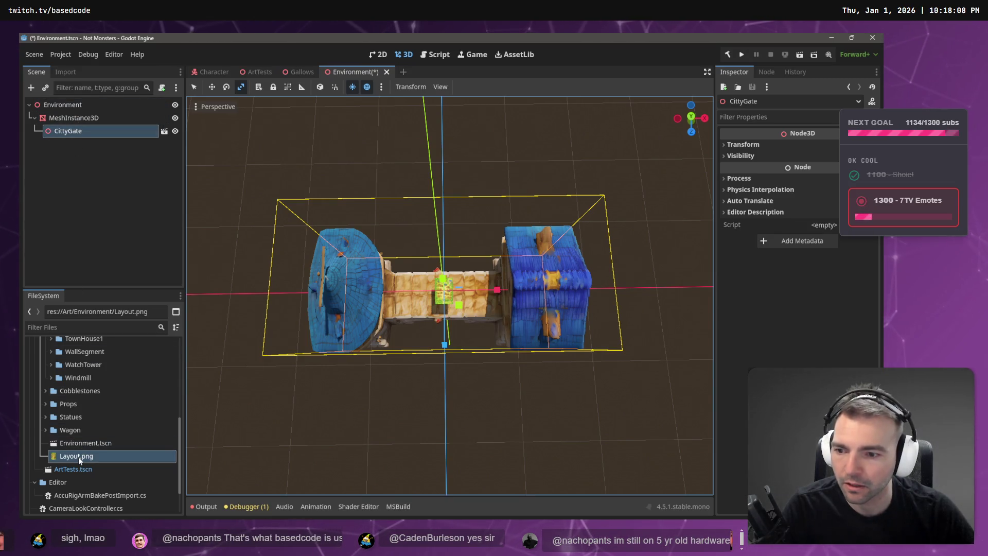
# - Reparent CittyGate to be a direct child of Environment beside the map plane
pyautogui.click(63, 106)
pyautogui.click(75, 118)
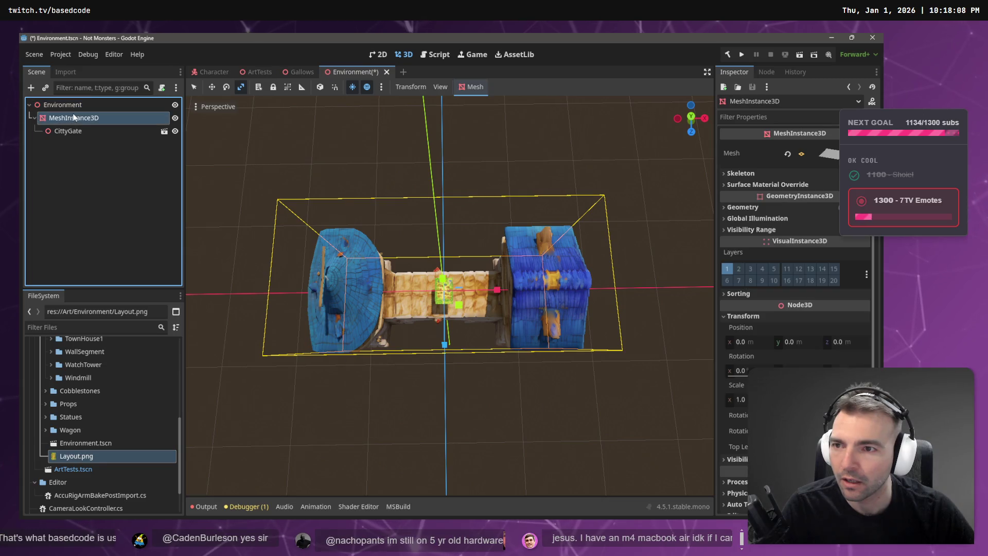
pyautogui.moveTo(77, 134); pyautogui.dragTo(77, 107)
pyautogui.click(78, 116)
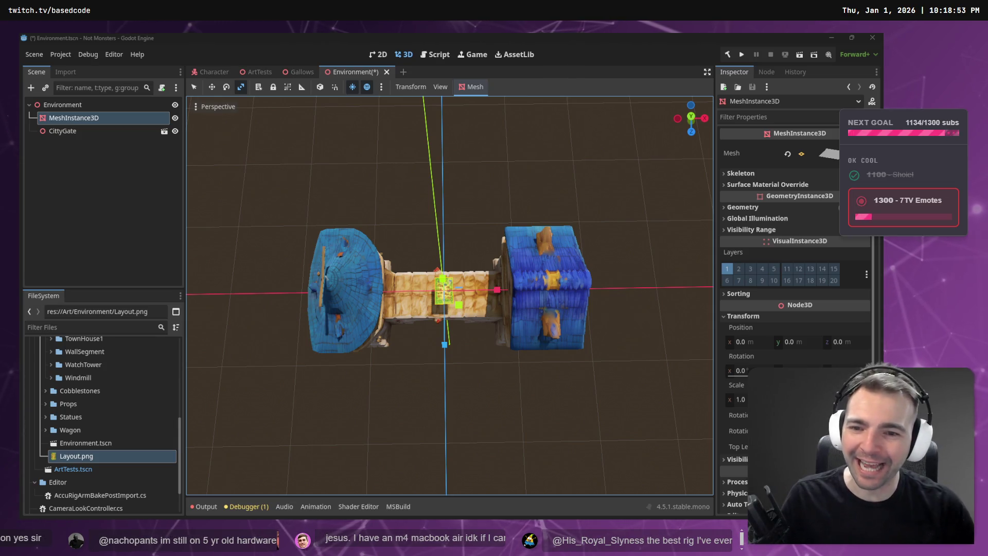
# - Deselect the plane and orbit to a side view of the CittyGate at the origin
pyautogui.click(429, 400)
pyautogui.moveTo(429, 400)
pyautogui.mouseDown()
pyautogui.moveTo(443, 411)
pyautogui.moveTo(436, 234)
pyautogui.moveTo(445, 269)
pyautogui.moveTo(528, 277)
pyautogui.moveTo(440, 253)
pyautogui.moveTo(249, 273)
pyautogui.moveTo(641, 306)
pyautogui.moveTo(307, 312)
pyautogui.moveTo(612, 293)
pyautogui.moveTo(297, 268)
pyautogui.moveTo(425, 276)
pyautogui.moveTo(521, 328)
pyautogui.moveTo(634, 351)
pyautogui.moveTo(548, 354)
pyautogui.moveTo(549, 299)
pyautogui.mouseUp()
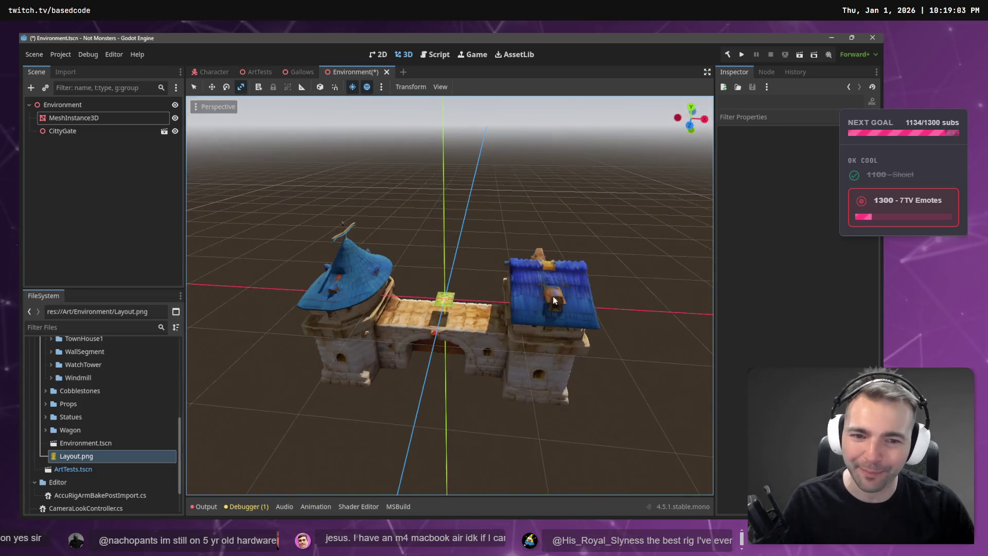
# - Locate CittyGate.fbx via Show in FileSystem and view its Import settings with Root Scale 15.0
pyautogui.click(63, 131)
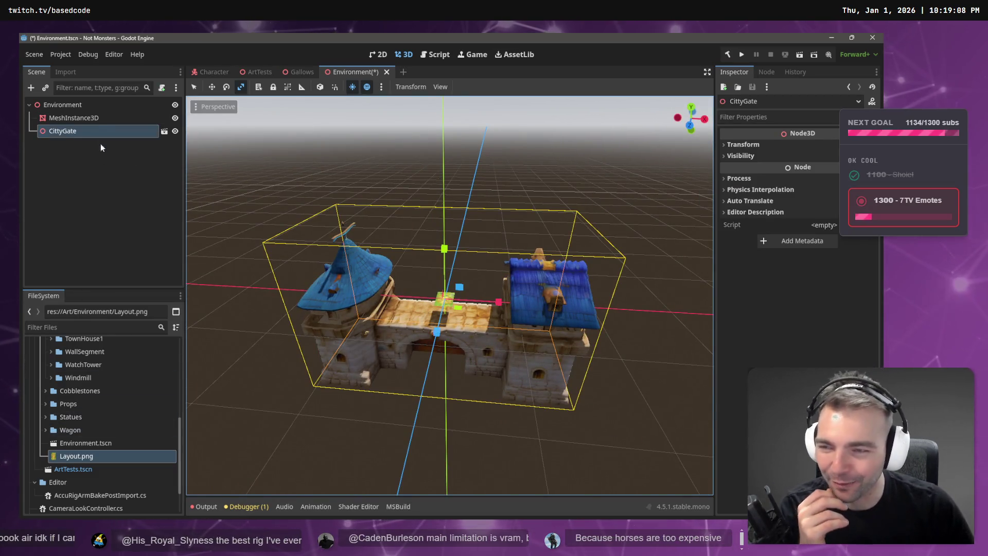
pyautogui.click(67, 72)
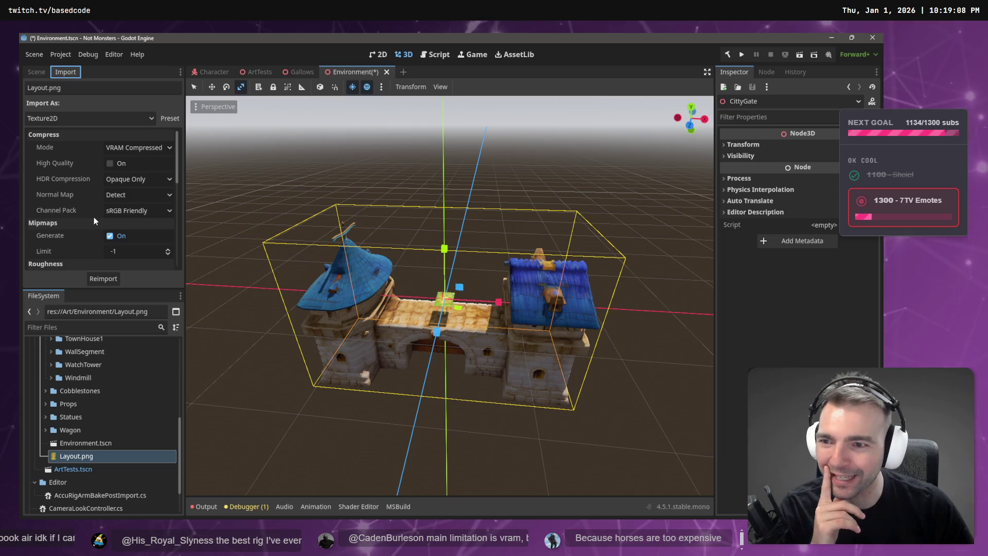
pyautogui.click(37, 72)
pyautogui.rightClick(65, 132)
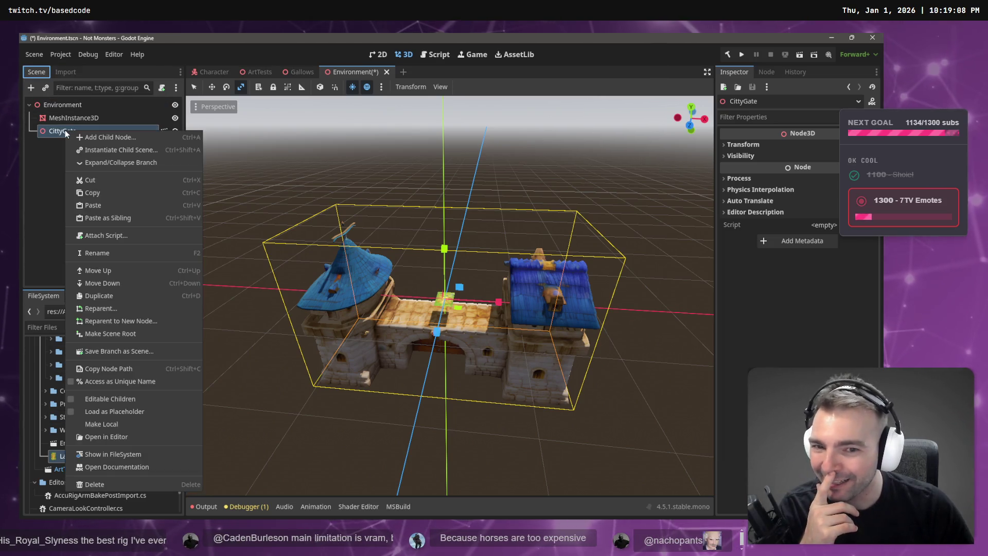
pyautogui.click(166, 455)
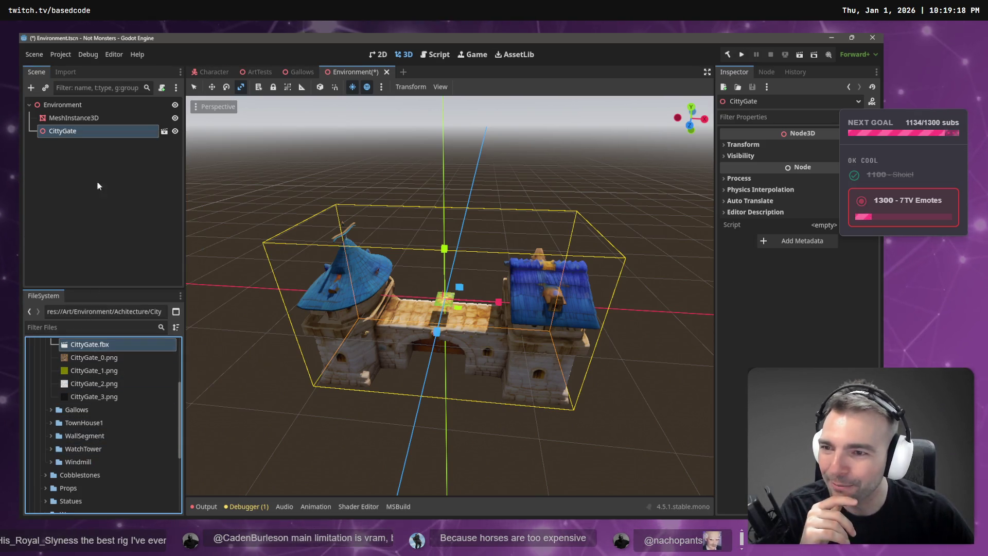
pyautogui.click(72, 71)
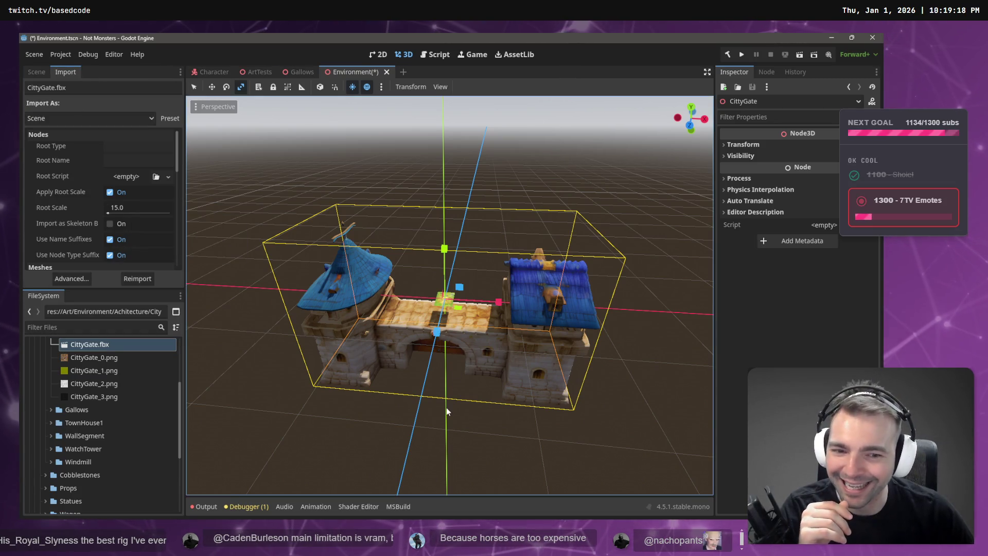
pyautogui.click(449, 437)
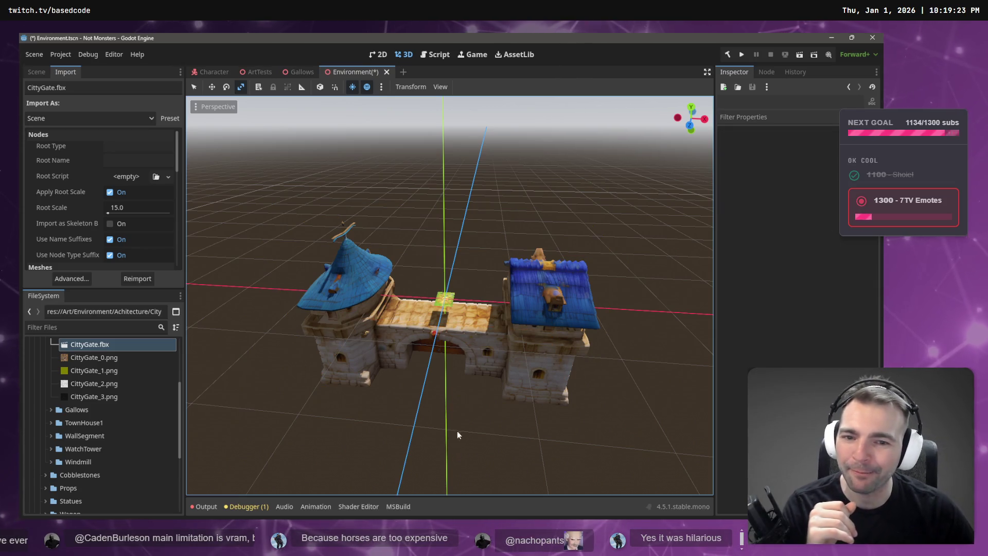
pyautogui.click(436, 298)
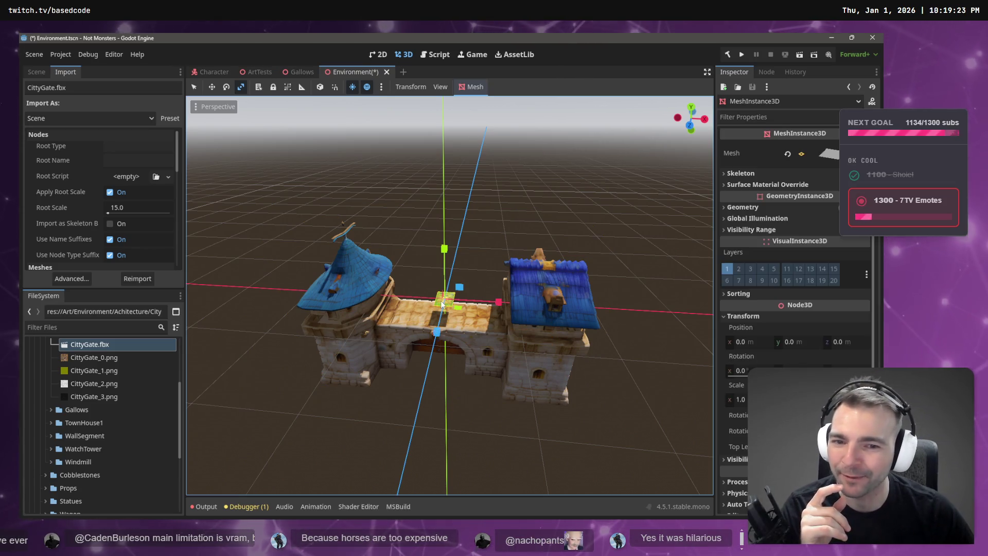
# - Return to the Scene tree and test-drag the map plane's scale gizmo, leaving it unchanged
pyautogui.click(29, 71)
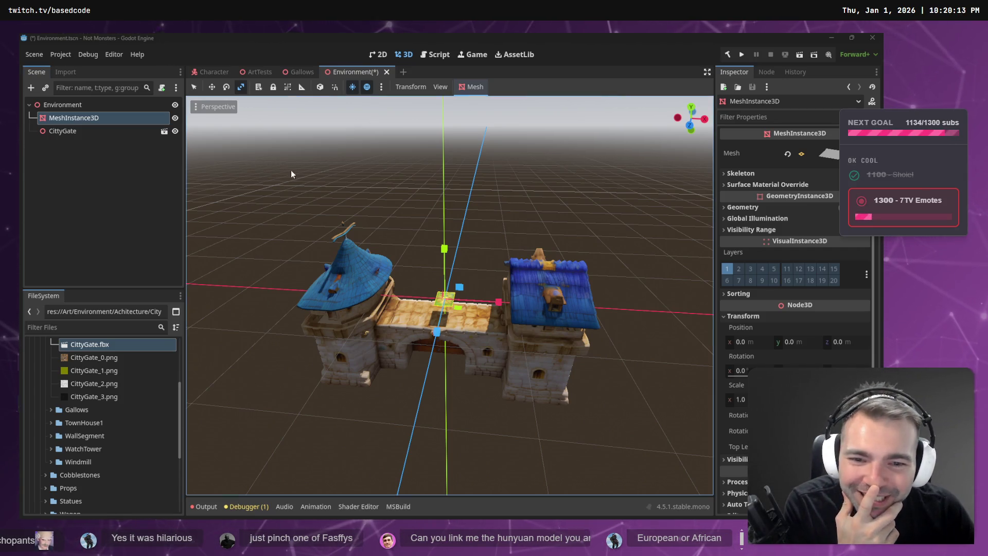
pyautogui.moveTo(459, 309)
pyautogui.mouseDown()
pyautogui.moveTo(743, 368)
pyautogui.moveTo(455, 311)
pyautogui.moveTo(490, 312)
pyautogui.moveTo(480, 314)
pyautogui.mouseUp()
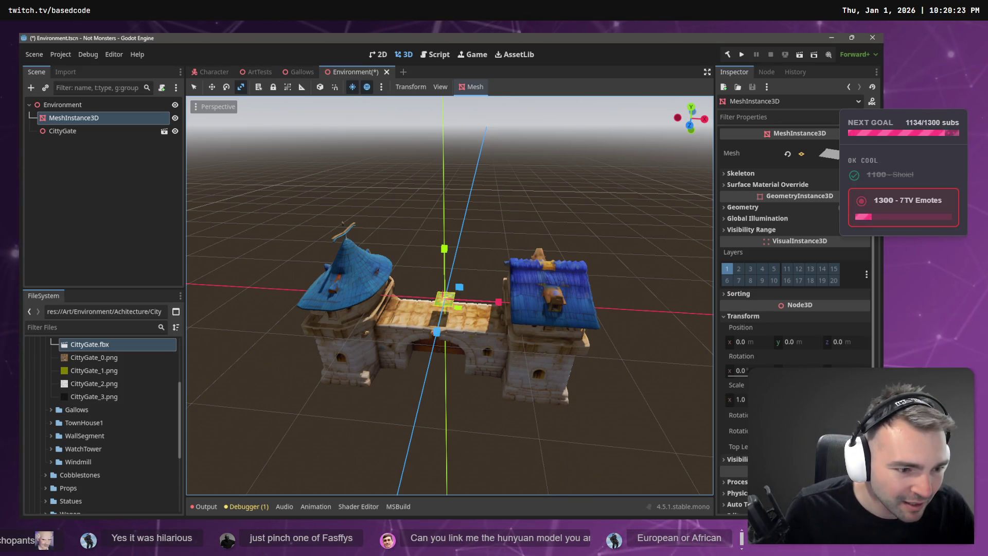
pyautogui.moveTo(459, 311)
pyautogui.mouseDown()
pyautogui.moveTo(465, 325)
pyautogui.moveTo(507, 331)
pyautogui.moveTo(480, 361)
pyautogui.moveTo(460, 301)
pyautogui.moveTo(507, 280)
pyautogui.moveTo(461, 310)
pyautogui.moveTo(500, 331)
pyautogui.moveTo(453, 283)
pyautogui.mouseUp()
# - Scale the map plane to 10, then 100, cancelling a trial move
pyautogui.click(740, 400)
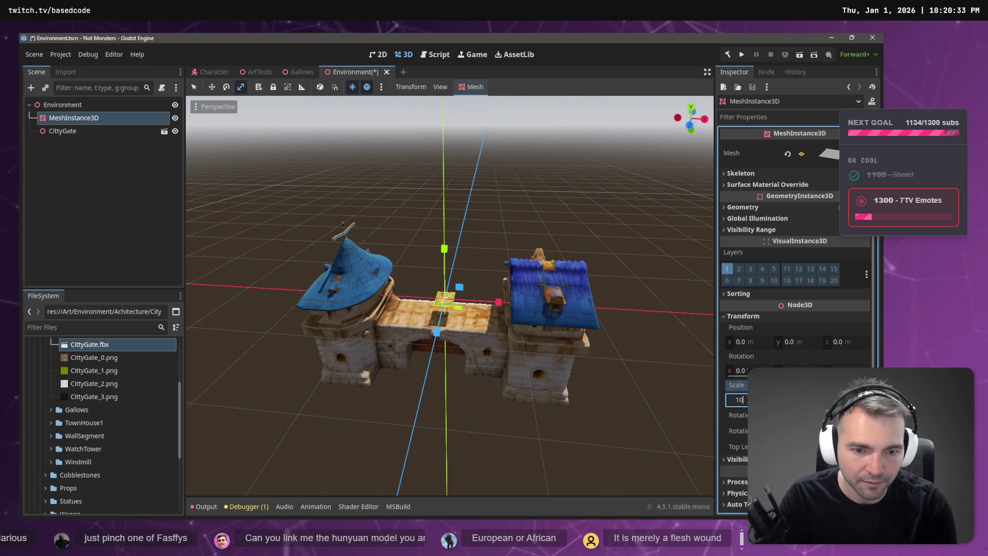
pyautogui.press('Return')
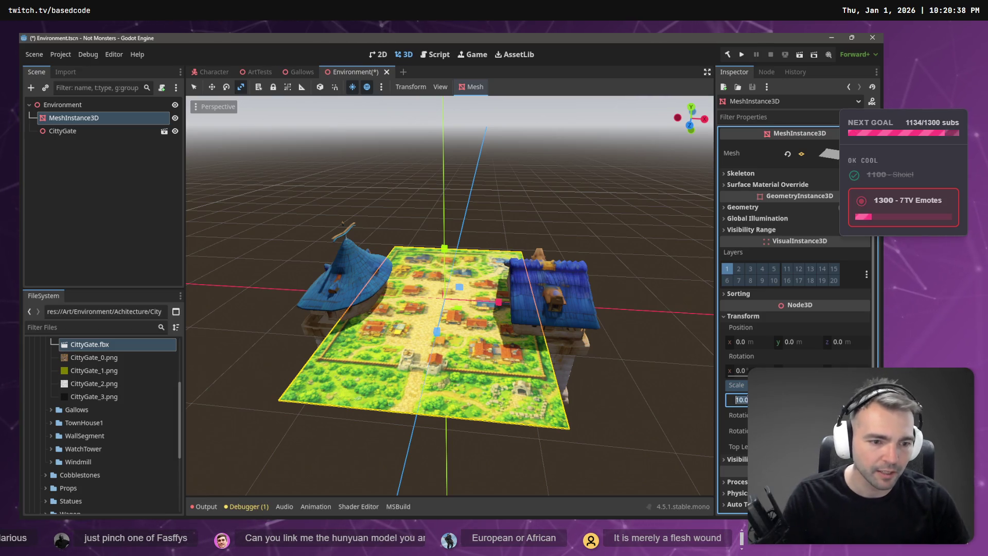
pyautogui.click(741, 399)
pyautogui.write('0')
pyautogui.press('Return')
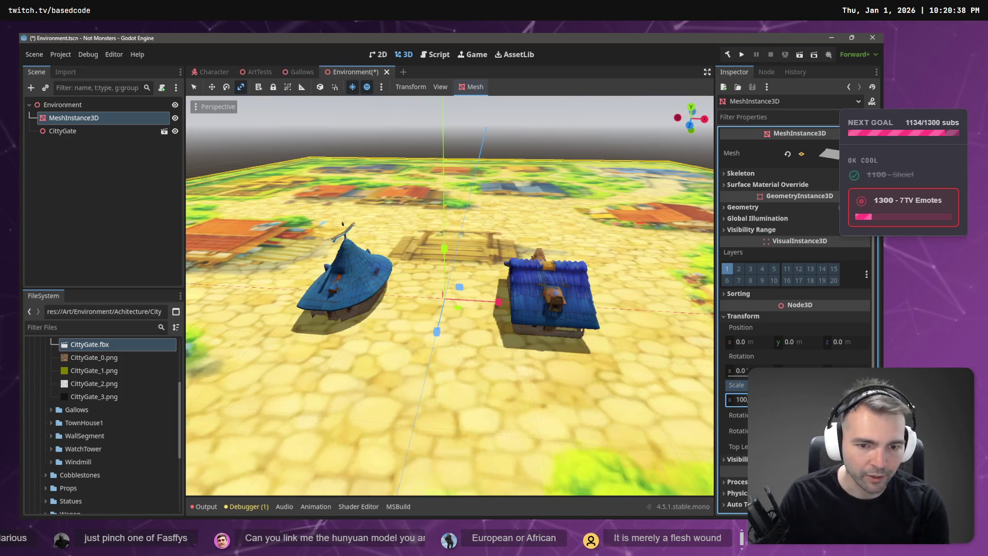
pyautogui.scroll(-10, 596, 254)
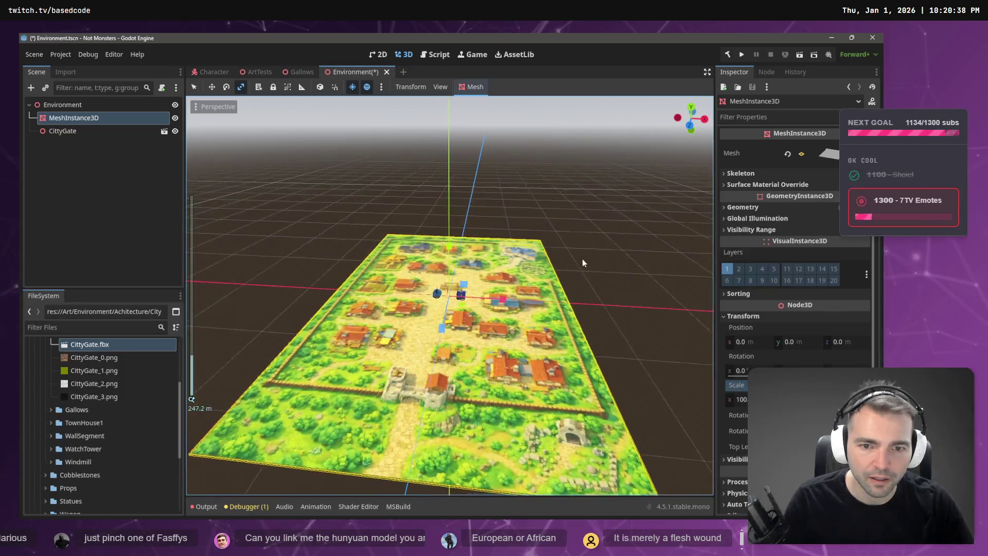
pyautogui.press('w')
pyautogui.moveTo(452, 324)
pyautogui.mouseDown()
pyautogui.moveTo(442, 355)
pyautogui.moveTo(445, 308)
pyautogui.mouseUp()
pyautogui.press('Escape')
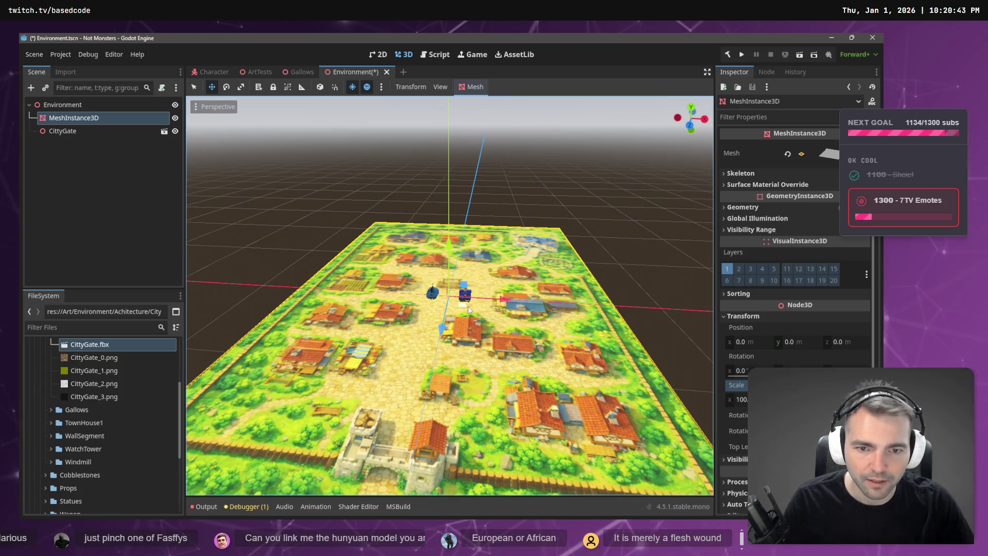
# - Move the CittyGate toward the map's near edge, onto the road and map surface
pyautogui.click(433, 293)
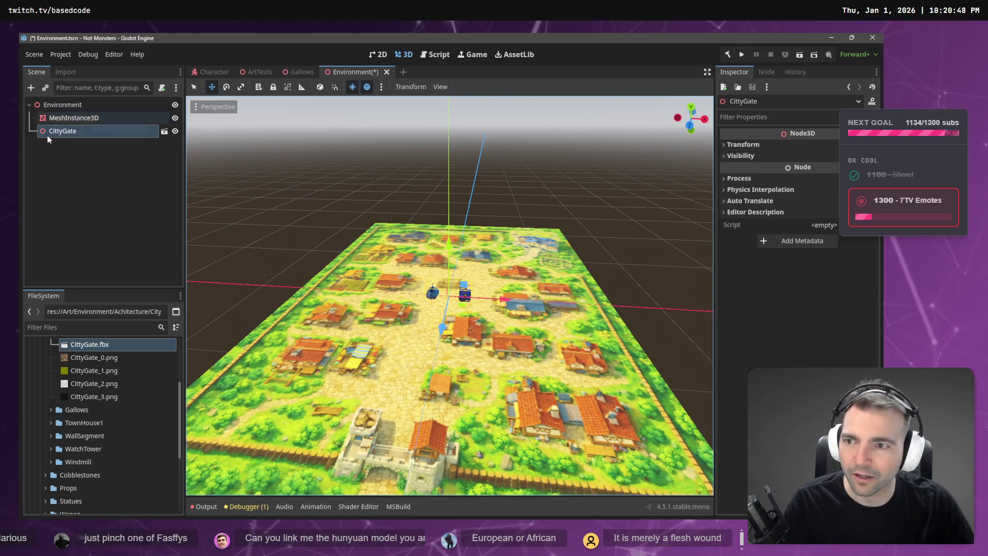
pyautogui.moveTo(441, 328); pyautogui.dragTo(404, 483)
pyautogui.scroll(-3, 403, 379)
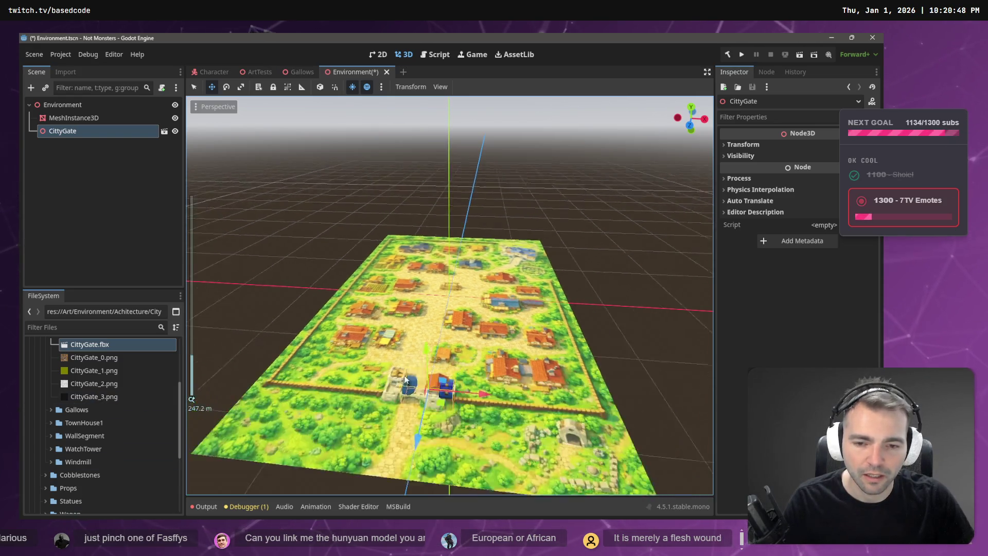
pyautogui.scroll(2, 404, 379)
pyautogui.moveTo(461, 312); pyautogui.dragTo(461, 319)
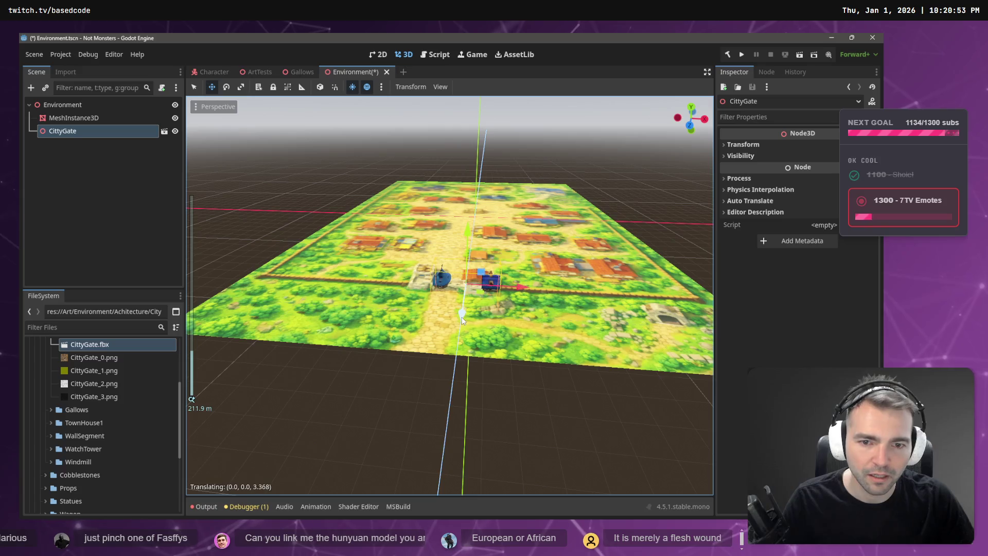
pyautogui.moveTo(505, 294); pyautogui.dragTo(499, 288)
pyautogui.moveTo(449, 239)
pyautogui.mouseDown()
pyautogui.moveTo(453, 201)
pyautogui.moveTo(456, 214)
pyautogui.mouseUp()
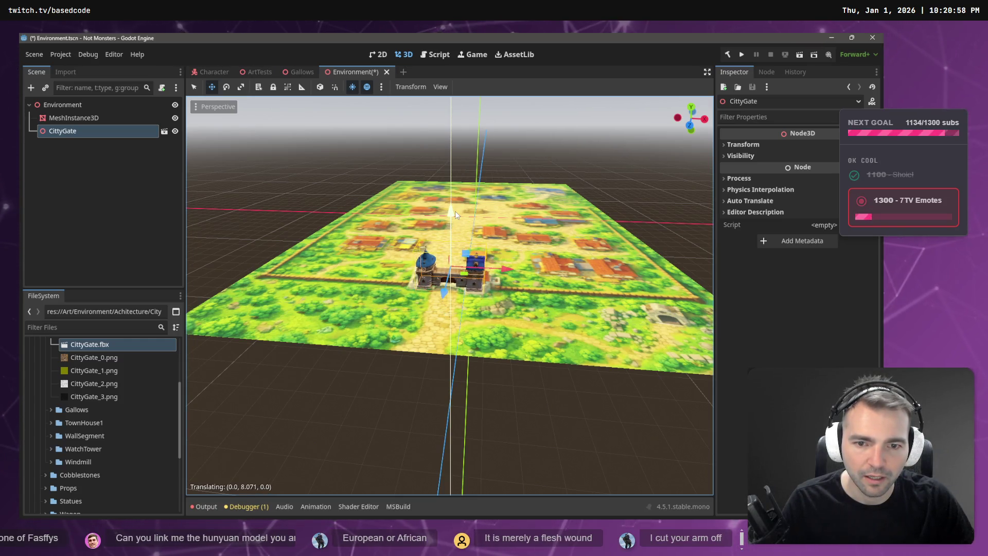
# - Reduce the map plane's scale to 95, then 90
pyautogui.click(435, 310)
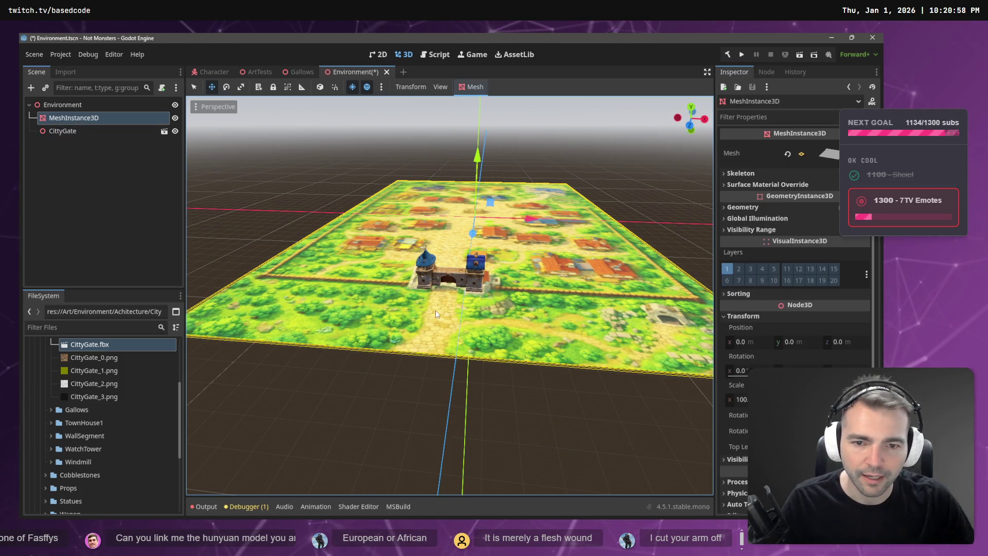
pyautogui.click(741, 399)
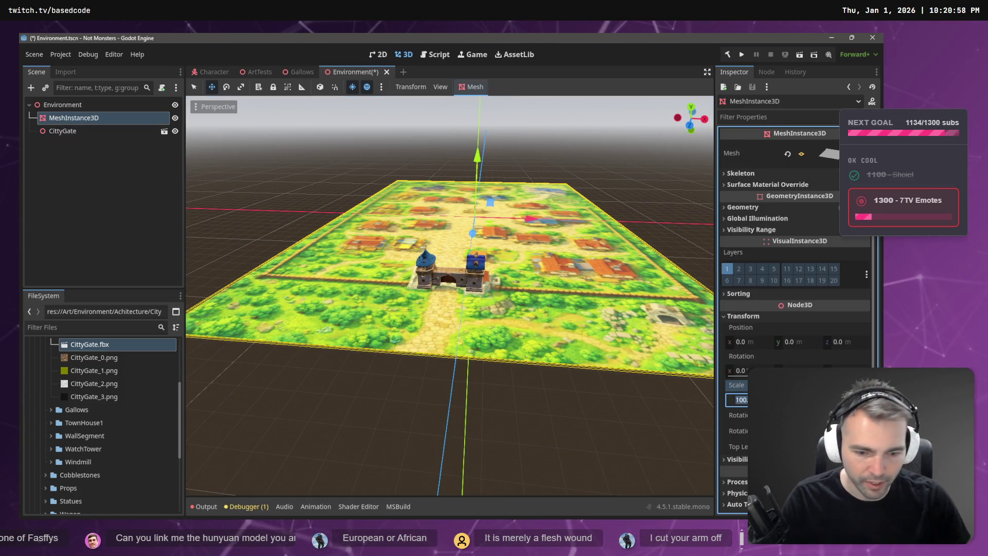
pyautogui.write('95')
pyautogui.press('Return')
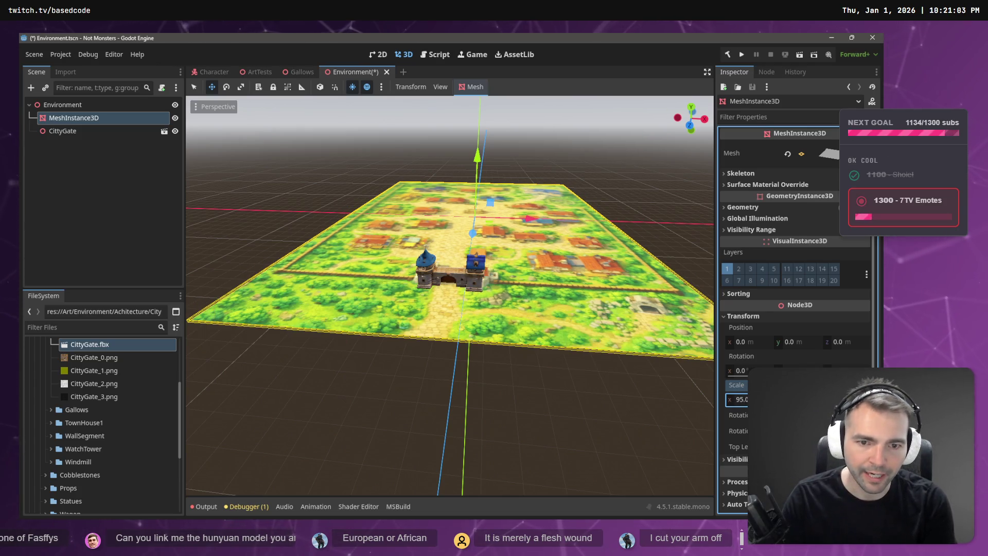
pyautogui.click(741, 399)
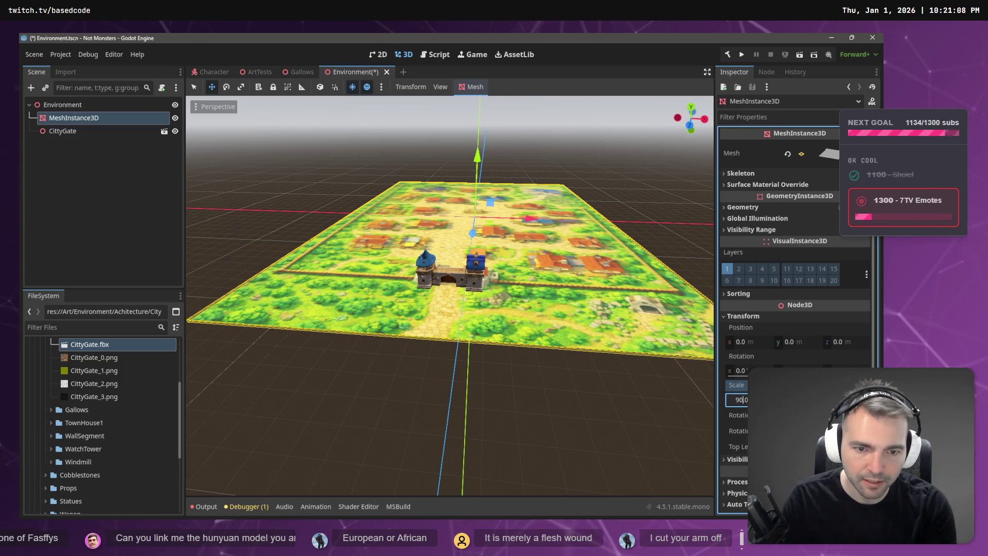
pyautogui.press('Return')
# - Position the CittyGate on the wall at the town entrance and check the view
pyautogui.moveTo(617, 288); pyautogui.dragTo(481, 389)
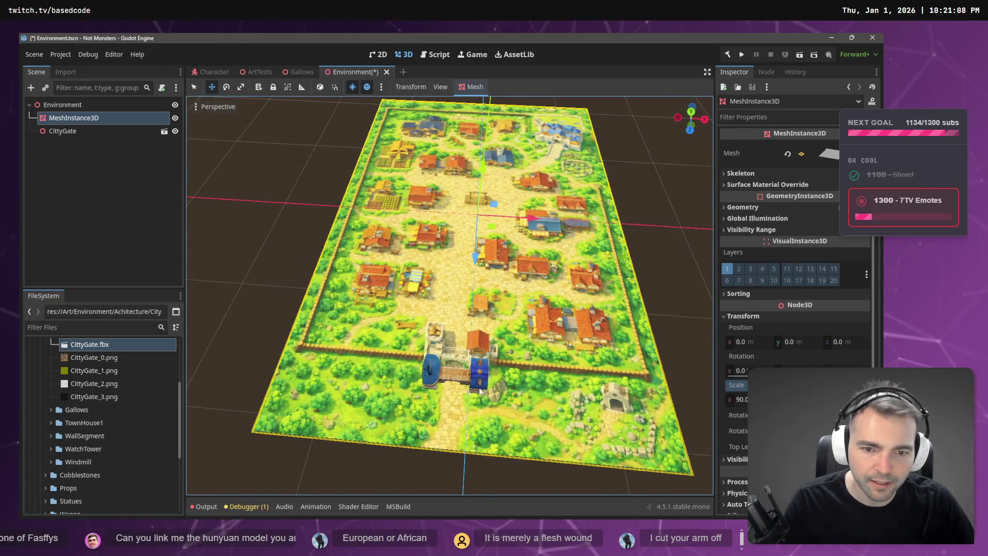
pyautogui.click(77, 131)
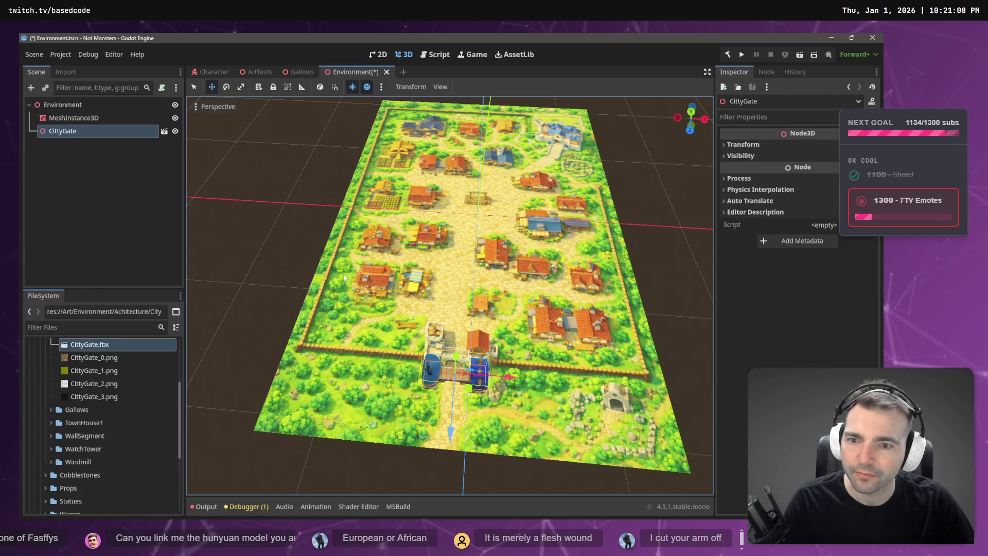
pyautogui.moveTo(455, 437); pyautogui.dragTo(462, 413)
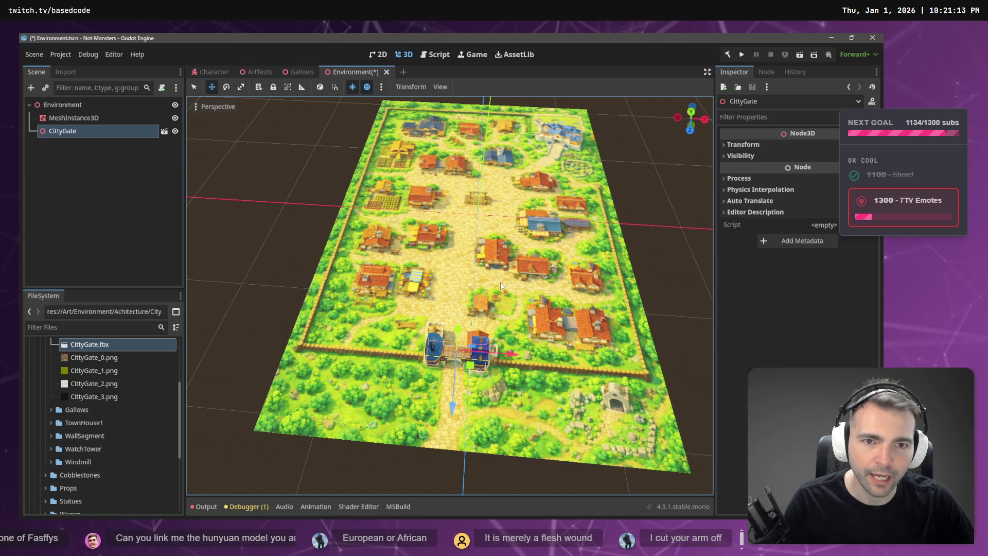
pyautogui.click(633, 243)
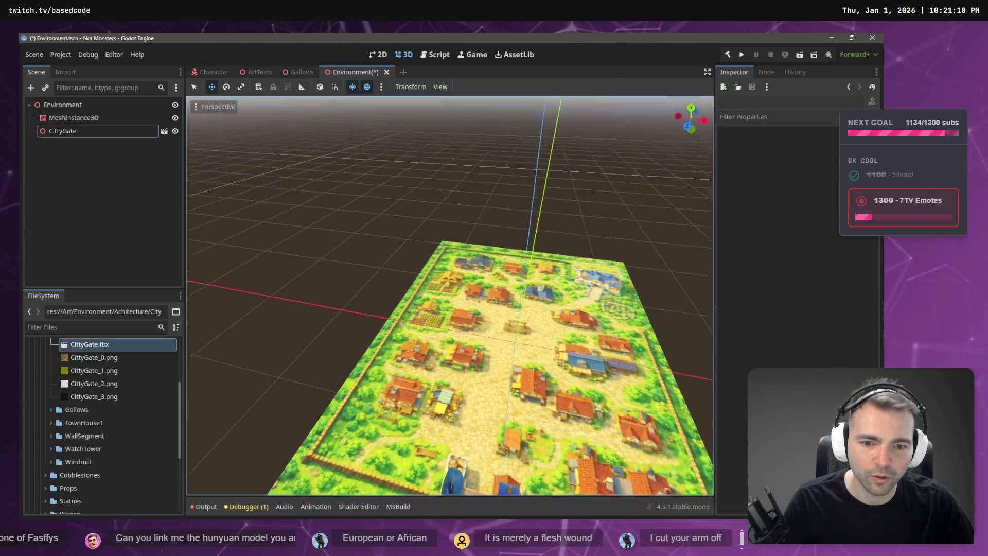
pyautogui.scroll(5, 449, 296)
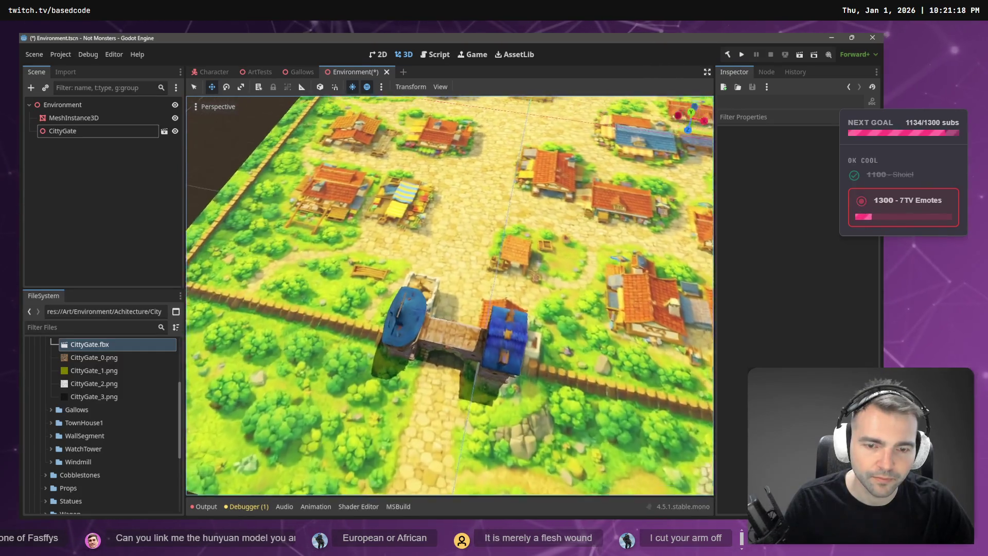
pyautogui.scroll(-5, 449, 296)
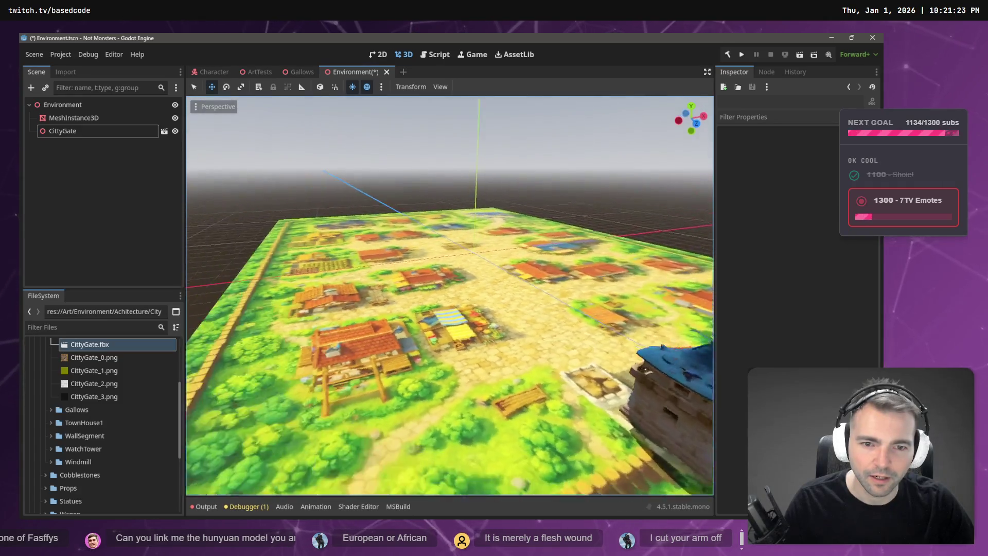
pyautogui.scroll(-5, 659, 262)
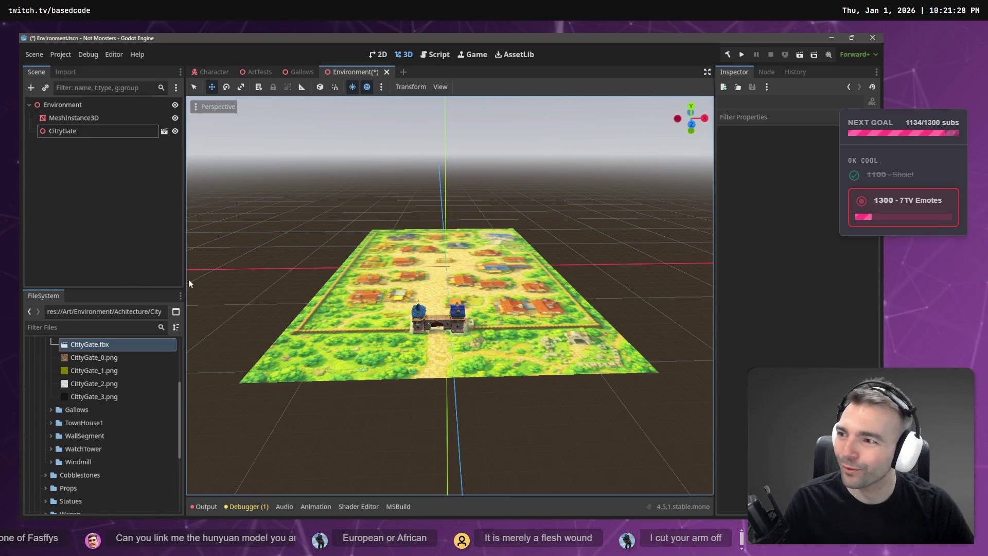
pyautogui.scroll(5, 605, 399)
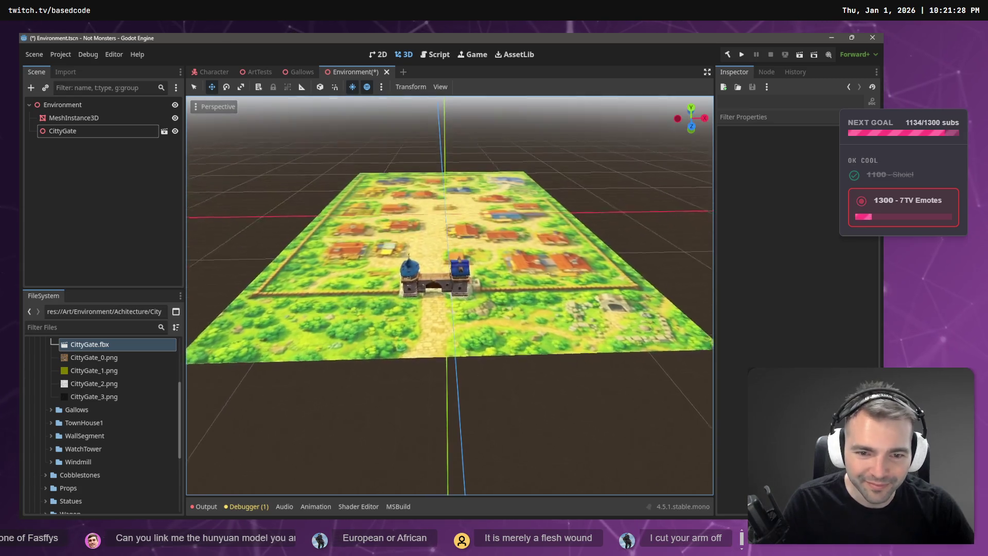
pyautogui.moveTo(449, 295)
pyautogui.mouseDown()
pyautogui.moveTo(556, 360)
pyautogui.moveTo(494, 329)
pyautogui.mouseUp()
pyautogui.scroll(3, 95, 422)
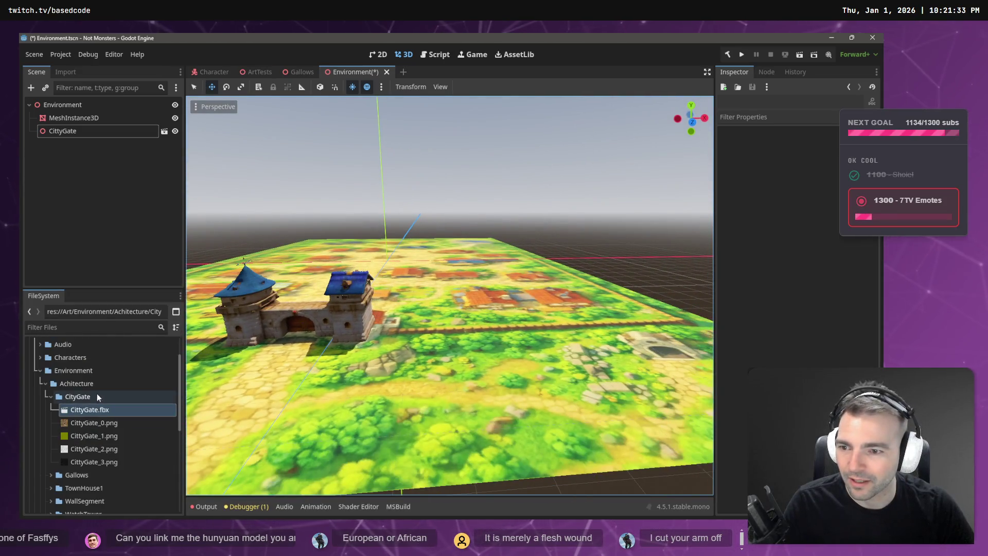
# - Place a WallSegment model from the WallSegment folder into the scene
pyautogui.click(50, 396)
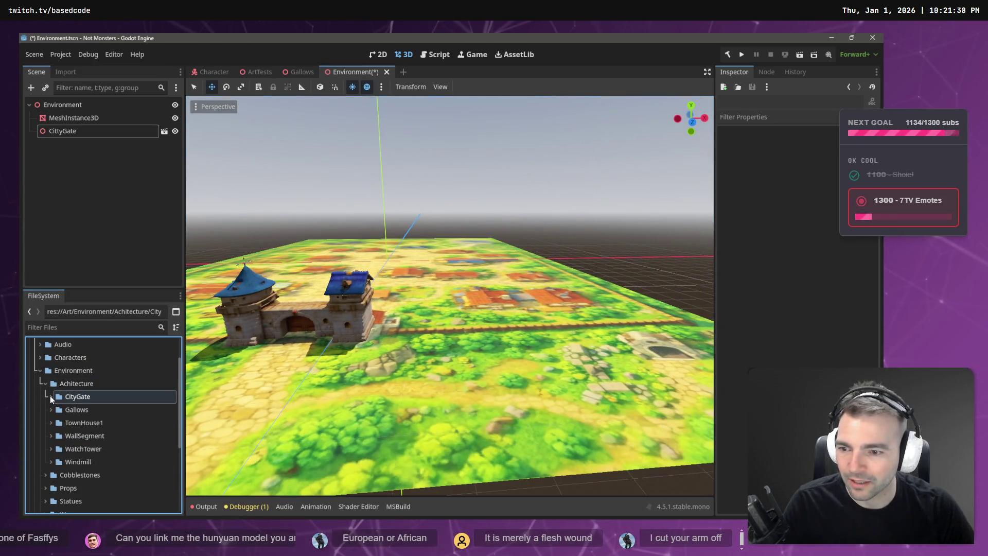
pyautogui.click(51, 436)
pyautogui.moveTo(95, 501)
pyautogui.mouseDown()
pyautogui.moveTo(344, 425)
pyautogui.moveTo(424, 340)
pyautogui.moveTo(430, 262)
pyautogui.moveTo(378, 322)
pyautogui.moveTo(425, 413)
pyautogui.moveTo(430, 348)
pyautogui.moveTo(420, 396)
pyautogui.mouseUp()
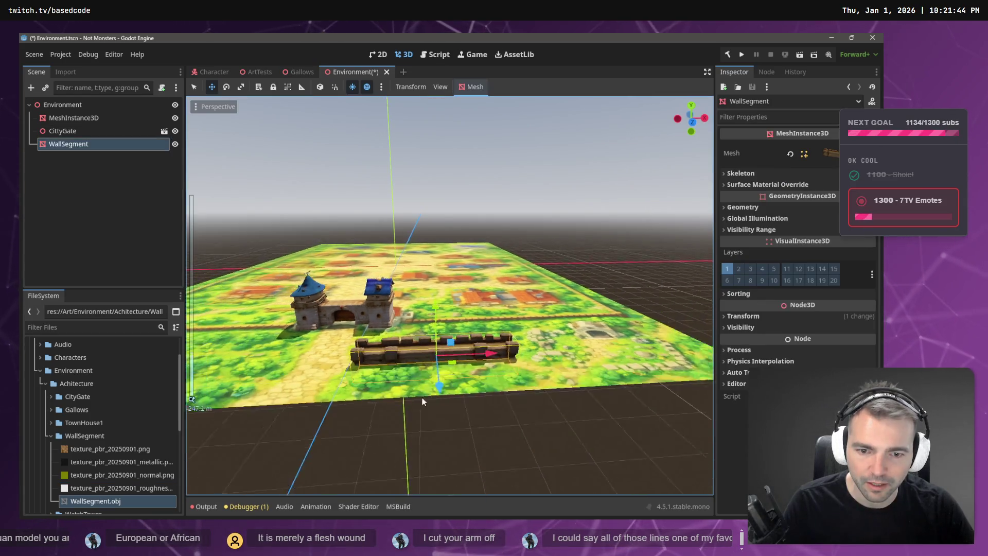
# - Move the WallSegment along Z, raise it onto the map and slide it beside the gate
pyautogui.press('g')
pyautogui.press('z')
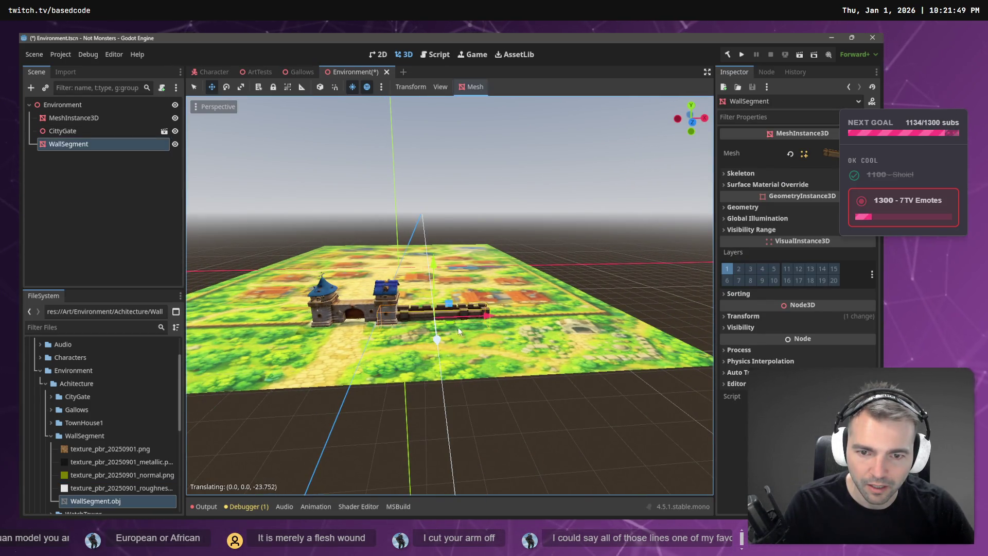
pyautogui.click(455, 327)
pyautogui.moveTo(435, 267); pyautogui.dragTo(436, 254)
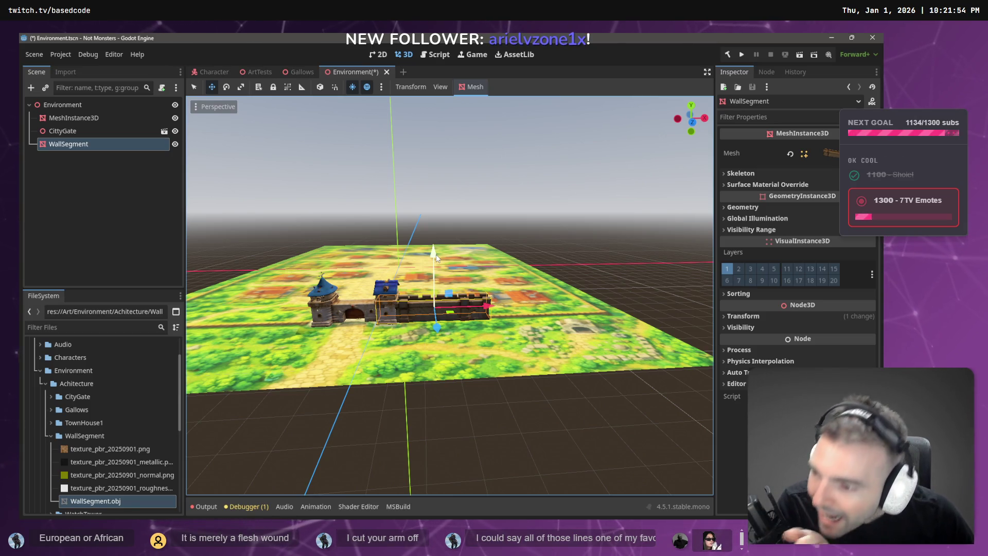
pyautogui.moveTo(498, 300); pyautogui.dragTo(507, 303)
pyautogui.scroll(3, 504, 310)
pyautogui.scroll(-2, 445, 323)
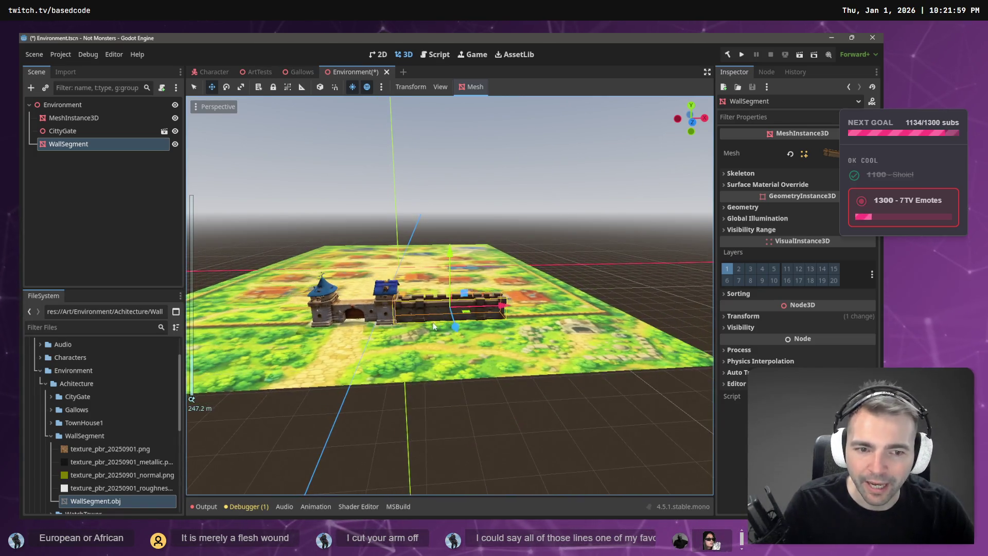
# - Expand the WatchTower folder, place WatchTower.obj in the scene, then undo the placement
pyautogui.click(51, 435)
pyautogui.click(52, 423)
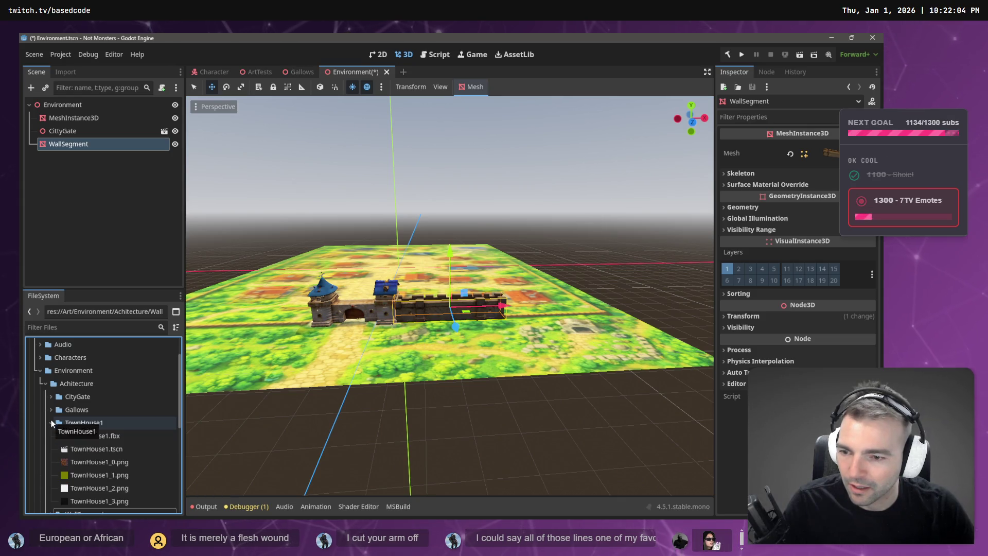
pyautogui.click(51, 422)
pyautogui.click(51, 449)
pyautogui.scroll(-2, 52, 452)
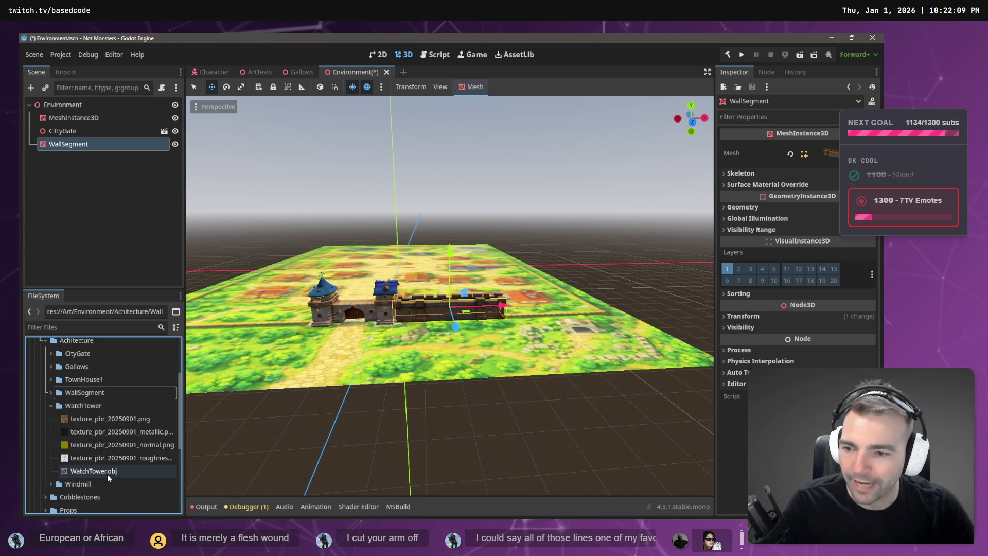
pyautogui.moveTo(106, 474)
pyautogui.mouseDown()
pyautogui.moveTo(487, 358)
pyautogui.moveTo(452, 301)
pyautogui.moveTo(453, 322)
pyautogui.moveTo(515, 330)
pyautogui.moveTo(379, 352)
pyautogui.moveTo(471, 345)
pyautogui.mouseUp()
pyautogui.hotkey('ctrl', 'z')
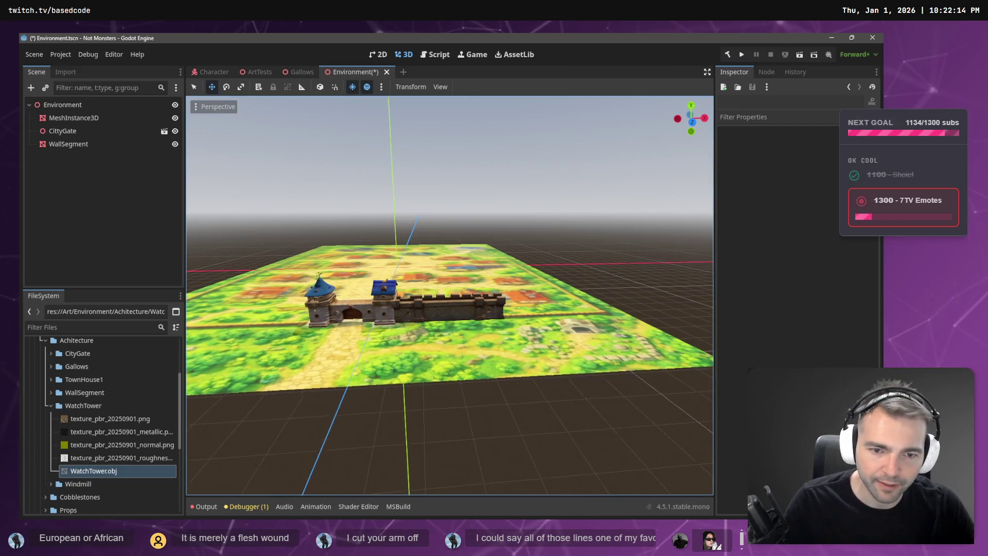
# - Drop WatchTower.obj into the viewport, raise it onto the ground and push it against the wall's end
pyautogui.scroll(5, 236, 367)
pyautogui.moveTo(103, 470)
pyautogui.mouseDown()
pyautogui.moveTo(144, 467)
pyautogui.moveTo(394, 374)
pyautogui.mouseUp()
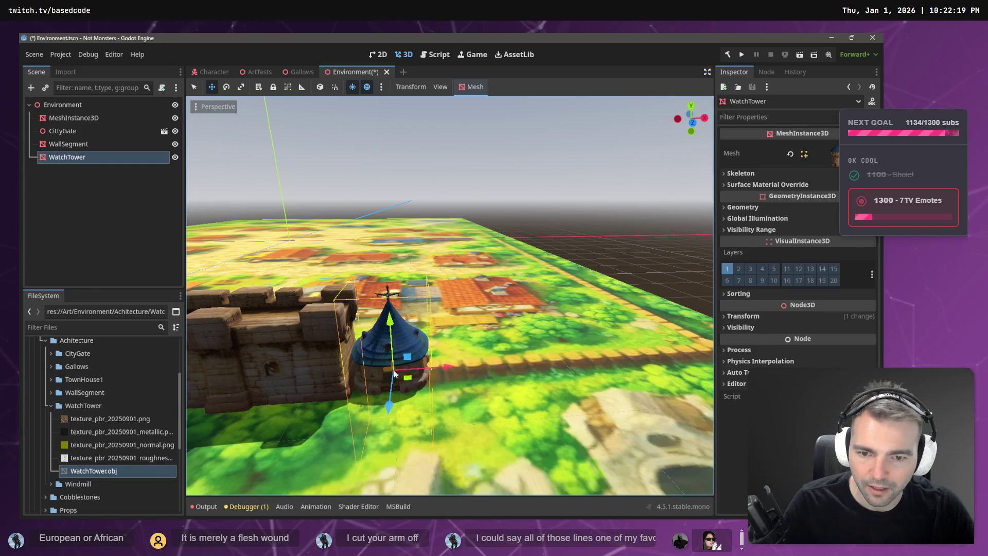
pyautogui.moveTo(392, 321); pyautogui.dragTo(384, 224)
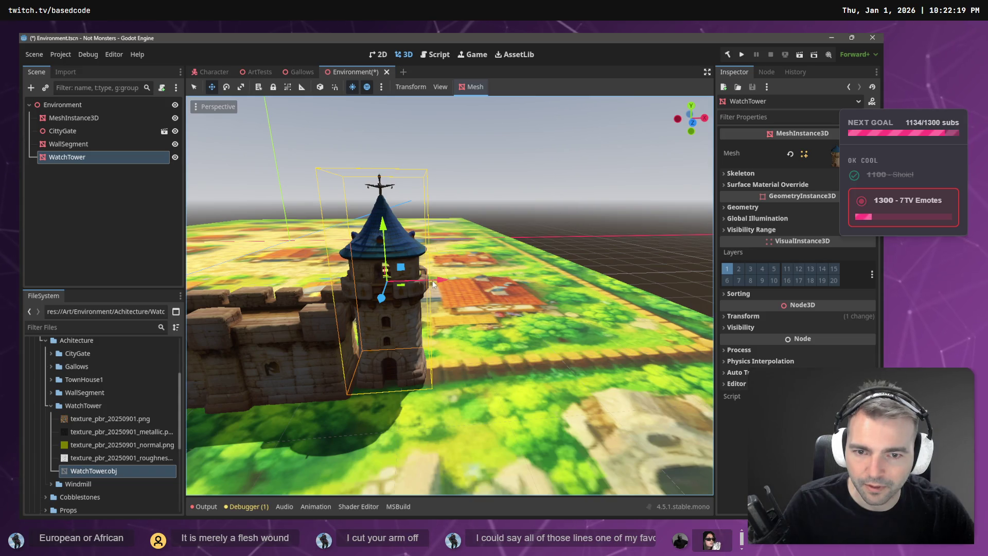
pyautogui.moveTo(431, 285)
pyautogui.mouseDown()
pyautogui.moveTo(350, 278)
pyautogui.moveTo(461, 288)
pyautogui.mouseUp()
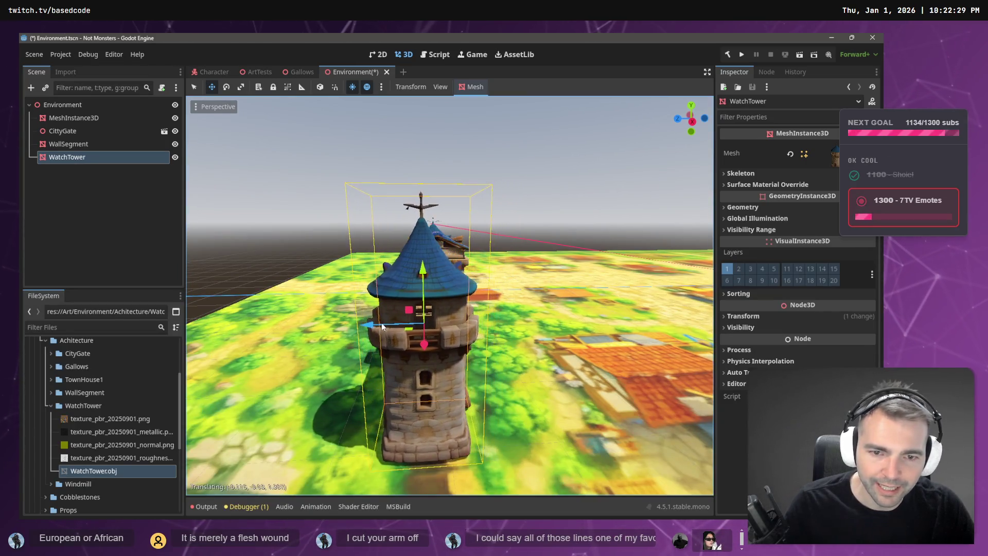
pyautogui.moveTo(602, 355); pyautogui.dragTo(481, 366)
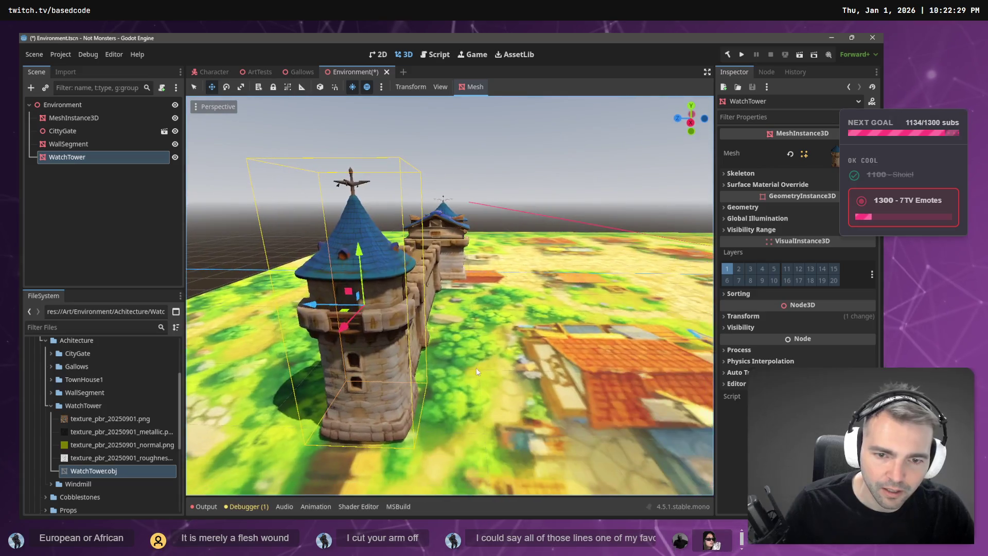
pyautogui.moveTo(316, 308); pyautogui.dragTo(297, 305)
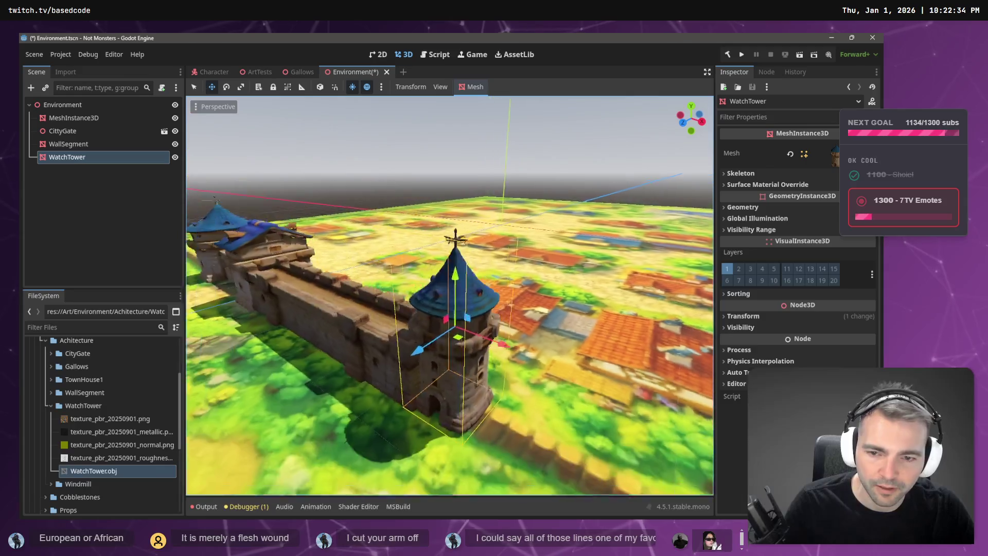
pyautogui.press('s')
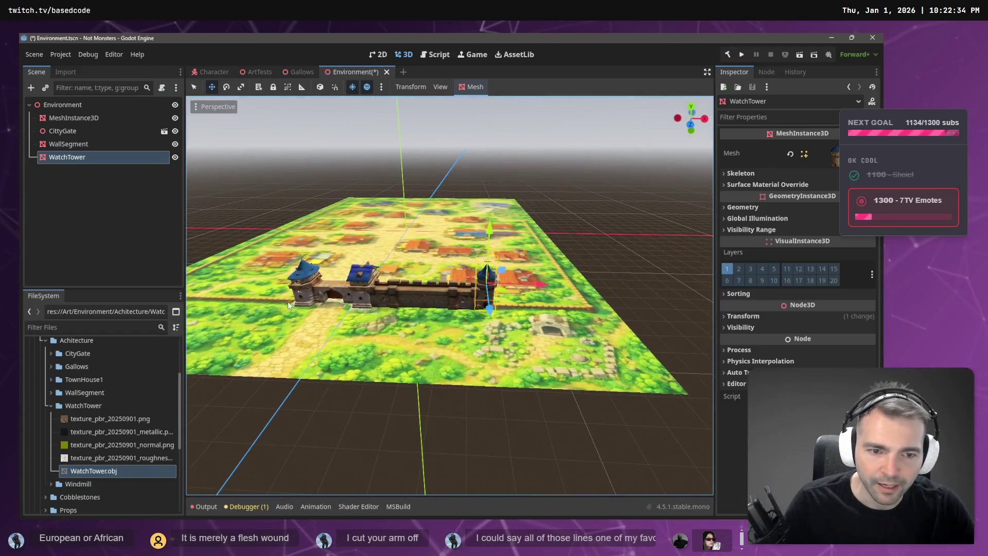
pyautogui.click(401, 306)
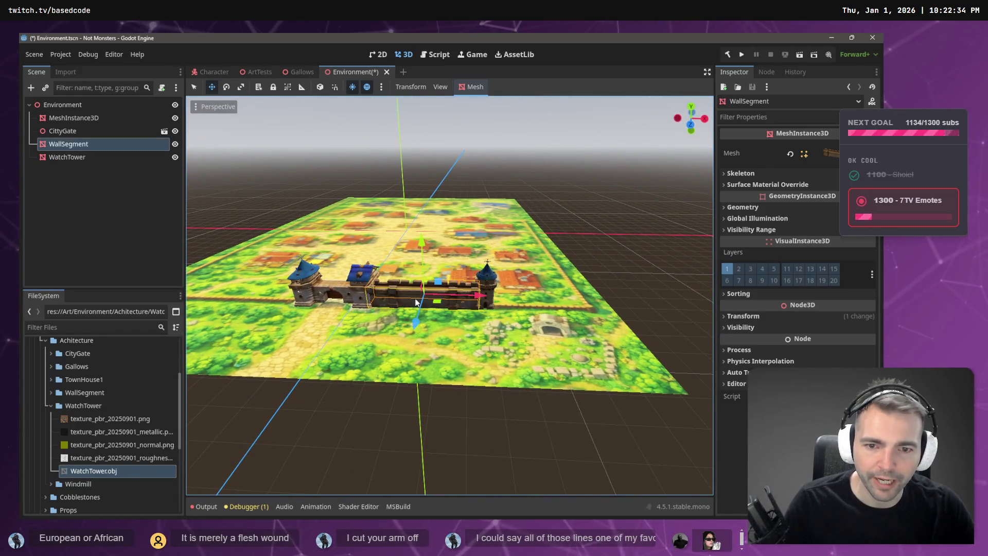
# - Duplicate the wall and tower, move the copies right along the edge, and align WatchTower2
pyautogui.keyDown('shift'); pyautogui.click(482, 282); pyautogui.keyUp('shift')
pyautogui.moveTo(67, 157); pyautogui.dragTo(142, 174)
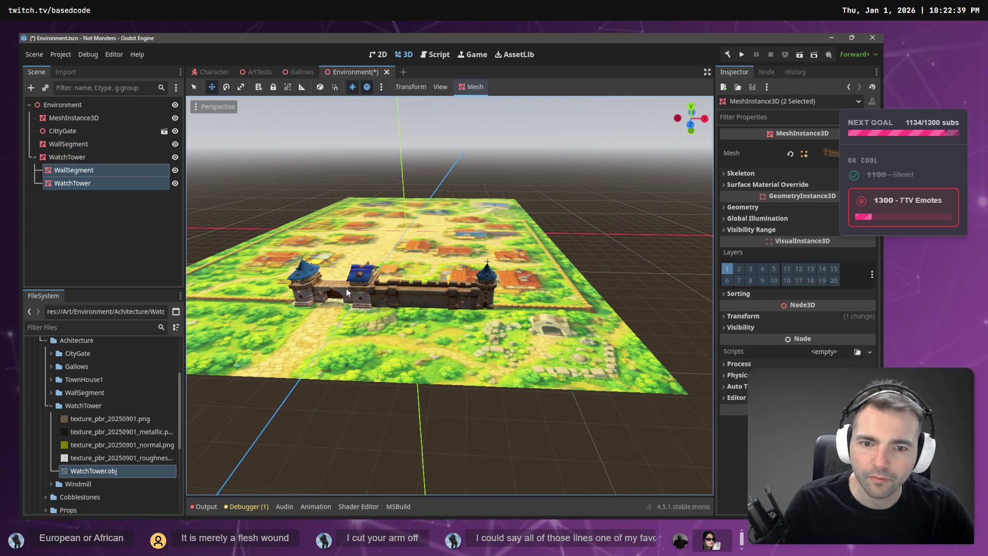
pyautogui.hotkey('ctrl', 'z')
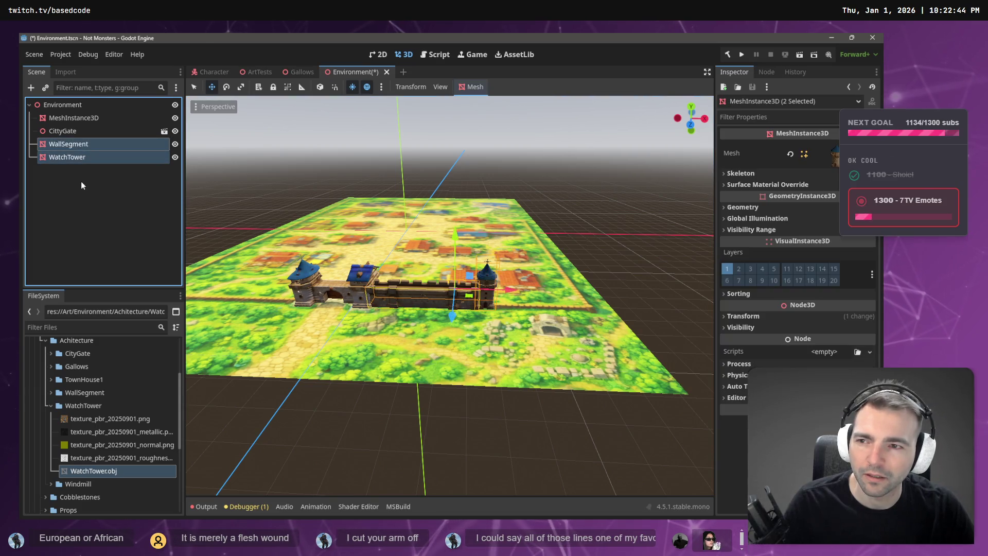
pyautogui.hotkey('ctrl', 'd')
pyautogui.moveTo(504, 289)
pyautogui.mouseDown()
pyautogui.moveTo(656, 314)
pyautogui.moveTo(631, 313)
pyautogui.mouseUp()
pyautogui.click(638, 305)
pyautogui.click(615, 302)
pyautogui.moveTo(653, 292); pyautogui.dragTo(640, 291)
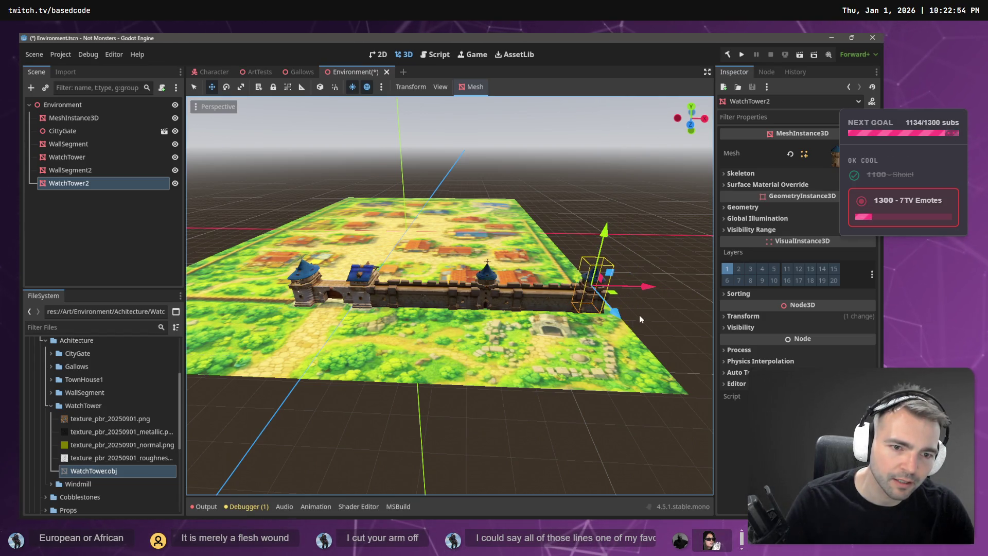
pyautogui.click(638, 315)
# - Scale WallSegment2 shorter along X so it fits against WatchTower2
pyautogui.scroll(5, 449, 296)
pyautogui.moveTo(449, 296)
pyautogui.mouseDown()
pyautogui.moveTo(509, 286)
pyautogui.moveTo(596, 321)
pyautogui.mouseUp()
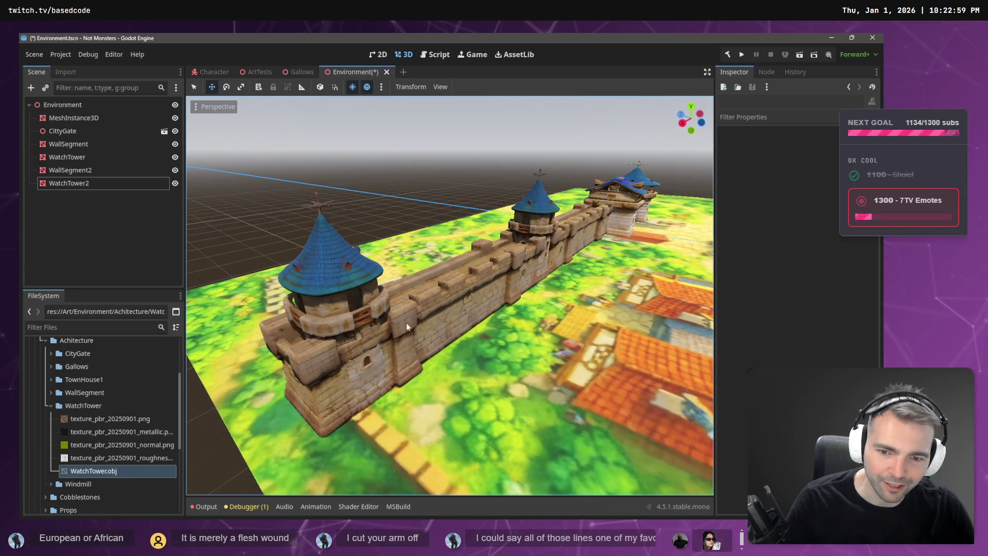
pyautogui.click(325, 302)
pyautogui.moveTo(335, 295); pyautogui.dragTo(421, 295)
pyautogui.click(450, 301)
pyautogui.click(424, 198)
pyautogui.click(403, 279)
pyautogui.press('r')
pyautogui.moveTo(400, 289); pyautogui.dragTo(436, 289)
pyautogui.press('w')
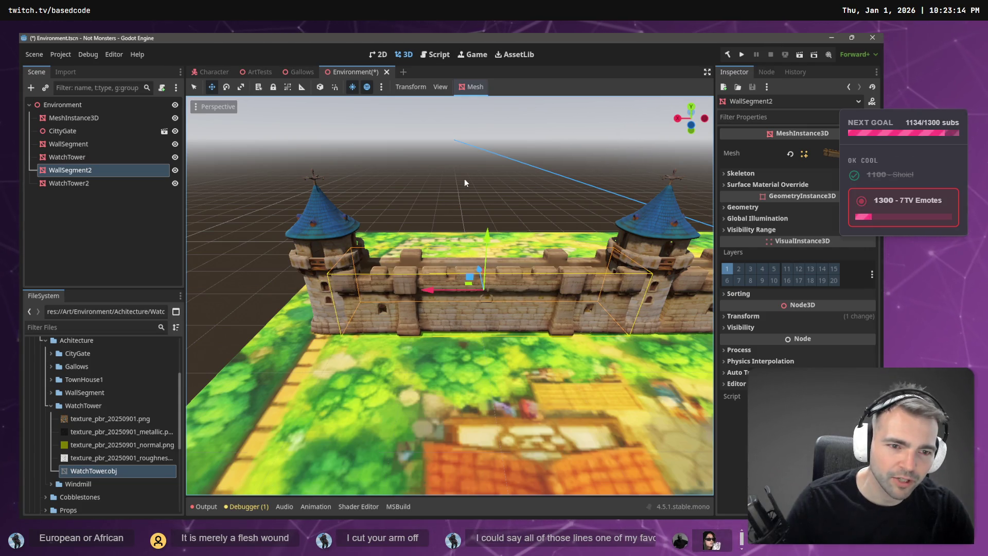
pyautogui.click(464, 178)
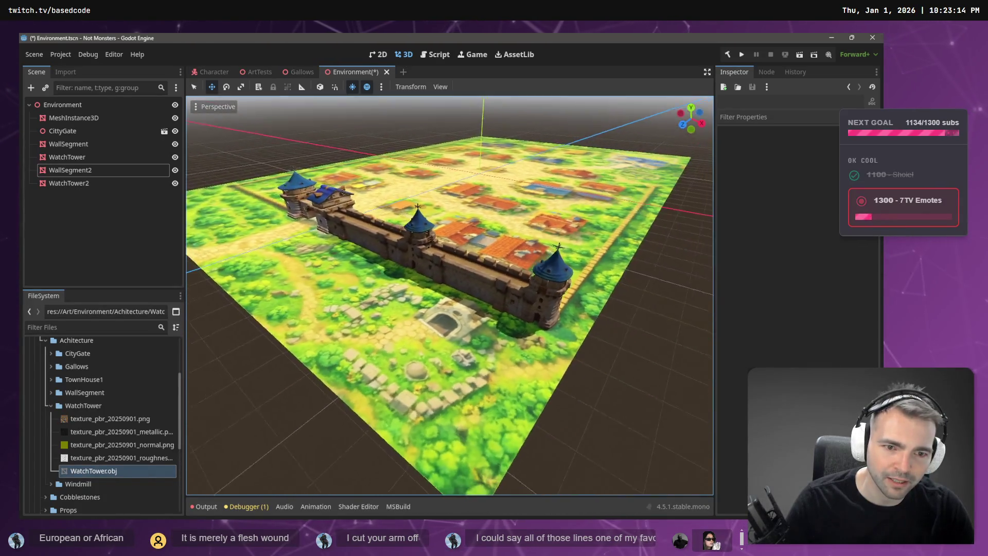
pyautogui.moveTo(448, 293)
pyautogui.mouseDown()
pyautogui.moveTo(365, 293)
pyautogui.moveTo(464, 178)
pyautogui.mouseUp()
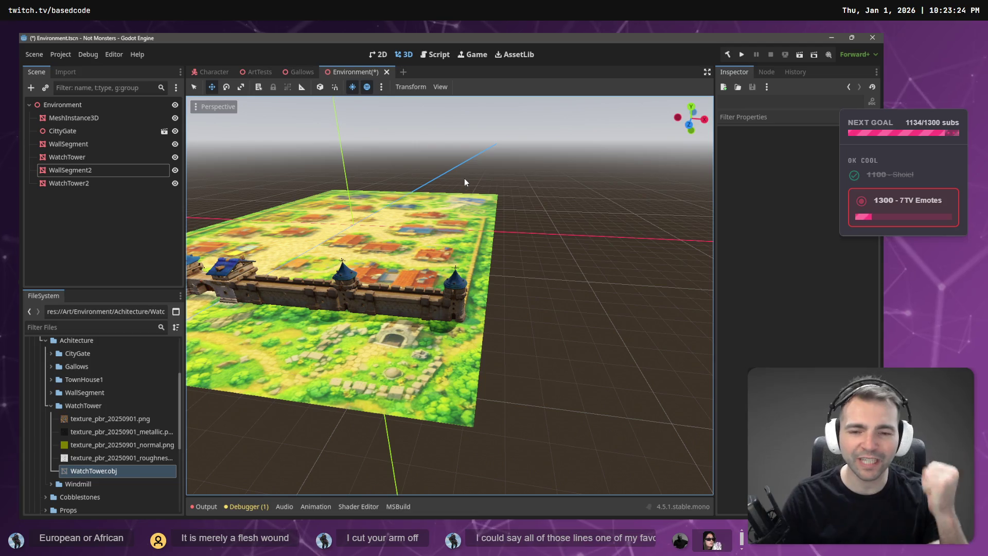
pyautogui.moveTo(418, 252); pyautogui.dragTo(414, 254)
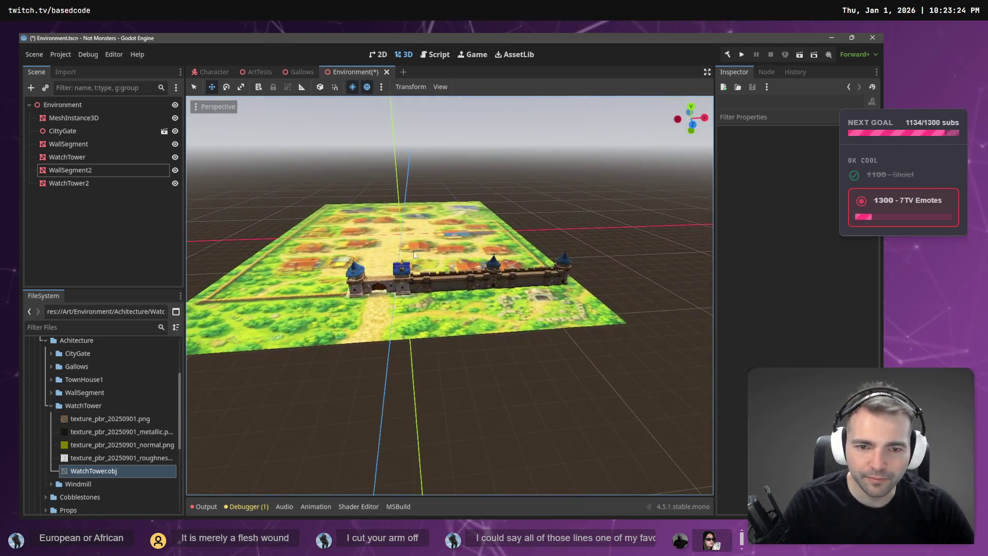
# - Duplicate the wall and tower and move the copies left past the CityGate
pyautogui.click(445, 283)
pyautogui.keyDown('shift'); pyautogui.click(491, 265); pyautogui.keyUp('shift')
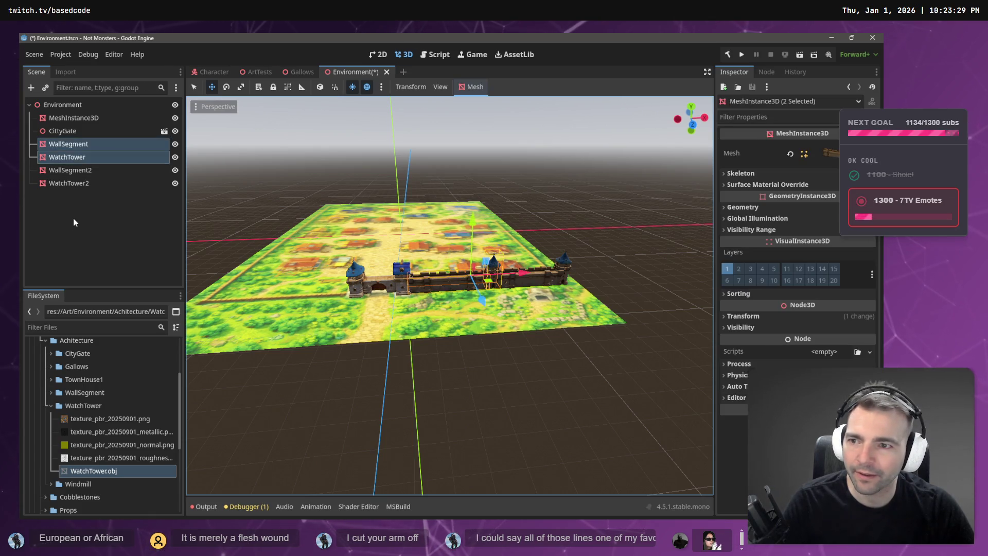
pyautogui.click(76, 159)
pyautogui.keyDown('shift'); pyautogui.click(72, 145); pyautogui.keyUp('shift')
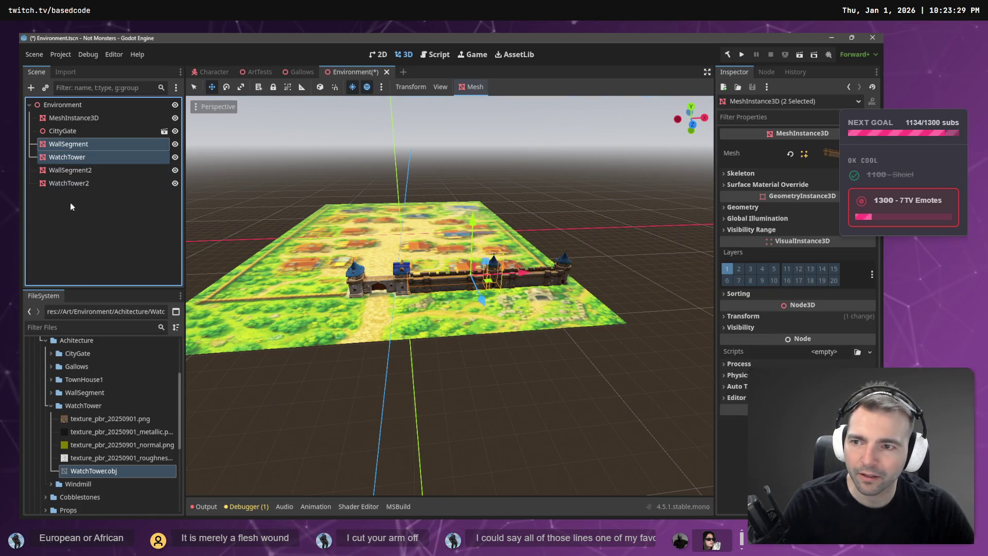
pyautogui.hotkey('ctrl', 'd')
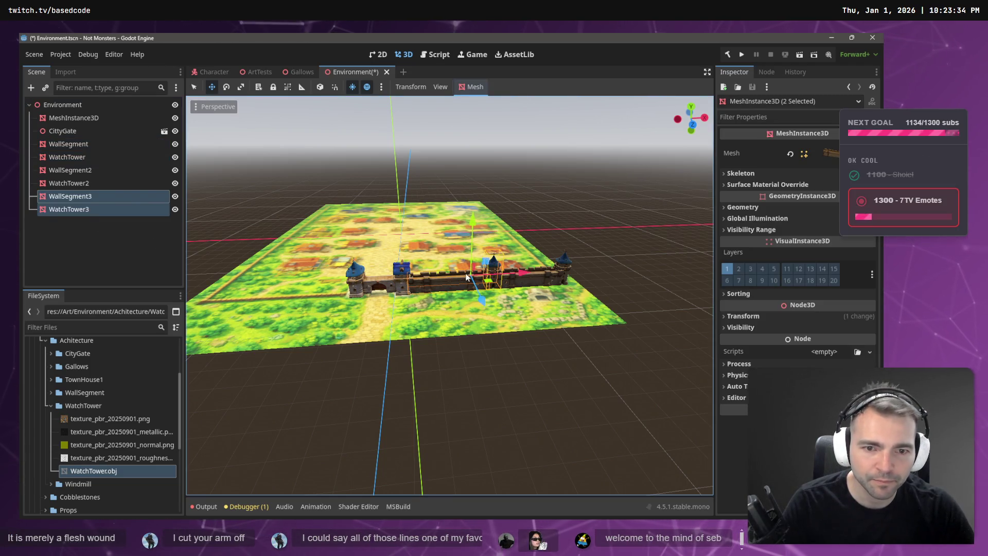
pyautogui.moveTo(522, 272)
pyautogui.mouseDown()
pyautogui.moveTo(319, 286)
pyautogui.moveTo(389, 292)
pyautogui.mouseUp()
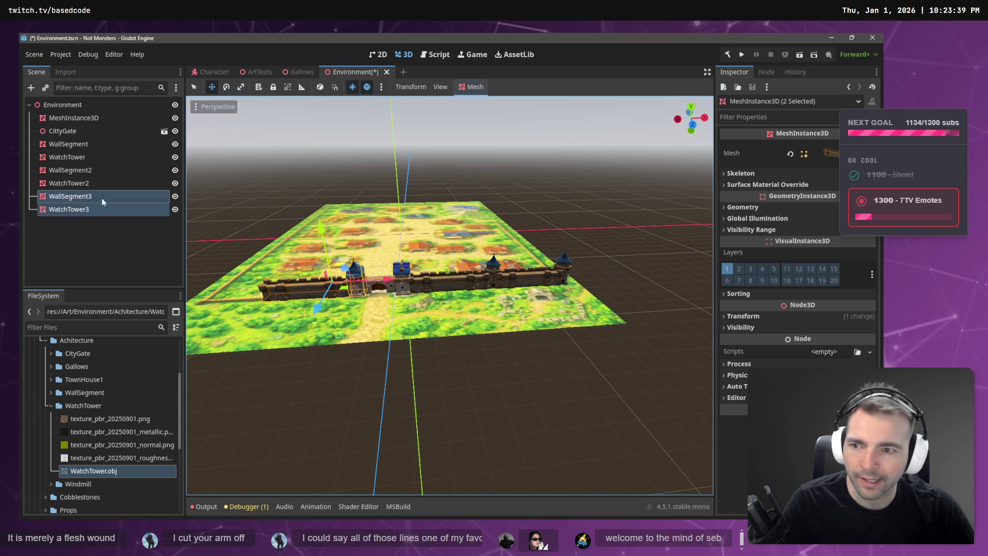
pyautogui.click(73, 210)
pyautogui.moveTo(409, 280); pyautogui.dragTo(312, 284)
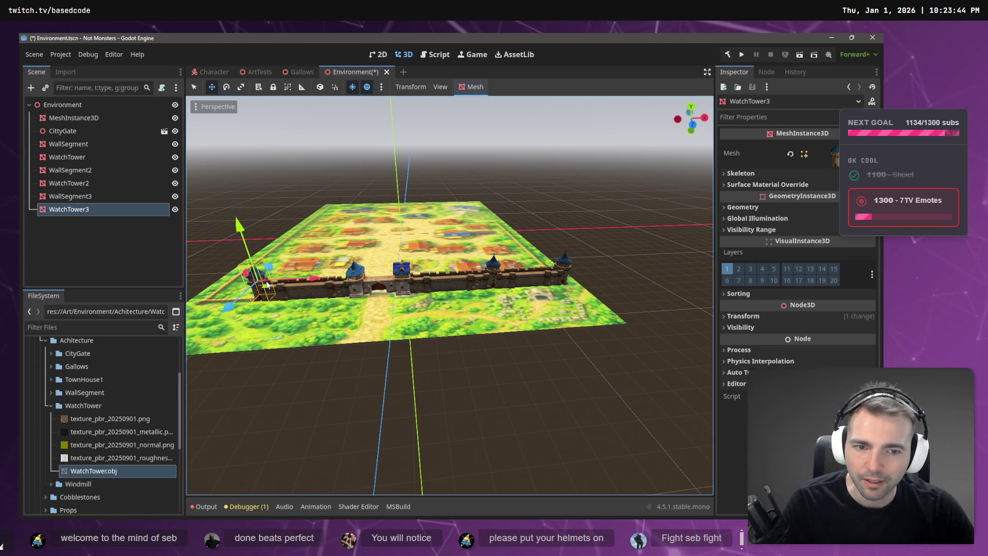
pyautogui.click(332, 368)
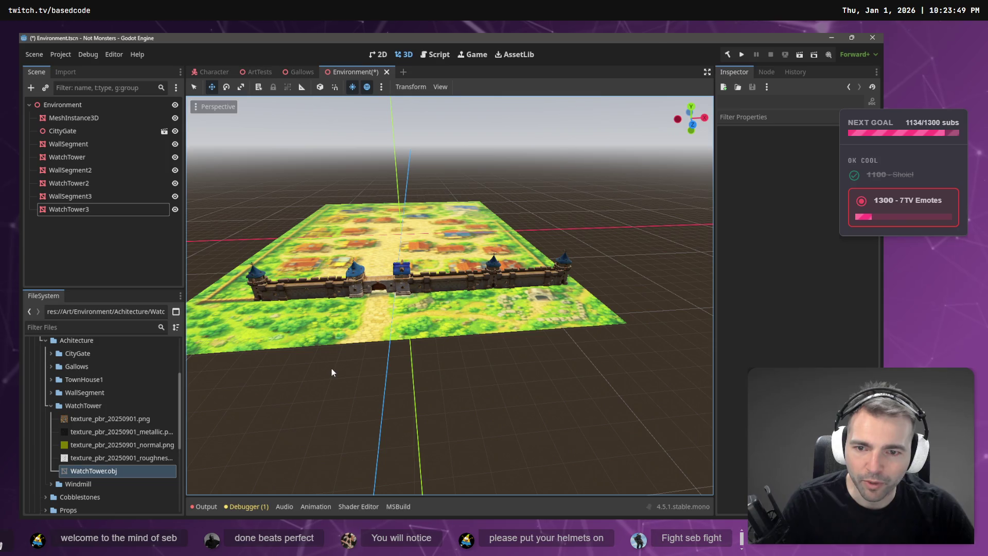
# - Shorten WallSegment3 along X and slide WatchTower3 to its left end
pyautogui.click(317, 283)
pyautogui.moveTo(362, 286)
pyautogui.mouseDown()
pyautogui.moveTo(350, 291)
pyautogui.moveTo(373, 290)
pyautogui.mouseUp()
pyautogui.press('w')
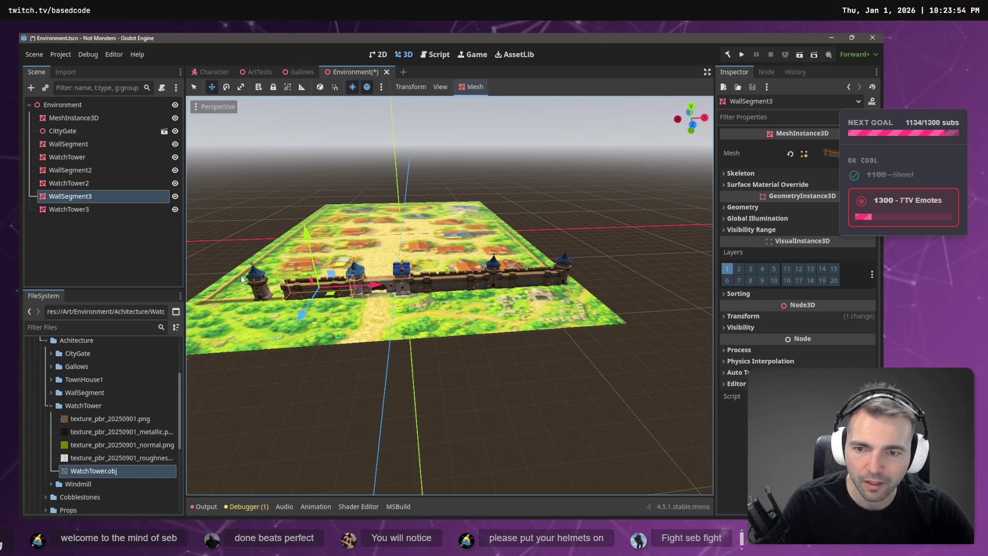
pyautogui.click(260, 288)
pyautogui.click(260, 287)
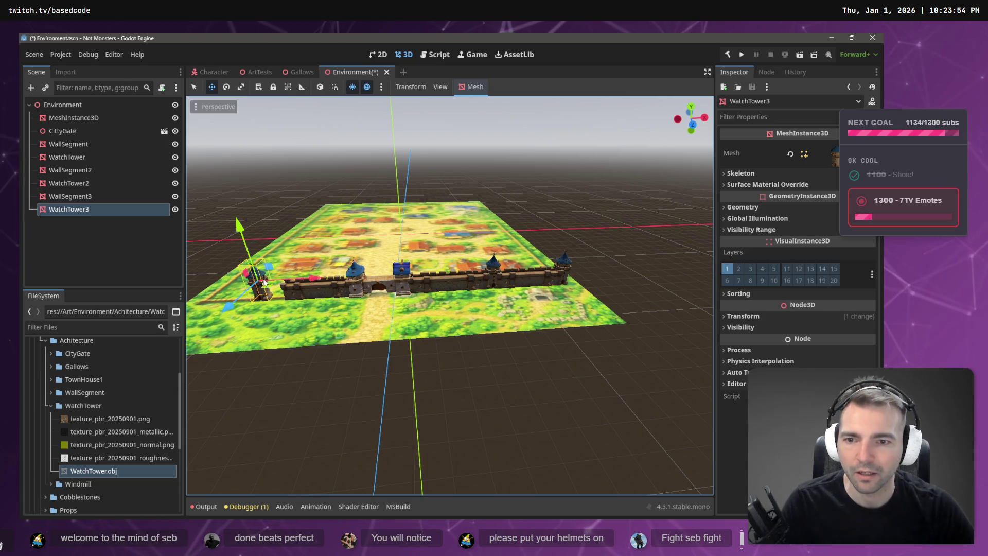
pyautogui.moveTo(319, 280); pyautogui.dragTo(341, 283)
pyautogui.click(344, 408)
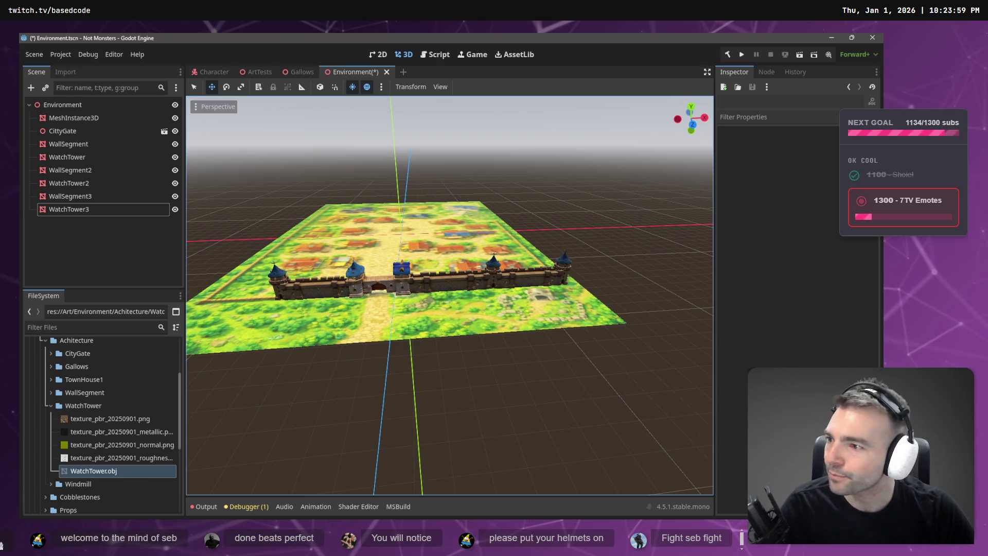
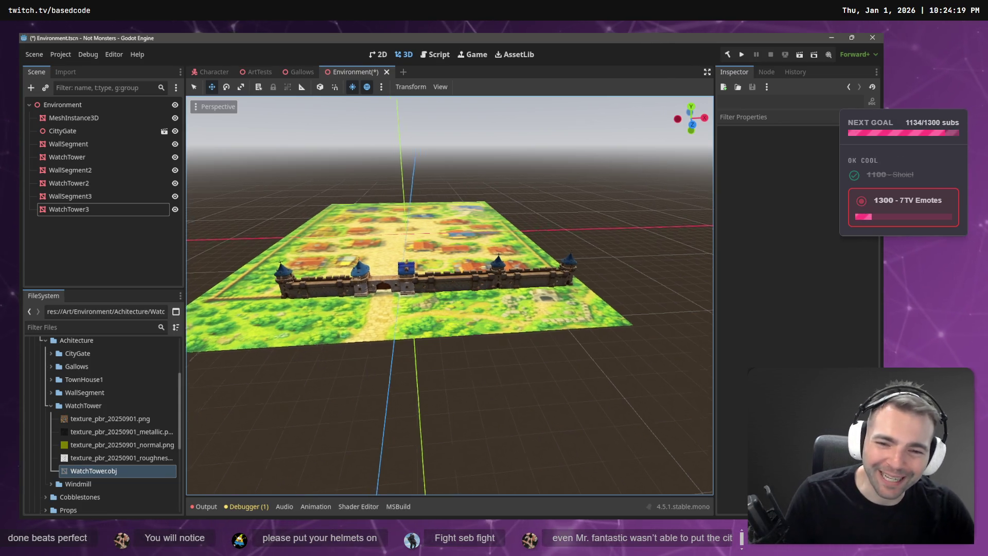
# - Fly over the town wall and select WallSegment3 together with WatchTower3
pyautogui.scroll(5, 350, 385)
pyautogui.scroll(5, 449, 295)
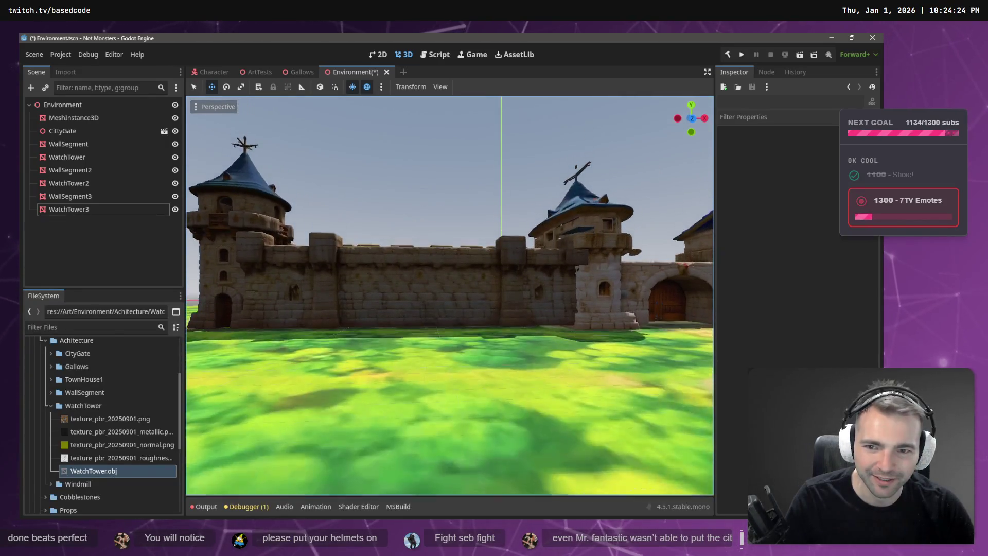
pyautogui.press('d')
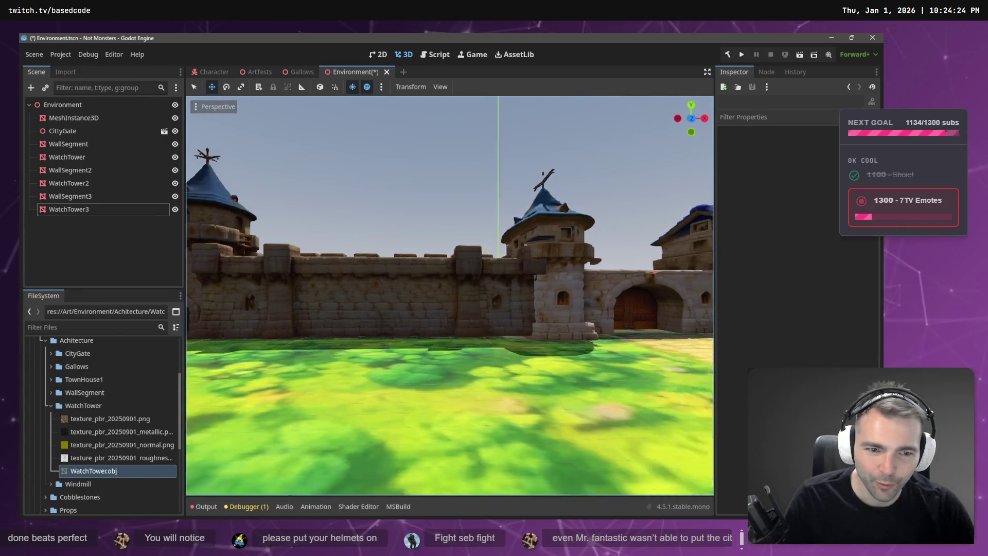
pyautogui.press('a')
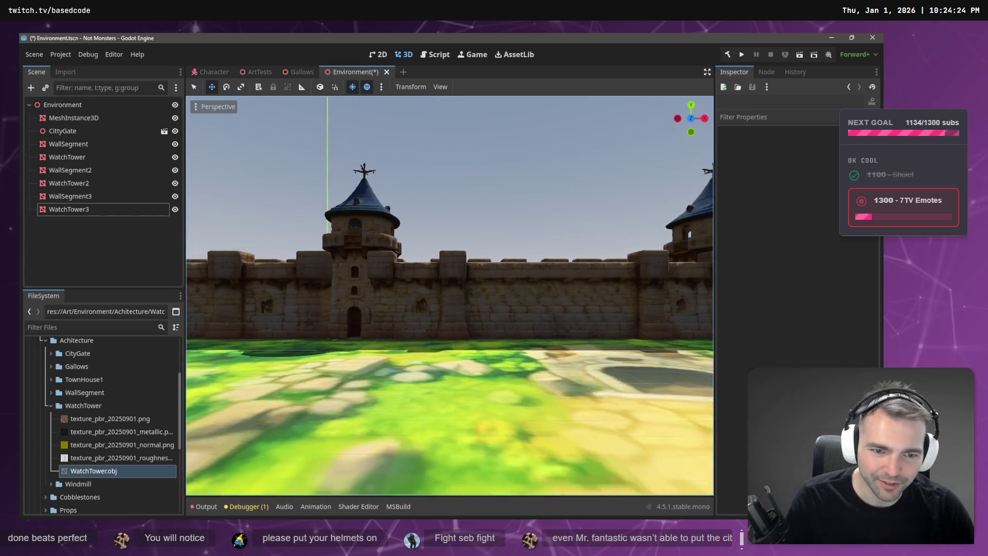
pyautogui.press('d')
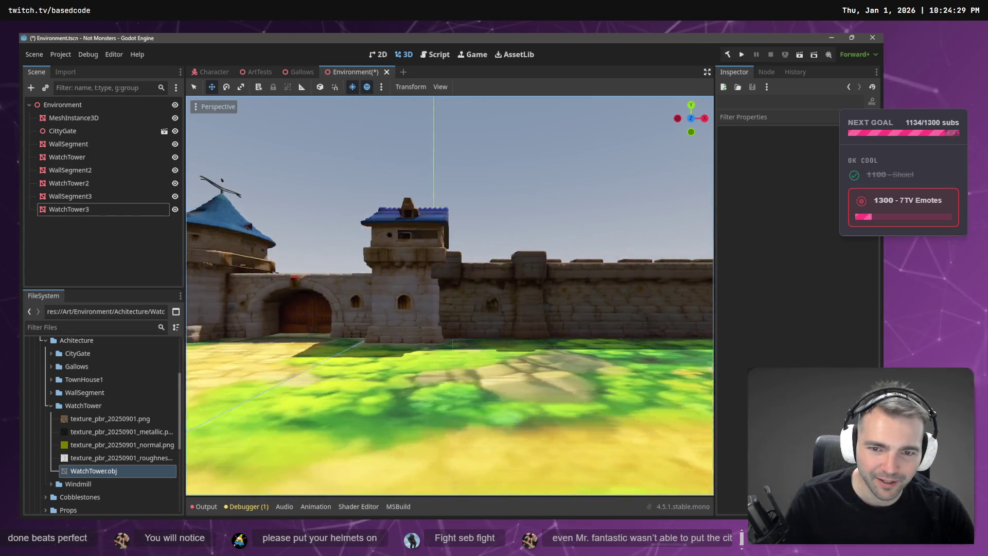
pyautogui.press('e')
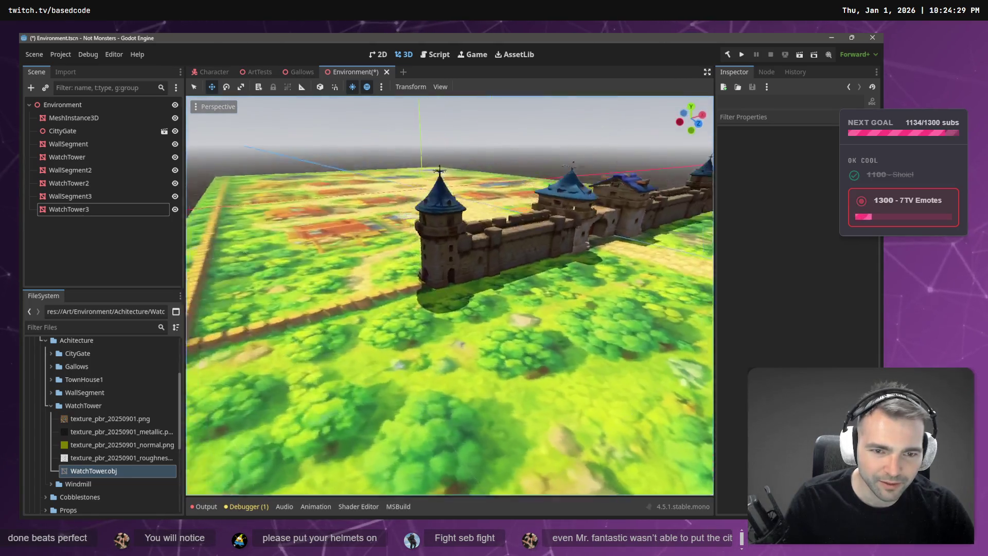
pyautogui.press('d')
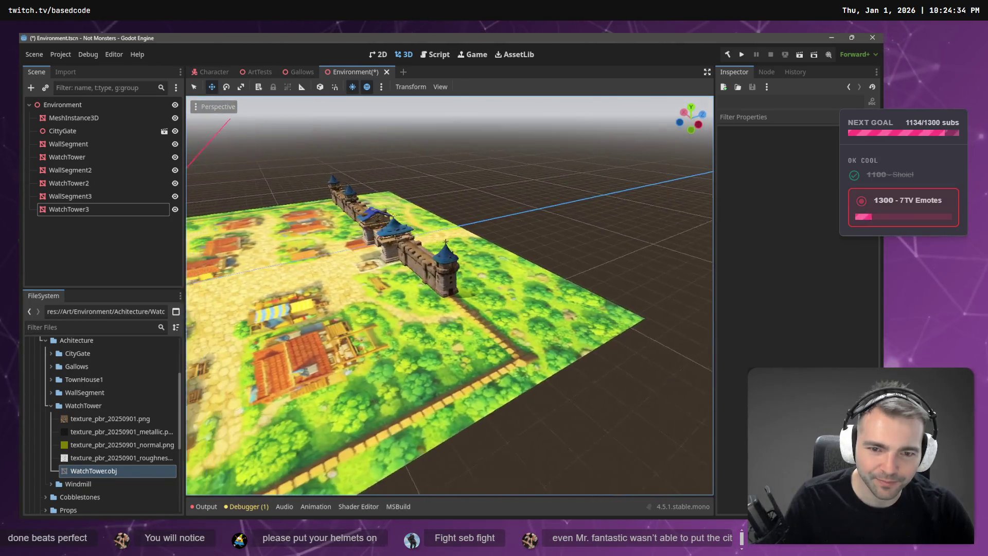
pyautogui.click(370, 307)
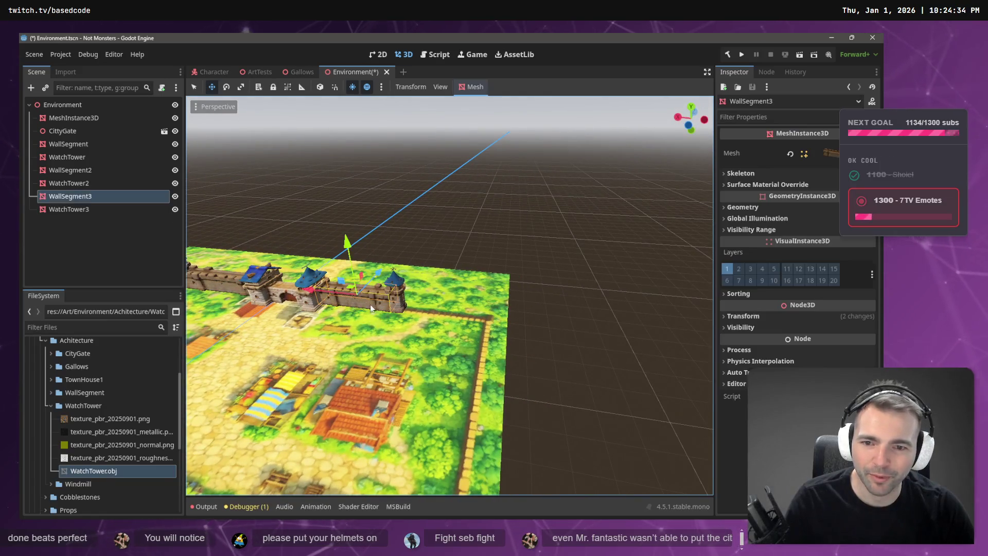
pyautogui.keyDown('shift'); pyautogui.click(402, 306); pyautogui.keyUp('shift')
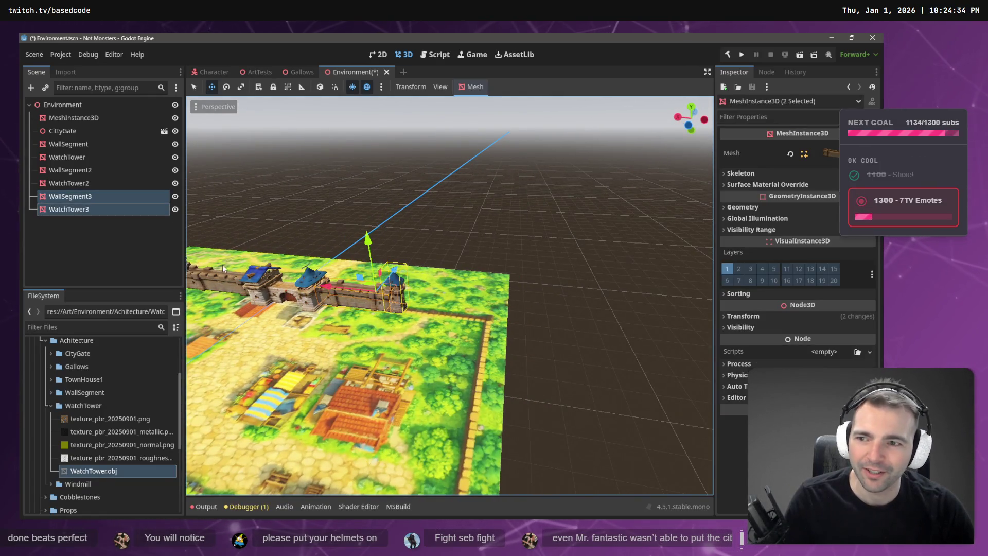
# - Duplicate WallSegment3 and WatchTower3 and slide the copy along X as the fourth pair
pyautogui.hotkey('ctrl', 'd')
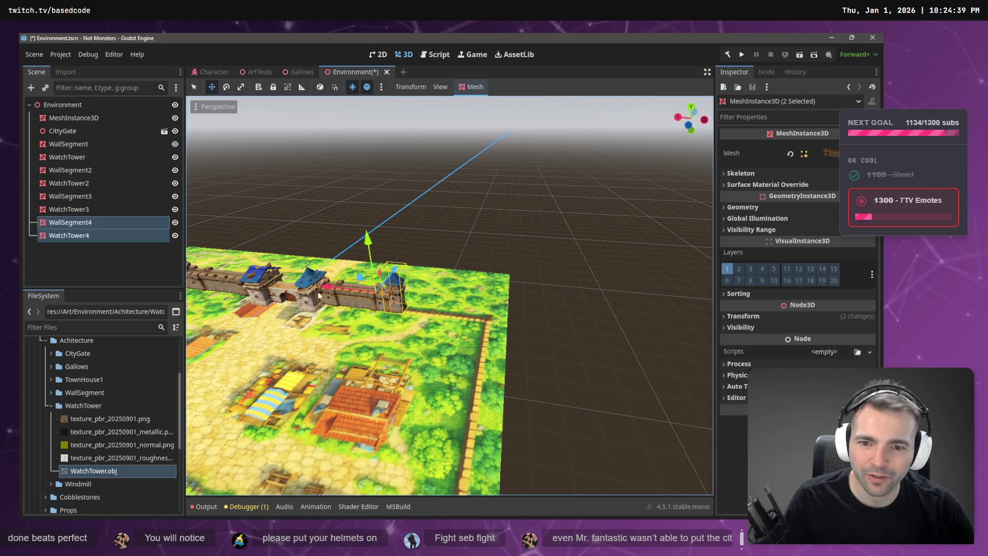
pyautogui.hotkey('ctrl', 'z')
pyautogui.click(117, 263)
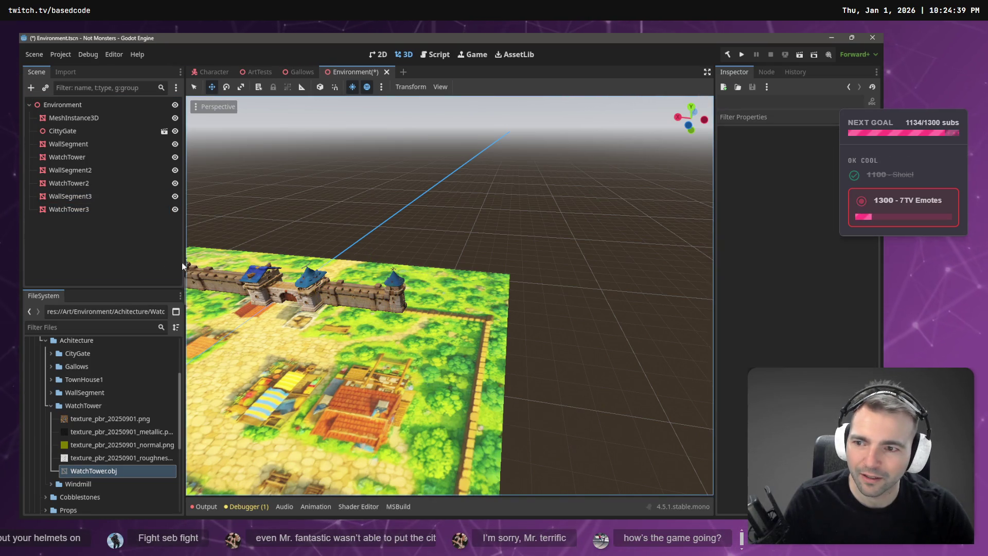
pyautogui.hotkey('ctrl', 'shift', 'z')
pyautogui.moveTo(331, 287)
pyautogui.mouseDown()
pyautogui.moveTo(430, 317)
pyautogui.moveTo(412, 316)
pyautogui.mouseUp()
pyautogui.click(492, 205)
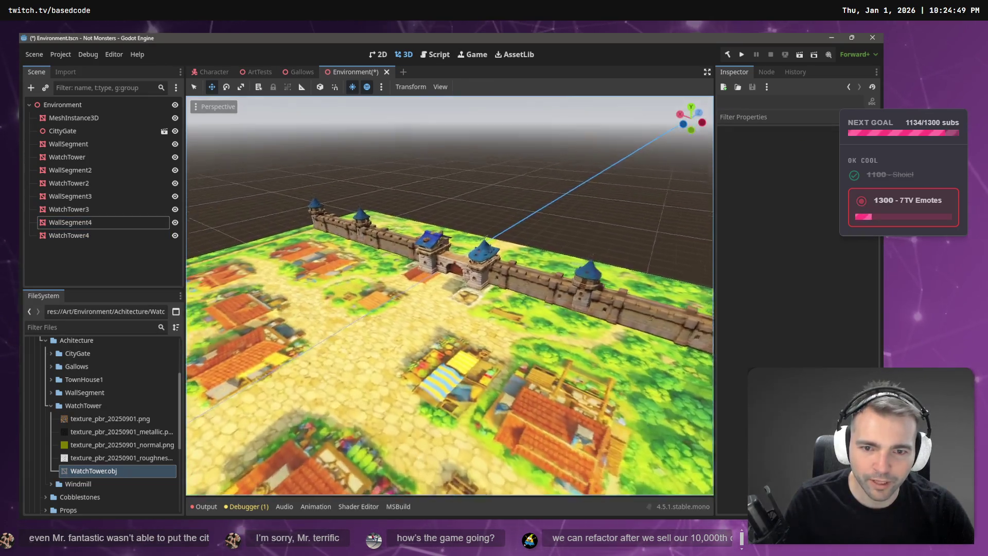
# - Select the original WallSegment together with its WatchTower
pyautogui.press('w')
pyautogui.press('s')
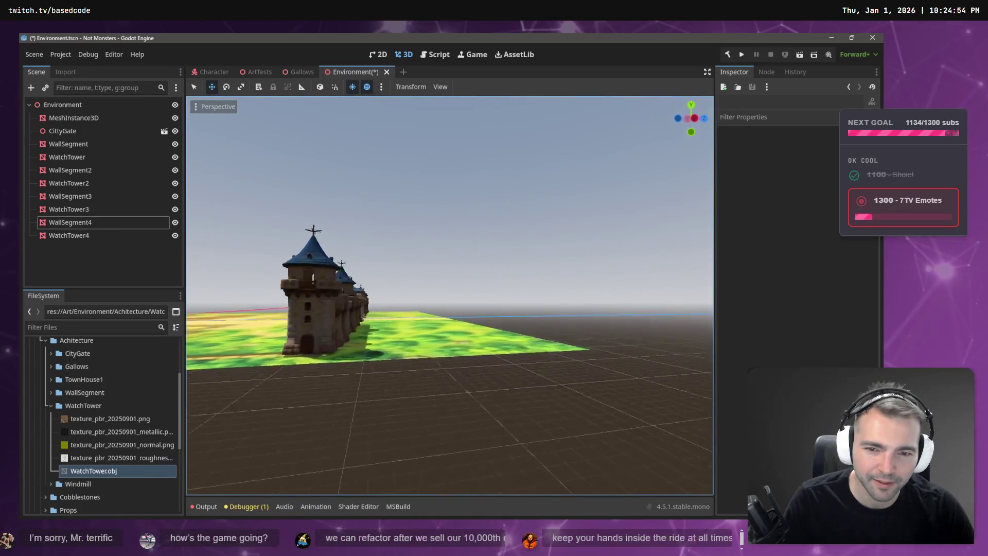
pyautogui.press('e')
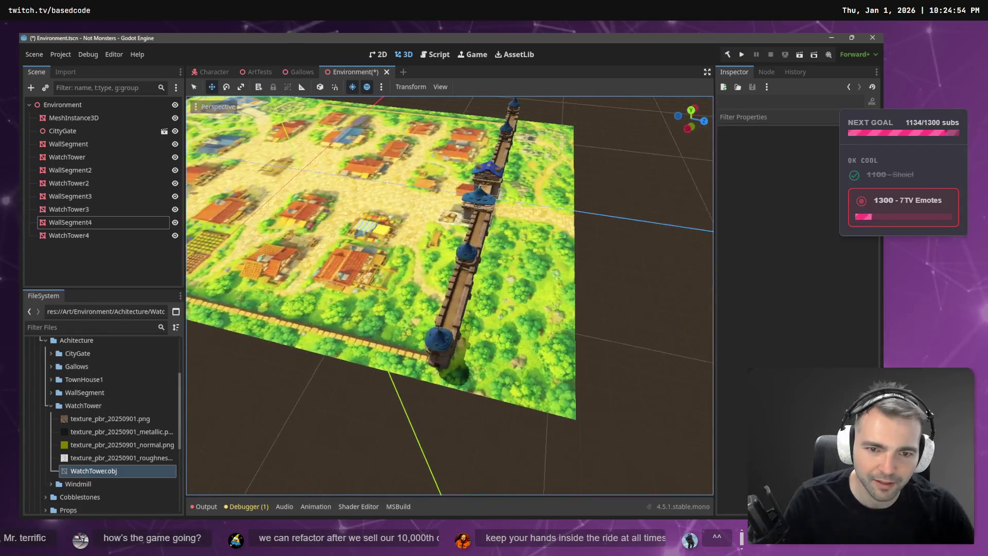
pyautogui.click(416, 332)
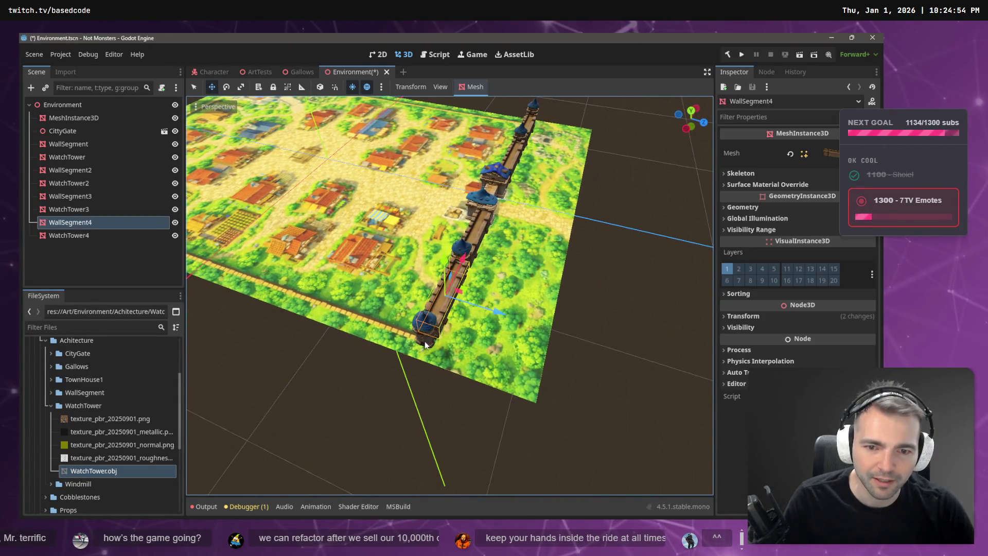
pyautogui.keyDown('shift'); pyautogui.click(437, 341); pyautogui.keyUp('shift')
pyautogui.click(520, 134)
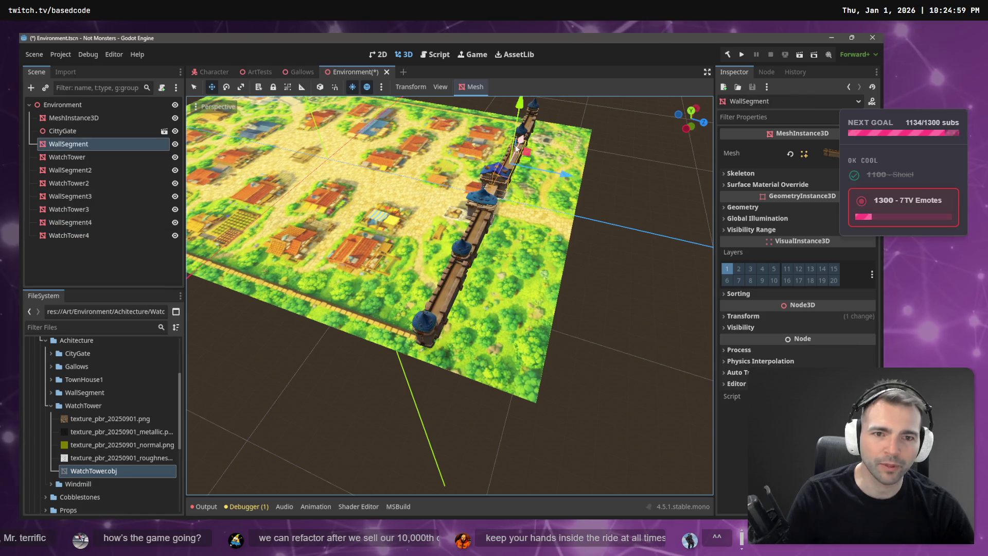
pyautogui.moveTo(605, 163); pyautogui.dragTo(554, 192)
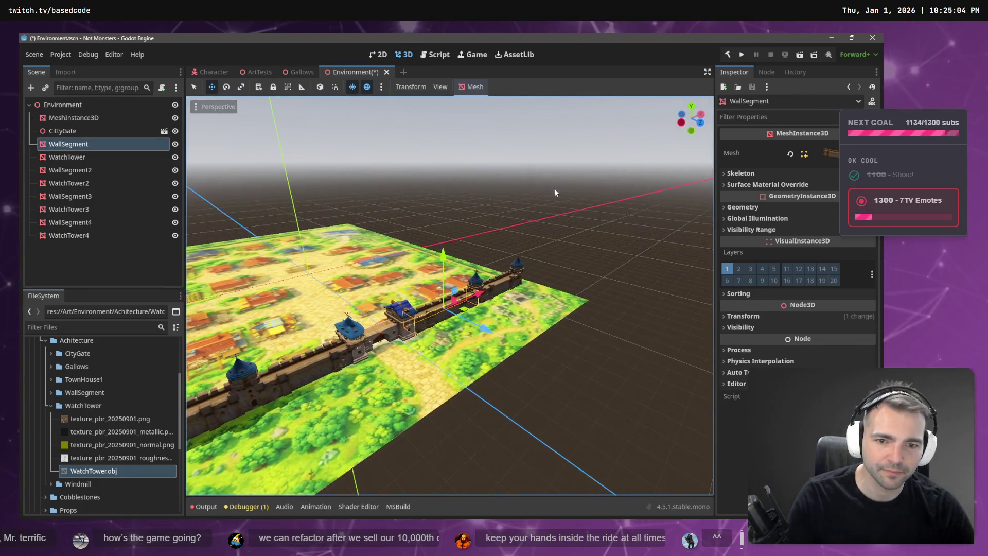
pyautogui.keyDown('shift'); pyautogui.click(482, 279); pyautogui.keyUp('shift')
# - Copy-paste the WallSegment and WatchTower pair, then delete the misplaced pasted copy
pyautogui.hotkey('ctrl', 'c')
pyautogui.hotkey('ctrl', 'v')
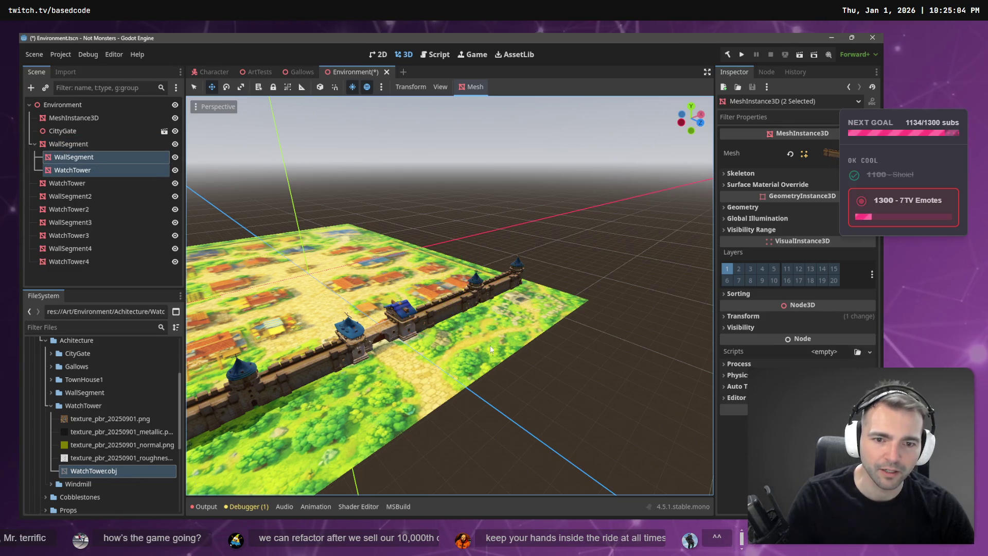
pyautogui.moveTo(73, 158)
pyautogui.mouseDown()
pyautogui.moveTo(68, 268)
pyautogui.moveTo(64, 105)
pyautogui.mouseUp()
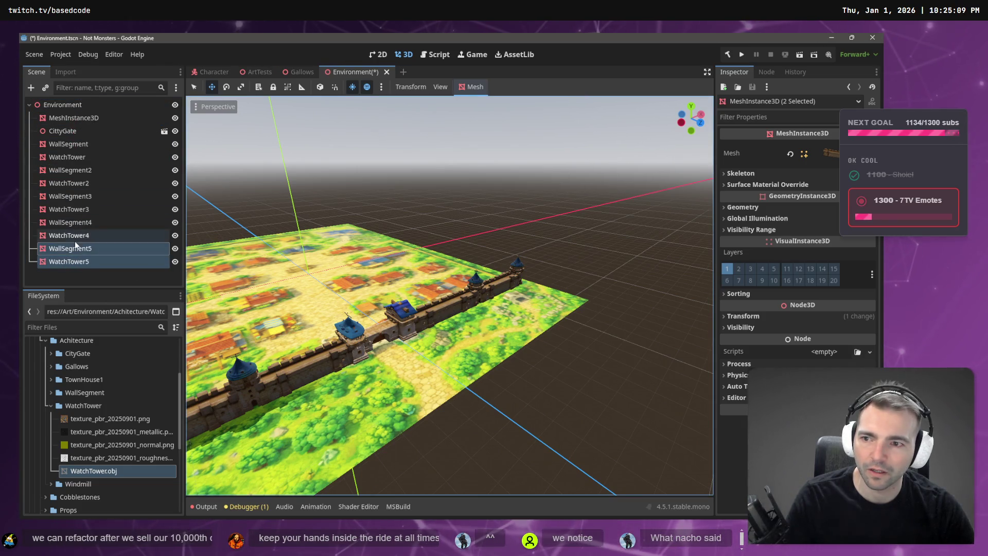
pyautogui.press('f')
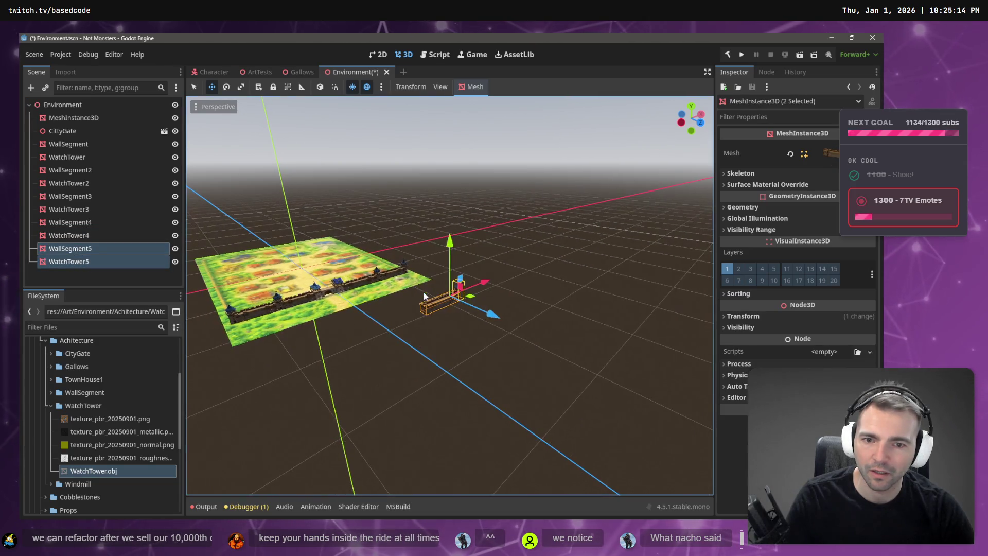
pyautogui.moveTo(70, 248); pyautogui.dragTo(68, 143)
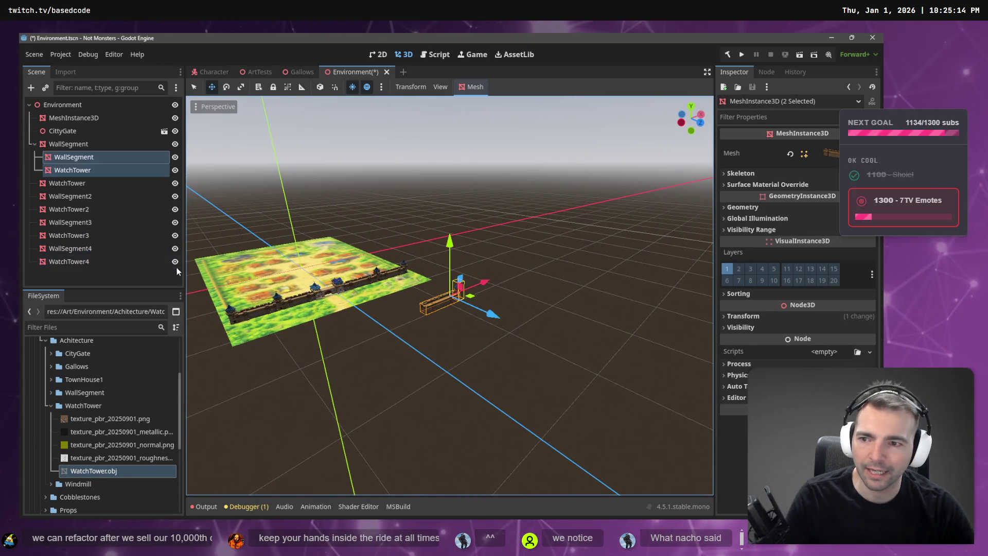
pyautogui.press('Delete')
# - Duplicate WallSegment and WatchTower with Ctrl+D and move the copies along X (G, X)
pyautogui.click(354, 290)
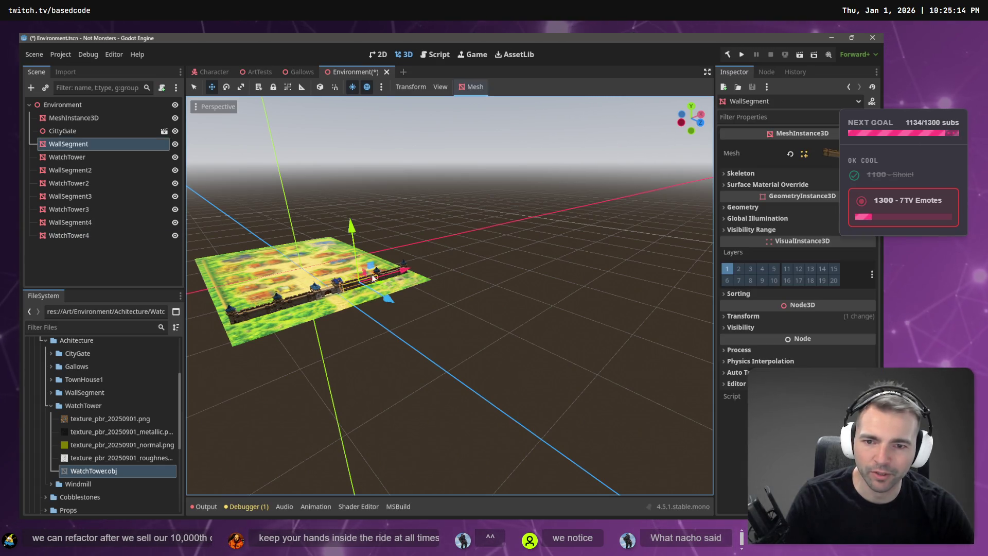
pyautogui.keyDown('ctrl'); pyautogui.click(77, 157); pyautogui.keyUp('ctrl')
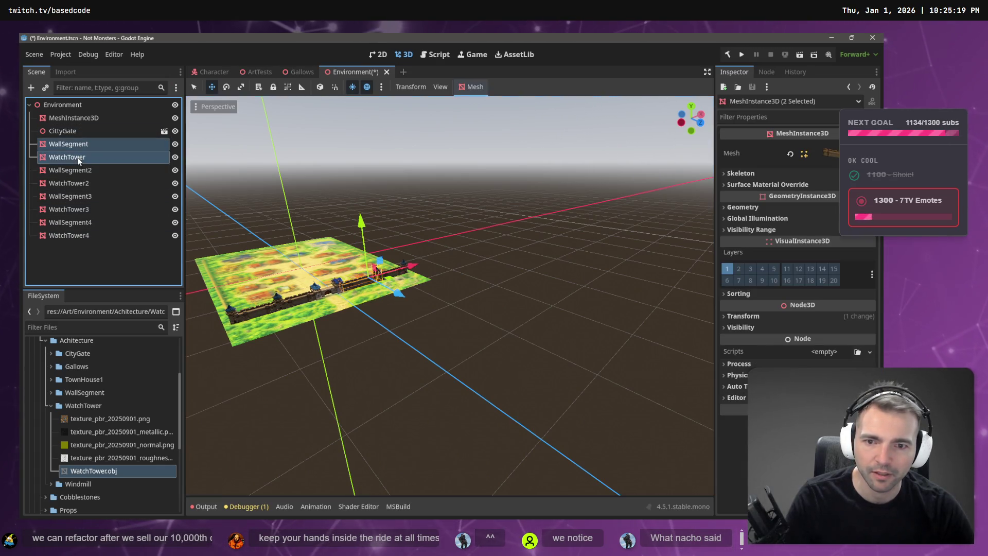
pyautogui.hotkey('ctrl', 'd')
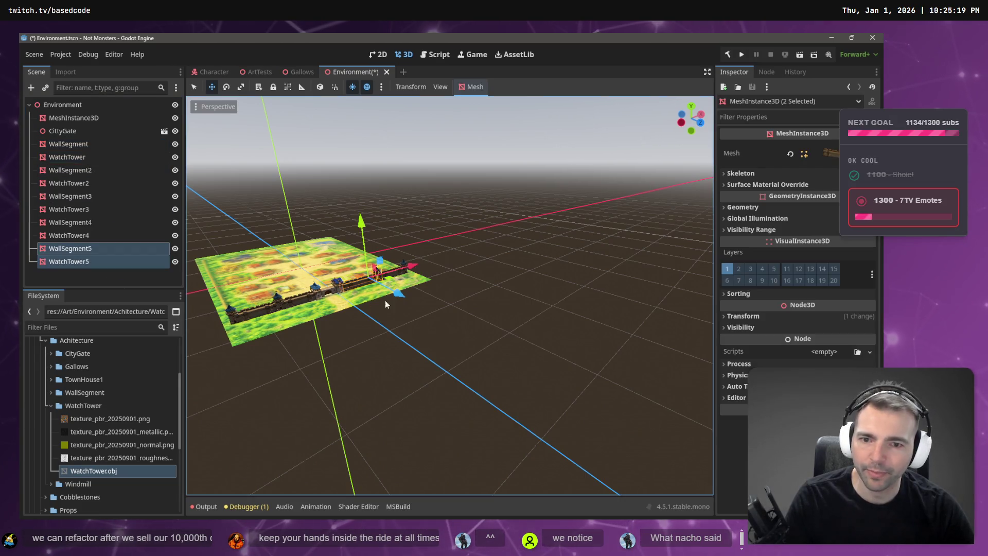
pyautogui.press('g')
pyautogui.press('x')
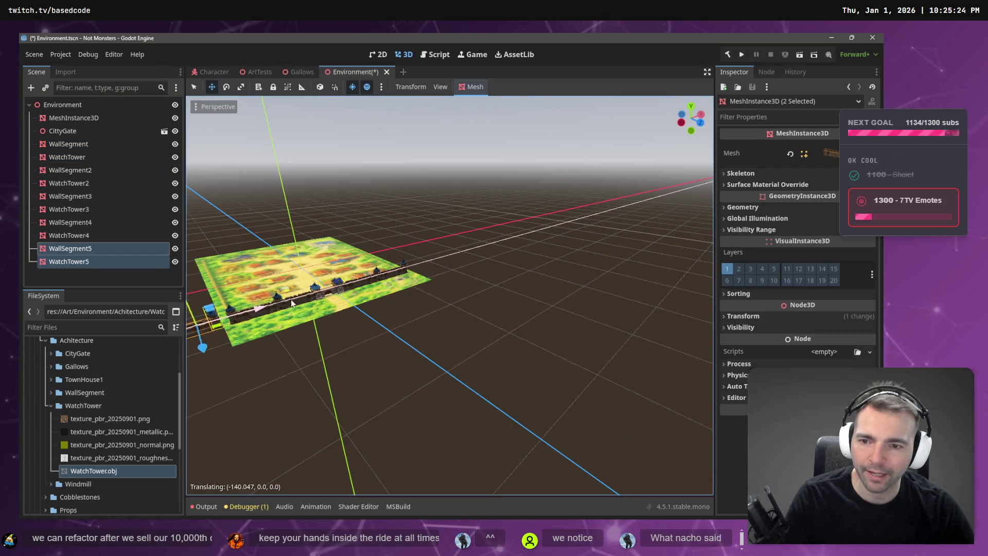
pyautogui.click(291, 310)
# - Rotate WallSegment5 a quarter turn so it lies crosswise at the wall's end
pyautogui.scroll(3, 447, 293)
pyautogui.moveTo(591, 308); pyautogui.dragTo(634, 320)
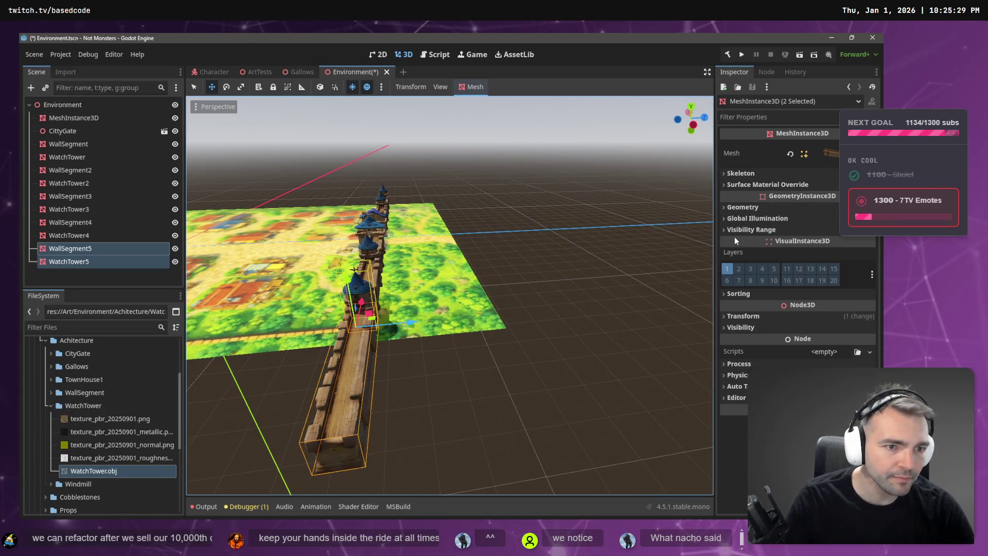
pyautogui.click(743, 315)
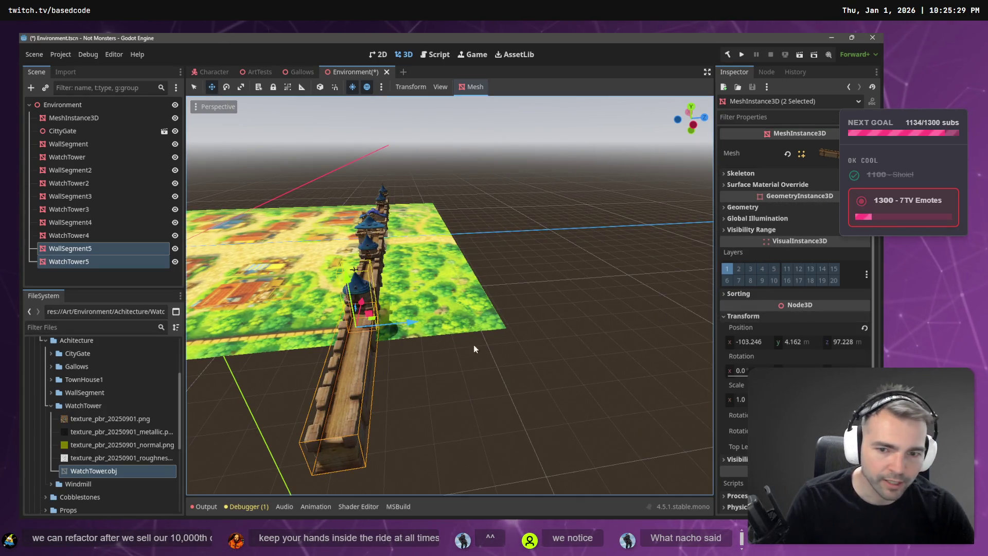
pyautogui.click(365, 391)
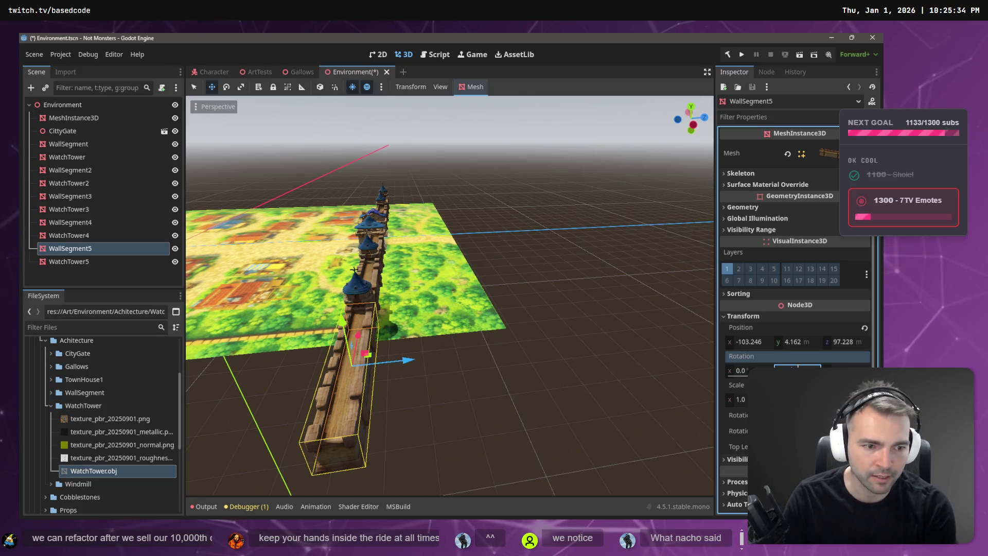
pyautogui.press('Return')
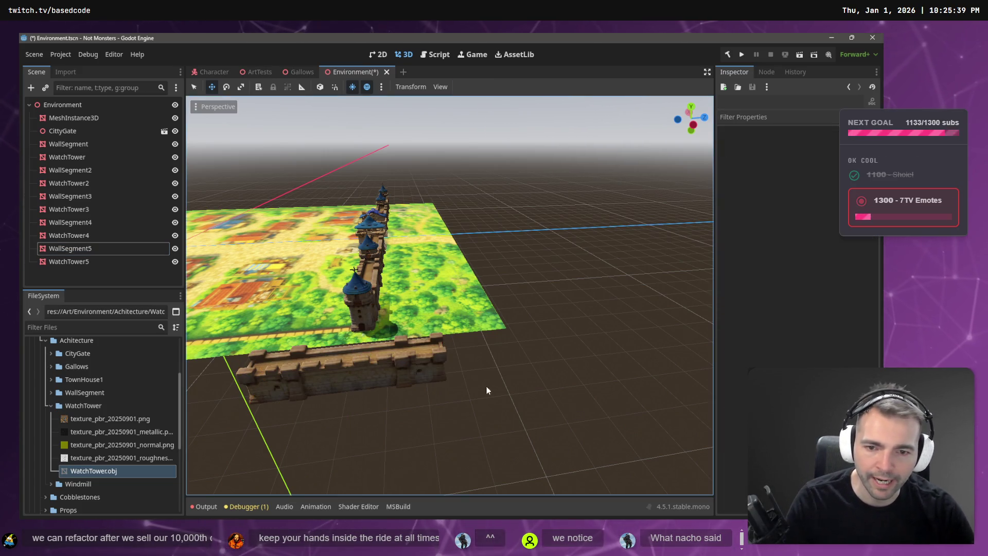
# - Slide WallSegment5 to −82.272, 4.162, 75.457 against the tower, then select it with WatchTower4
pyautogui.moveTo(409, 363); pyautogui.dragTo(355, 368)
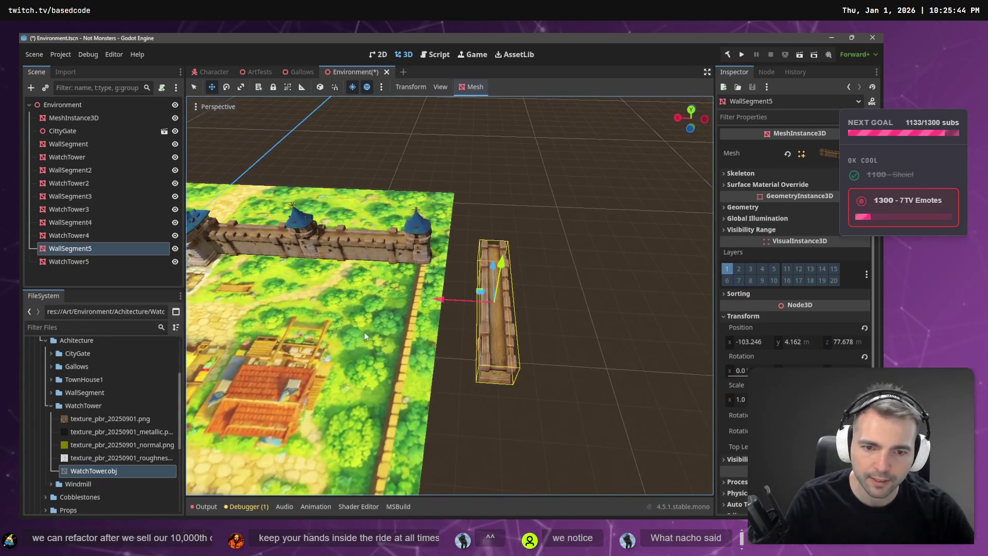
pyautogui.moveTo(424, 299); pyautogui.dragTo(361, 294)
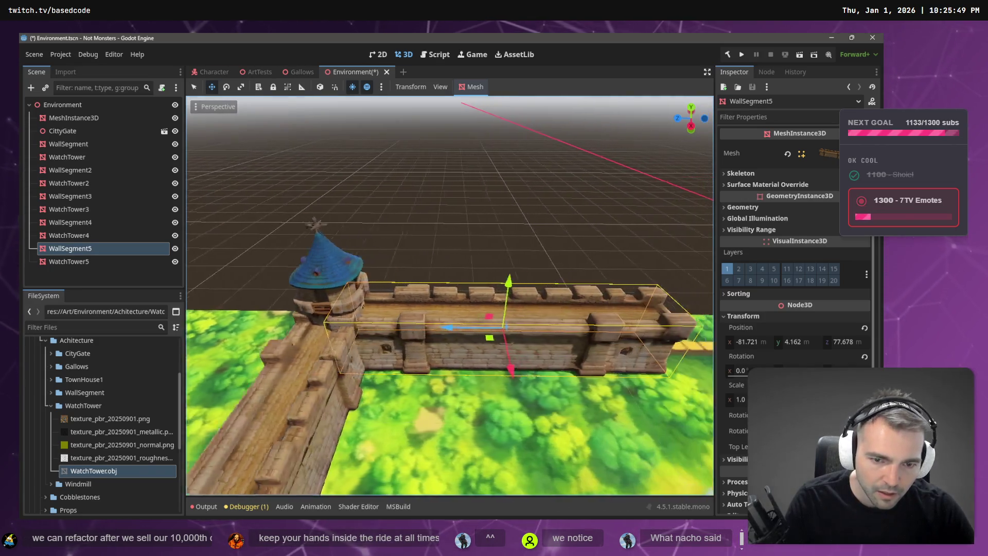
pyautogui.moveTo(391, 325)
pyautogui.mouseDown()
pyautogui.moveTo(422, 335)
pyautogui.moveTo(409, 337)
pyautogui.mouseUp()
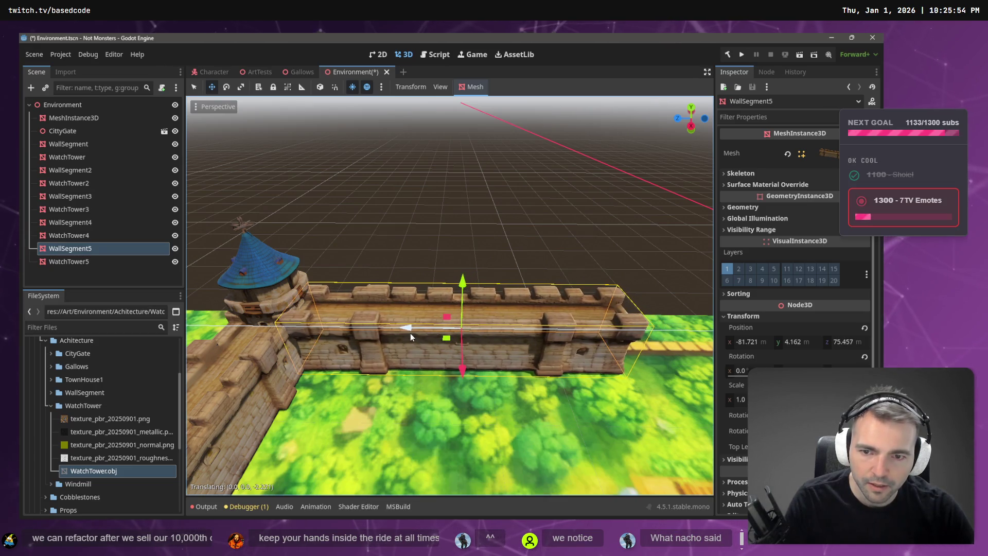
pyautogui.moveTo(461, 261)
pyautogui.mouseDown()
pyautogui.moveTo(335, 268)
pyautogui.moveTo(449, 288)
pyautogui.moveTo(433, 293)
pyautogui.mouseUp()
pyautogui.click(527, 249)
pyautogui.moveTo(526, 248)
pyautogui.mouseDown()
pyautogui.moveTo(422, 254)
pyautogui.moveTo(443, 299)
pyautogui.mouseUp()
pyautogui.click(442, 298)
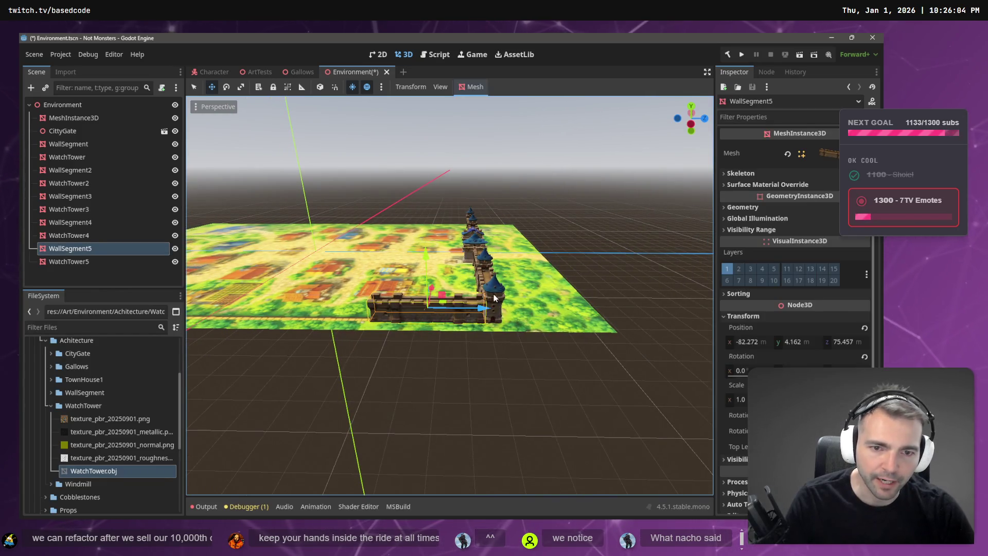
pyautogui.keyDown('shift'); pyautogui.click(500, 301); pyautogui.keyUp('shift')
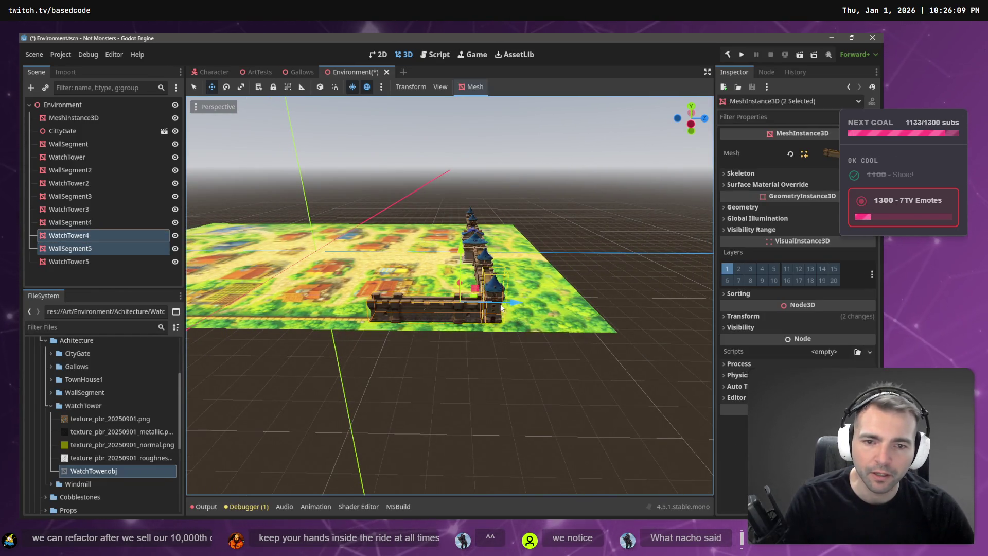
# - Duplicate the wall-and-tower pair and slide the copy further along the map's edge
pyautogui.hotkey('ctrl', 'd')
pyautogui.moveTo(506, 304)
pyautogui.mouseDown()
pyautogui.moveTo(342, 301)
pyautogui.moveTo(385, 301)
pyautogui.moveTo(369, 308)
pyautogui.mouseUp()
pyautogui.scroll(5, 372, 304)
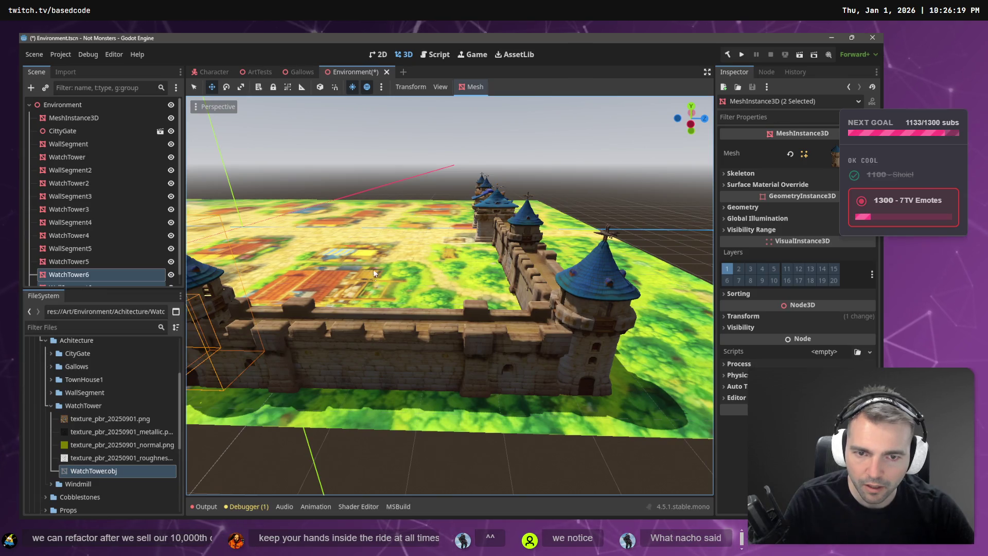
pyautogui.moveTo(373, 270)
pyautogui.mouseDown()
pyautogui.moveTo(416, 131)
pyautogui.moveTo(392, 262)
pyautogui.moveTo(402, 262)
pyautogui.mouseUp()
pyautogui.scroll(-8, 402, 263)
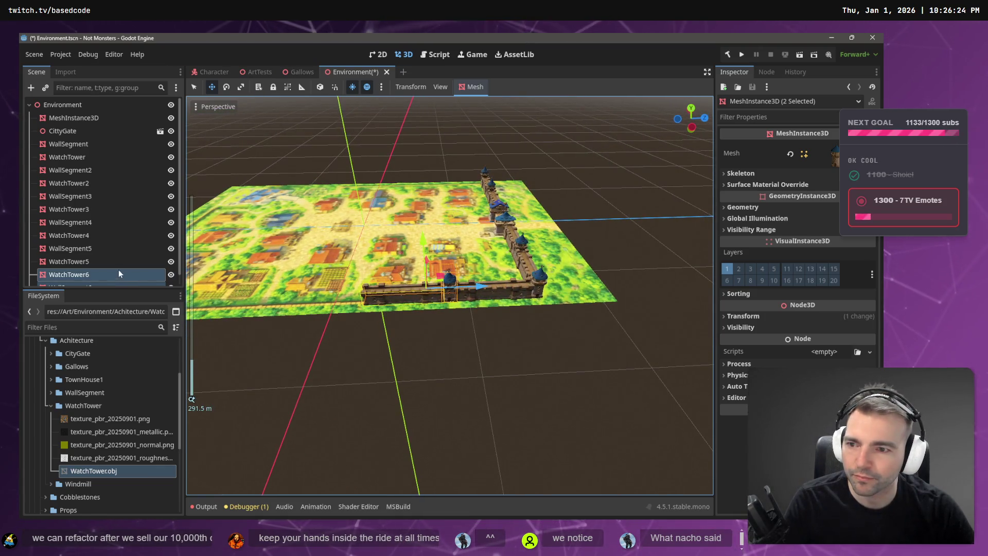
pyautogui.click(103, 248)
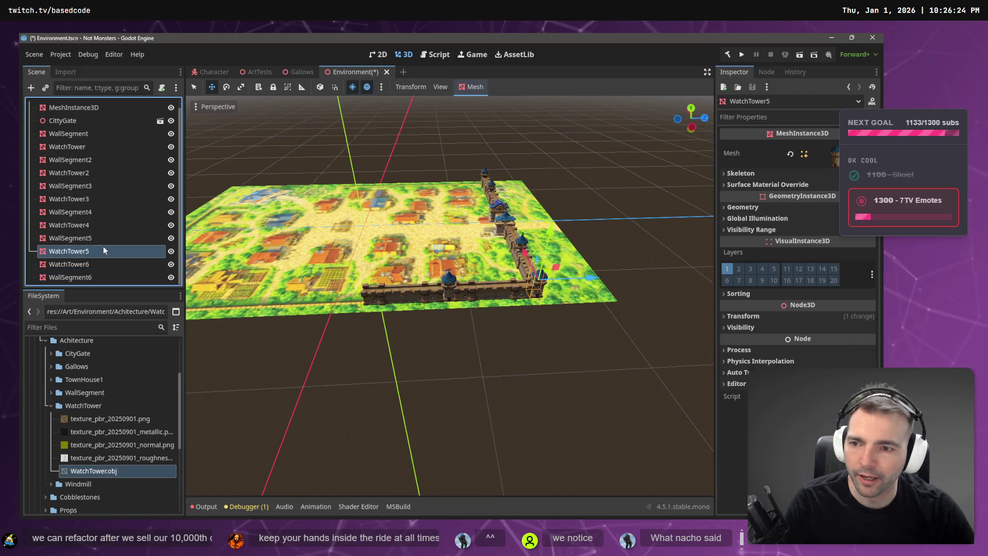
pyautogui.keyDown('ctrl'); pyautogui.click(98, 250); pyautogui.keyUp('ctrl')
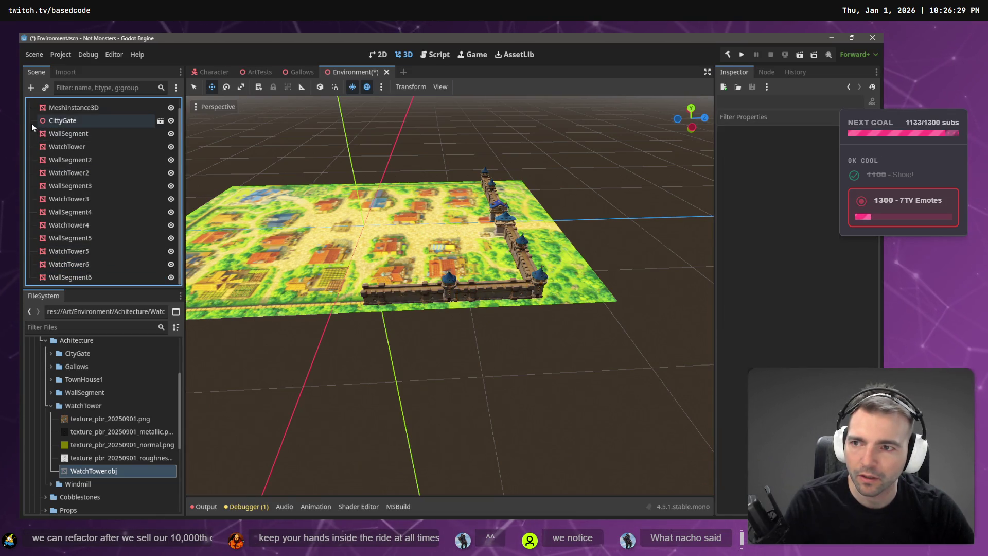
# - Add a seventh wall-and-tower pair and slide WallSegment7 and WatchTower7 into line
pyautogui.hotkey('ctrl', 'd')
pyautogui.moveTo(482, 285)
pyautogui.mouseDown()
pyautogui.moveTo(391, 292)
pyautogui.moveTo(403, 293)
pyautogui.mouseUp()
pyautogui.click(394, 366)
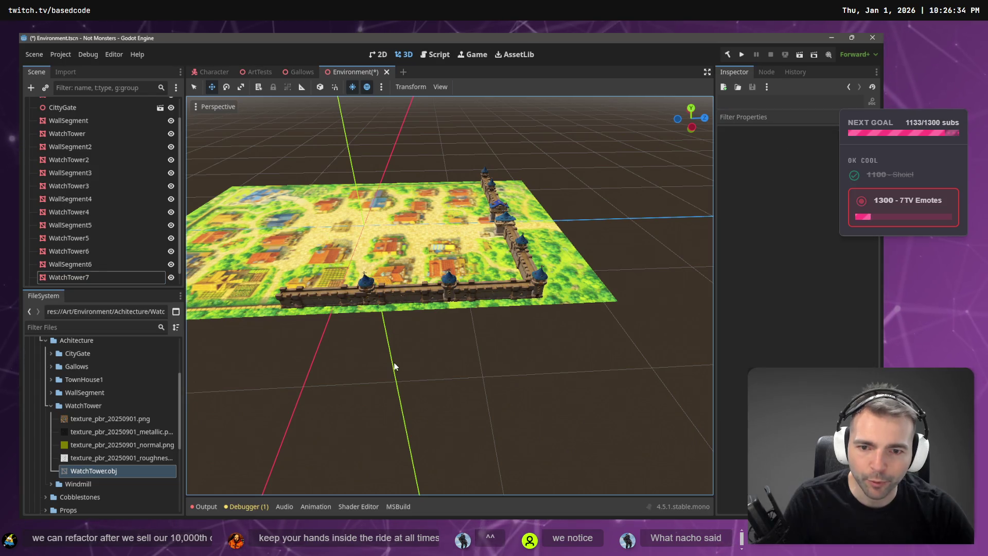
pyautogui.press('w')
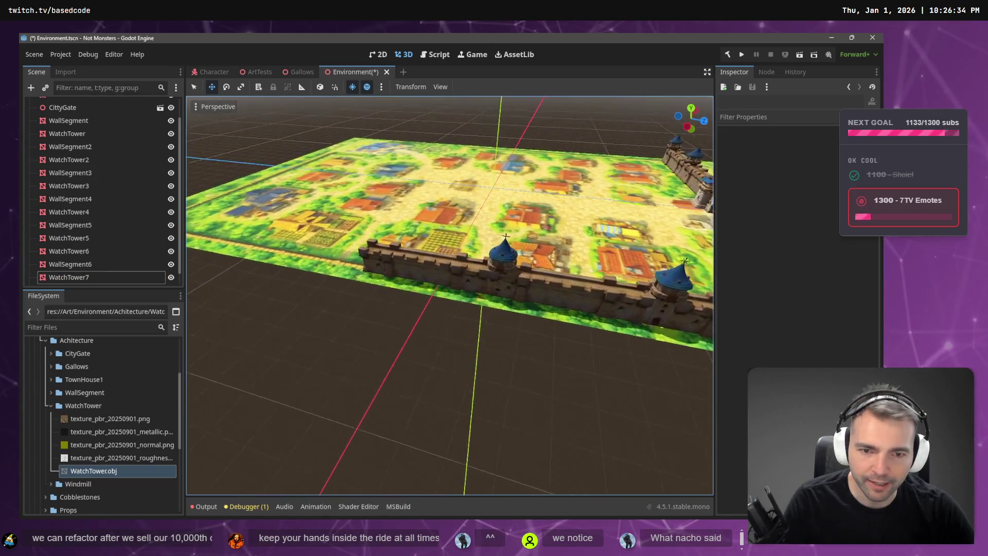
pyautogui.press('w')
pyautogui.keyDown('shift'); pyautogui.click(70, 264); pyautogui.keyUp('shift')
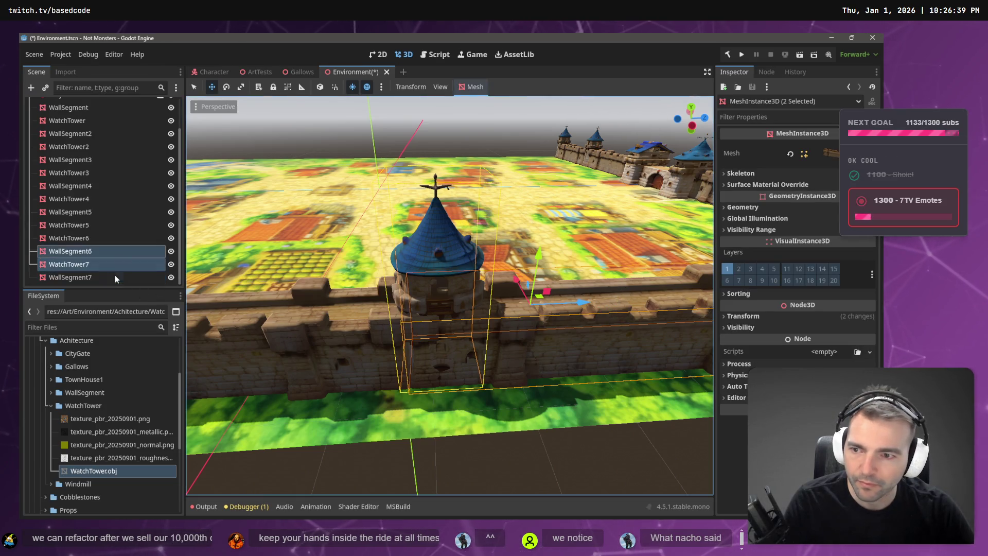
pyautogui.hotkey('shift', 'Down')
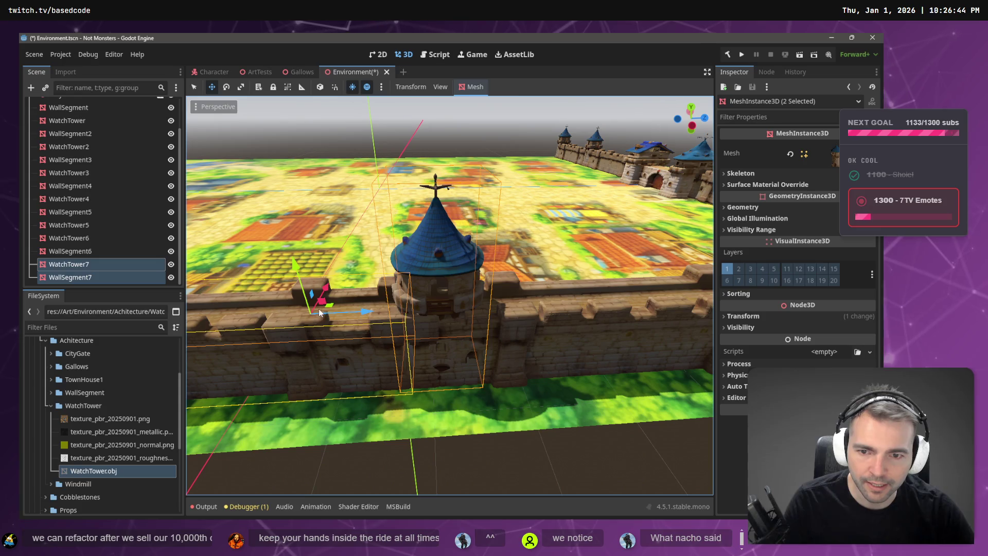
pyautogui.moveTo(348, 309)
pyautogui.mouseDown()
pyautogui.moveTo(283, 307)
pyautogui.moveTo(298, 317)
pyautogui.mouseUp()
pyautogui.rightClick(298, 317)
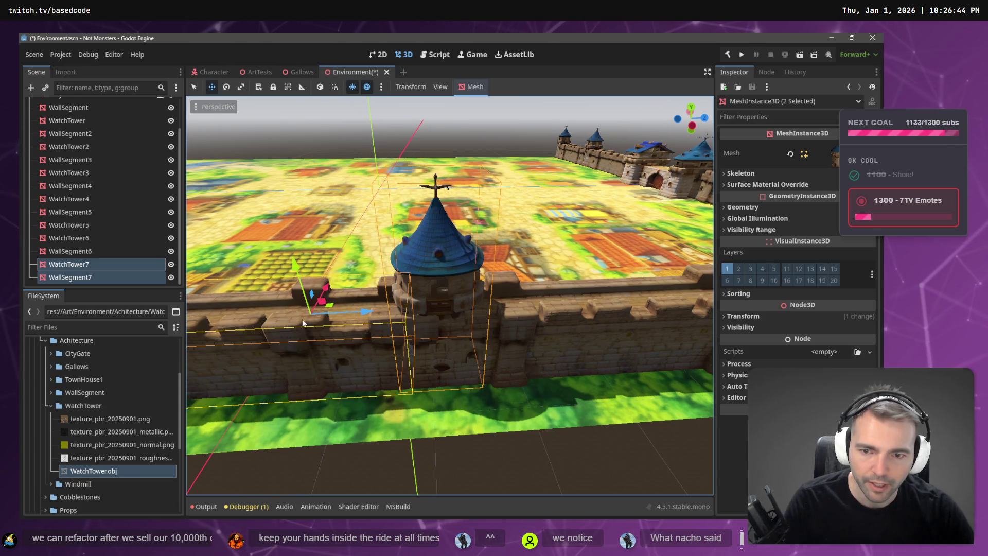
pyautogui.moveTo(369, 310); pyautogui.dragTo(312, 312)
pyautogui.click(523, 440)
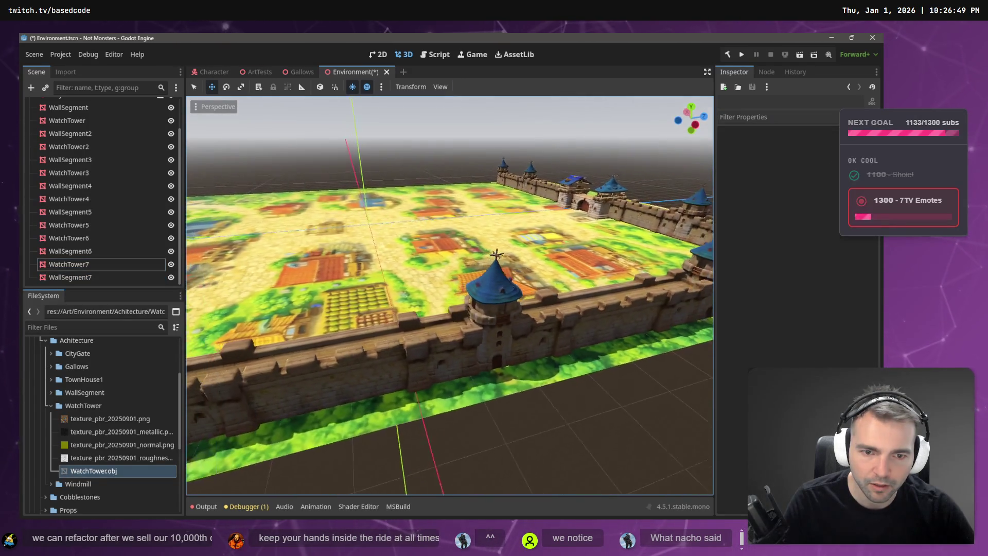
# - Duplicate WatchTower7 and WallSegment7 into an eighth pair extending the wall
pyautogui.press('s')
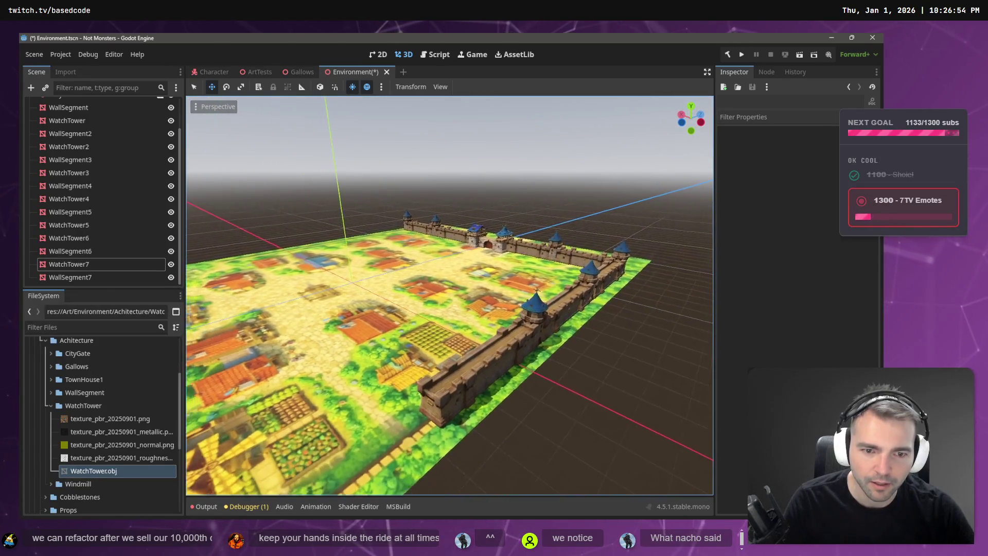
pyautogui.click(109, 266)
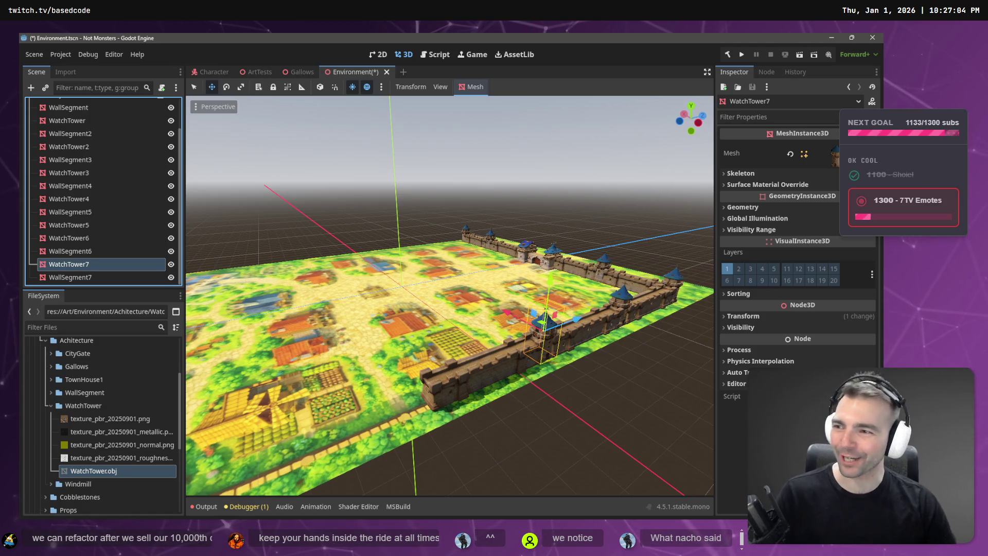
pyautogui.keyDown('shift'); pyautogui.click(61, 277); pyautogui.keyUp('shift')
pyautogui.hotkey('ctrl', 'd')
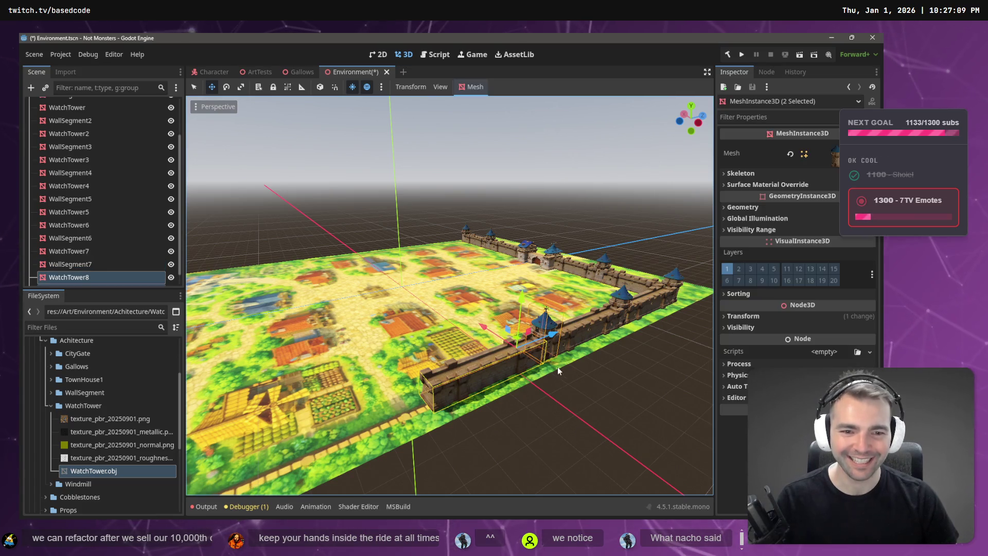
pyautogui.moveTo(536, 337)
pyautogui.mouseDown()
pyautogui.moveTo(390, 396)
pyautogui.moveTo(429, 379)
pyautogui.mouseUp()
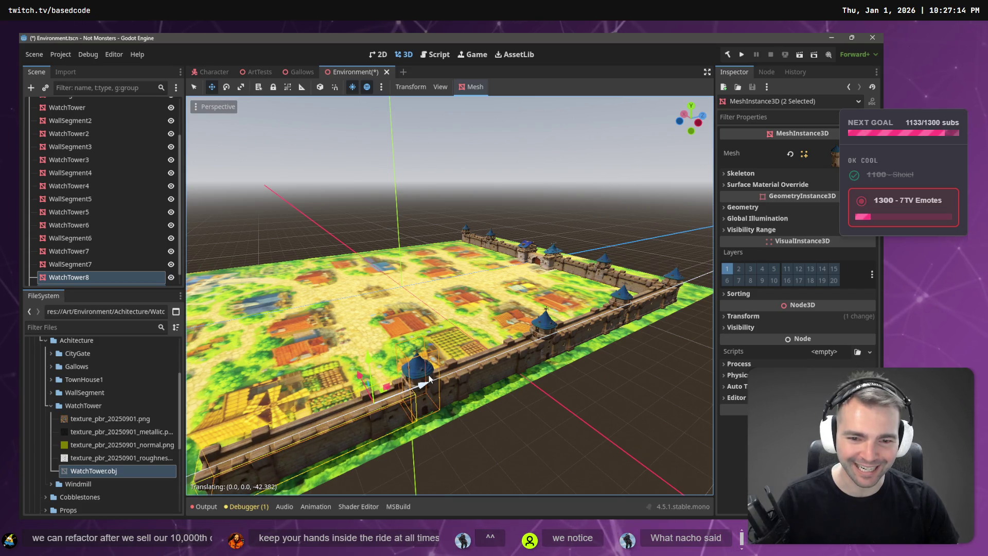
pyautogui.click(492, 424)
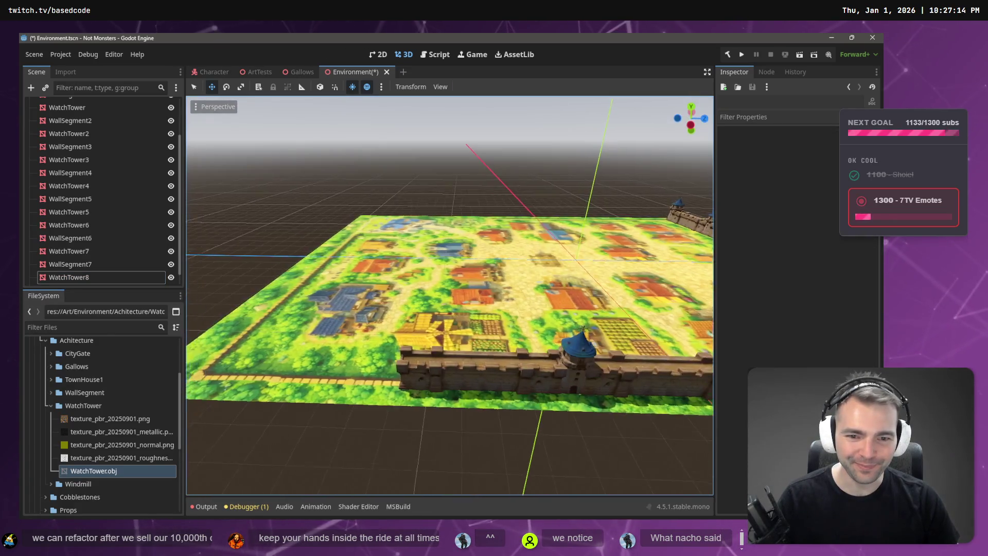
# - Duplicate WatchTower8 and WallSegment8 into a ninth pair along the wall's line
pyautogui.scroll(-1, 97, 277)
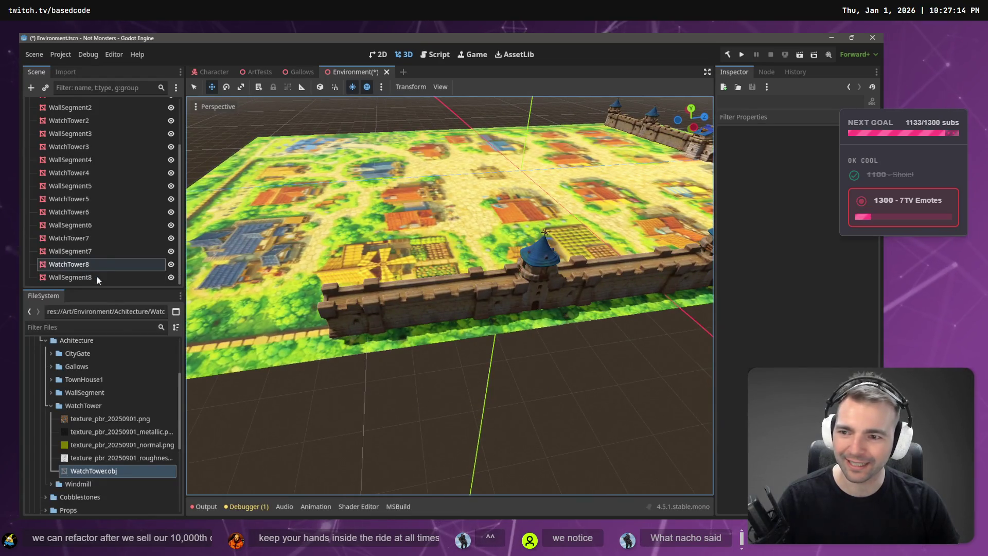
pyautogui.click(88, 265)
pyautogui.keyDown('shift'); pyautogui.click(88, 276); pyautogui.keyUp('shift')
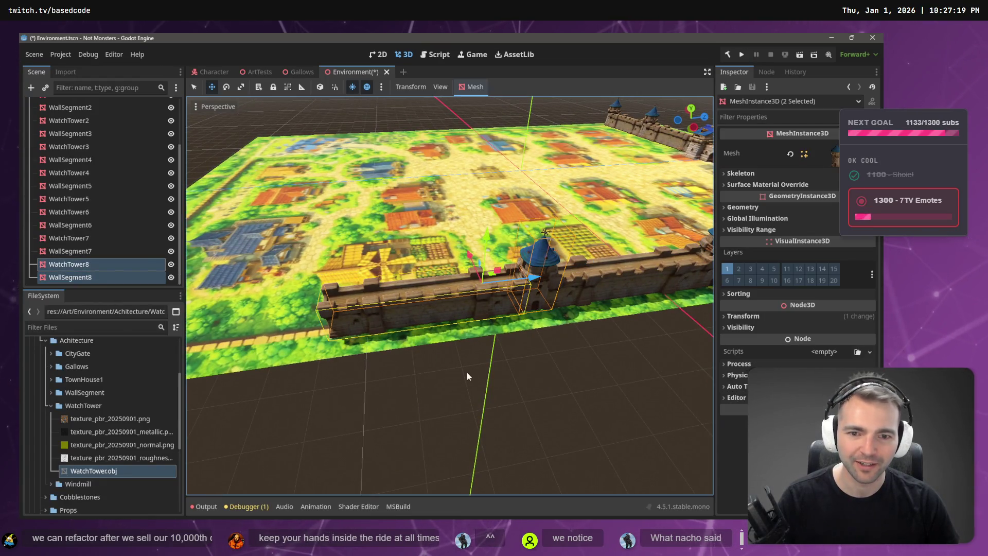
pyautogui.hotkey('ctrl', 'd')
pyautogui.moveTo(532, 278)
pyautogui.mouseDown()
pyautogui.moveTo(293, 319)
pyautogui.moveTo(312, 316)
pyautogui.mouseUp()
pyautogui.scroll(-3, 374, 353)
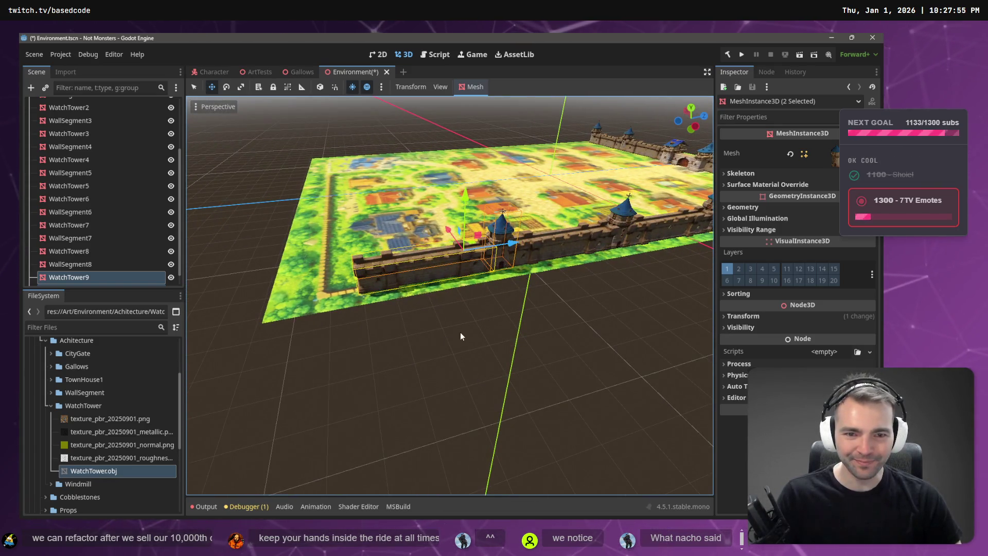
pyautogui.click(420, 265)
# - Duplicate the end wall segment, select WallSegment5 through WallSegment9, and expand their Transform
pyautogui.hotkey('ctrl', 'd')
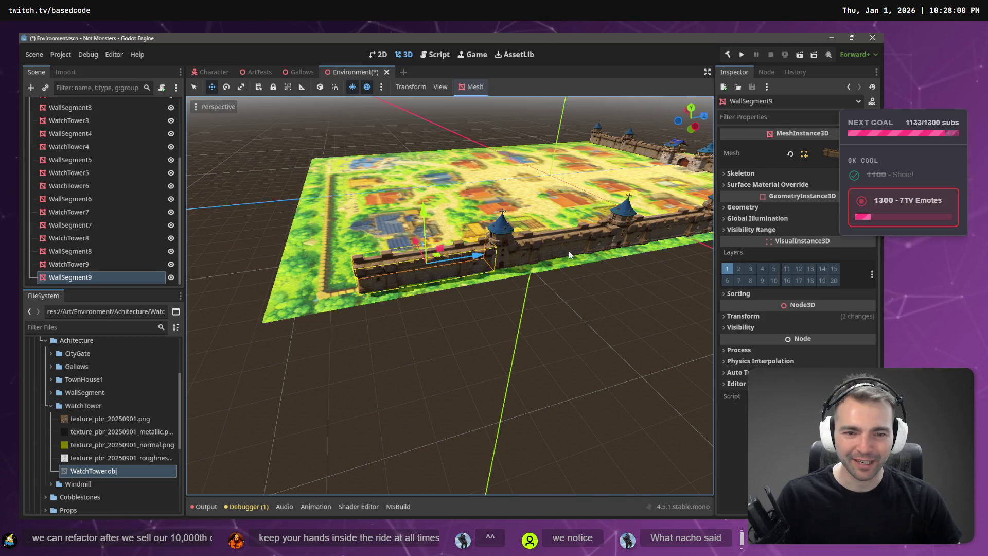
pyautogui.keyDown('shift'); pyautogui.click(569, 252); pyautogui.keyUp('shift')
pyautogui.scroll(-5, 620, 258)
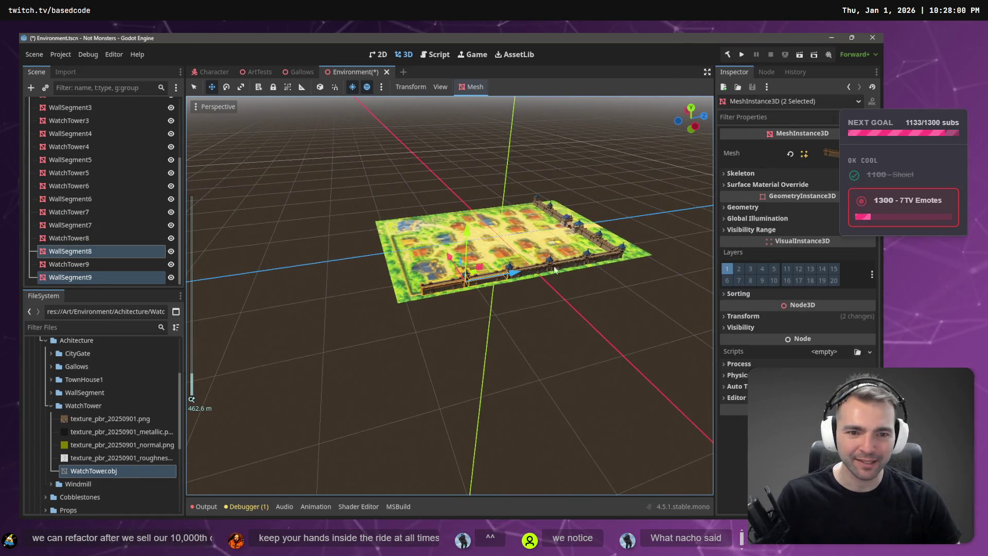
pyautogui.keyDown('shift'); pyautogui.click(566, 265); pyautogui.keyUp('shift')
pyautogui.keyDown('shift'); pyautogui.click(586, 262); pyautogui.keyUp('shift')
pyautogui.keyDown('shift'); pyautogui.click(603, 260); pyautogui.keyUp('shift')
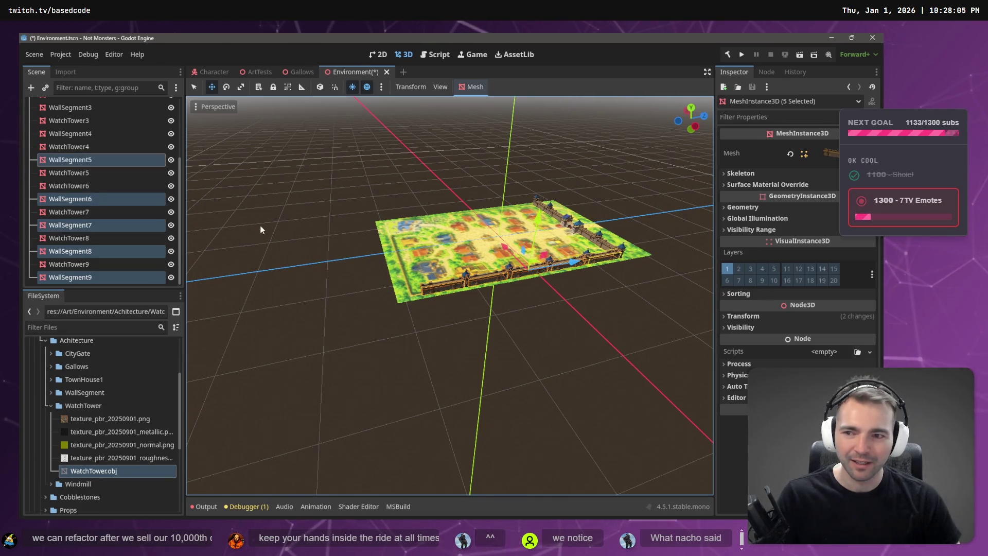
pyautogui.click(736, 316)
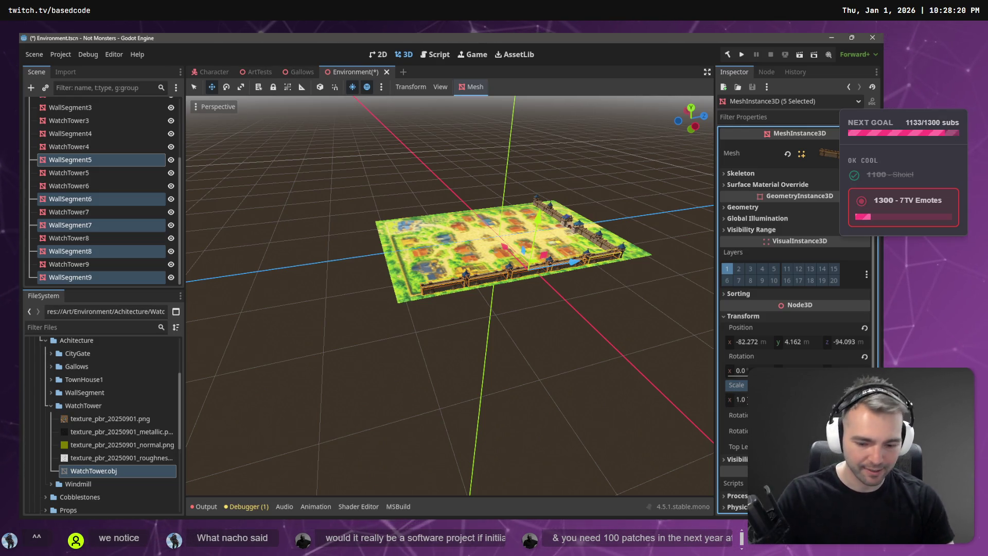
# - Try stretching the front walls to 1.2 in X and shifting them along Z, undoing both
pyautogui.moveTo(741, 400); pyautogui.dragTo(757, 399)
pyautogui.hotkey('ctrl', 'z')
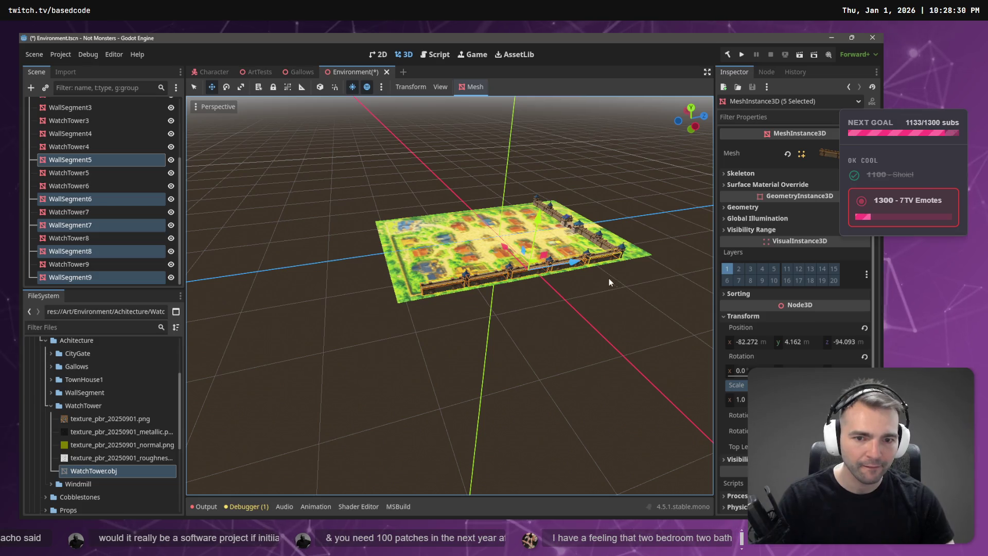
pyautogui.moveTo(574, 262)
pyautogui.mouseDown()
pyautogui.moveTo(588, 266)
pyautogui.moveTo(519, 262)
pyautogui.moveTo(379, 295)
pyautogui.mouseUp()
pyautogui.scroll(6, 589, 269)
pyautogui.scroll(3, 379, 295)
pyautogui.hotkey('ctrl', 'z')
pyautogui.scroll(-3, 368, 289)
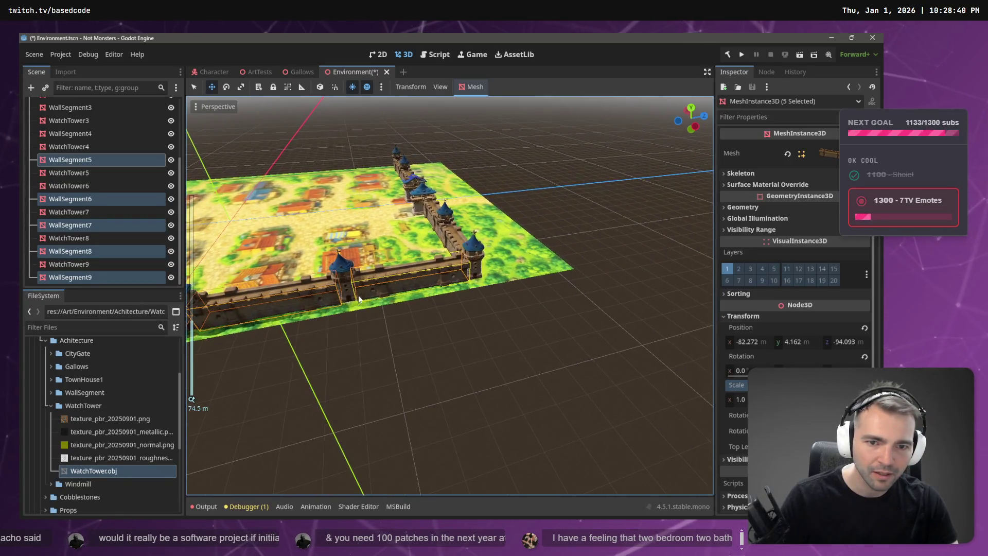
pyautogui.scroll(2, 400, 285)
# - Add WatchTower6 through WatchTower9 to the selection and nudge the whole group along Z
pyautogui.keyDown('shift'); pyautogui.click(330, 266); pyautogui.keyUp('shift')
pyautogui.scroll(-6, 326, 285)
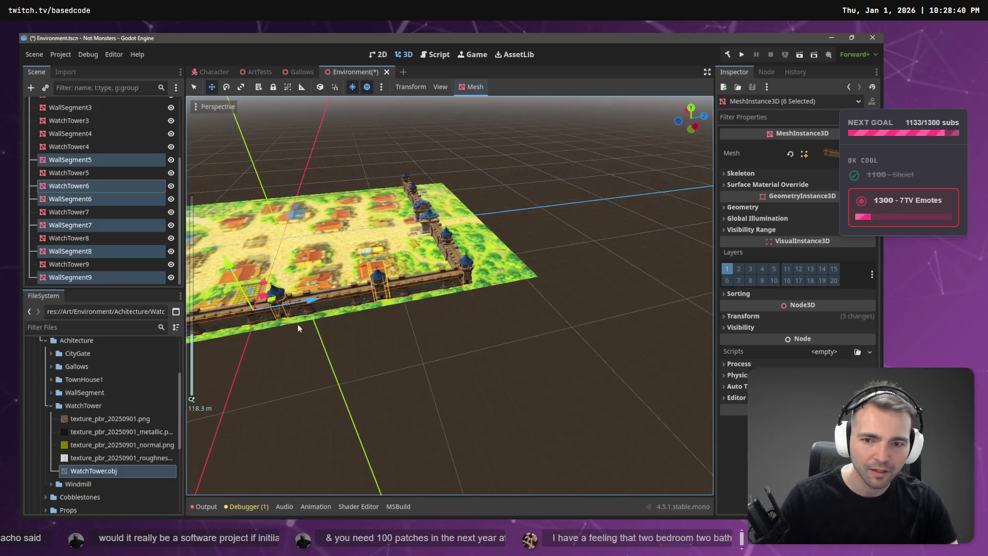
pyautogui.keyDown('shift'); pyautogui.click(275, 292); pyautogui.keyUp('shift')
pyautogui.scroll(3, 257, 354)
pyautogui.moveTo(241, 358)
pyautogui.mouseDown()
pyautogui.moveTo(297, 375)
pyautogui.moveTo(621, 298)
pyautogui.moveTo(540, 260)
pyautogui.mouseUp()
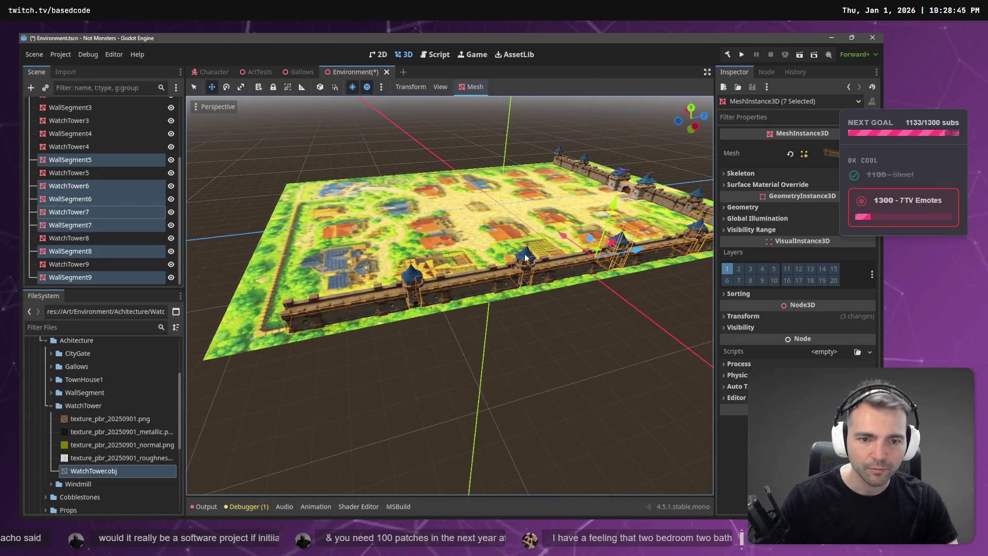
pyautogui.keyDown('shift'); pyautogui.click(525, 258); pyautogui.keyUp('shift')
pyautogui.keyDown('shift'); pyautogui.click(410, 278); pyautogui.keyUp('shift')
pyautogui.moveTo(576, 300); pyautogui.dragTo(524, 291)
pyautogui.scroll(2, 542, 294)
pyautogui.moveTo(427, 268)
pyautogui.mouseDown()
pyautogui.moveTo(418, 270)
pyautogui.moveTo(429, 269)
pyautogui.mouseUp()
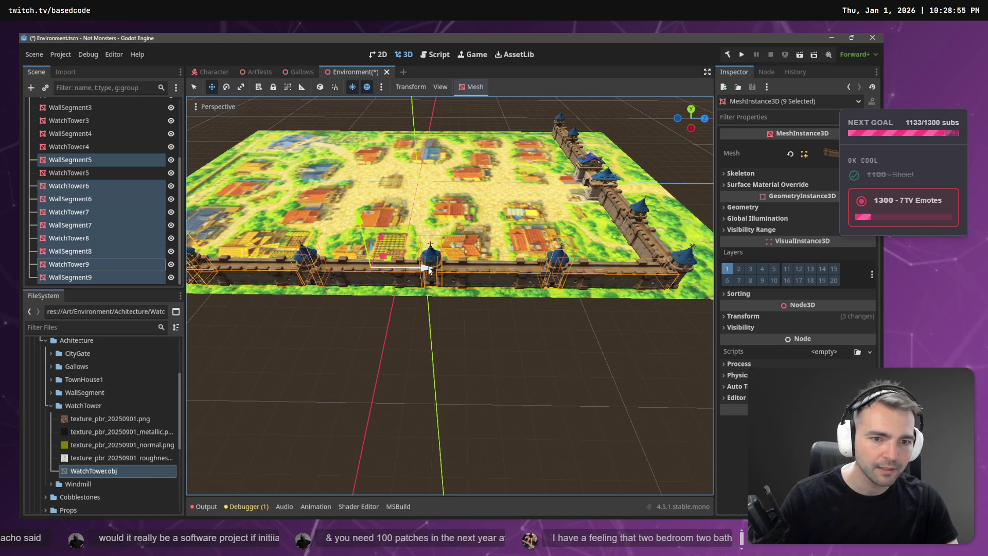
# - Drop WallSegment5, WatchTower6, WallSegment6 and WatchTower7 in turn, nudging the remaining pieces along Z
pyautogui.keyDown('shift'); pyautogui.click(625, 273); pyautogui.keyUp('shift')
pyautogui.moveTo(406, 268); pyautogui.dragTo(394, 269)
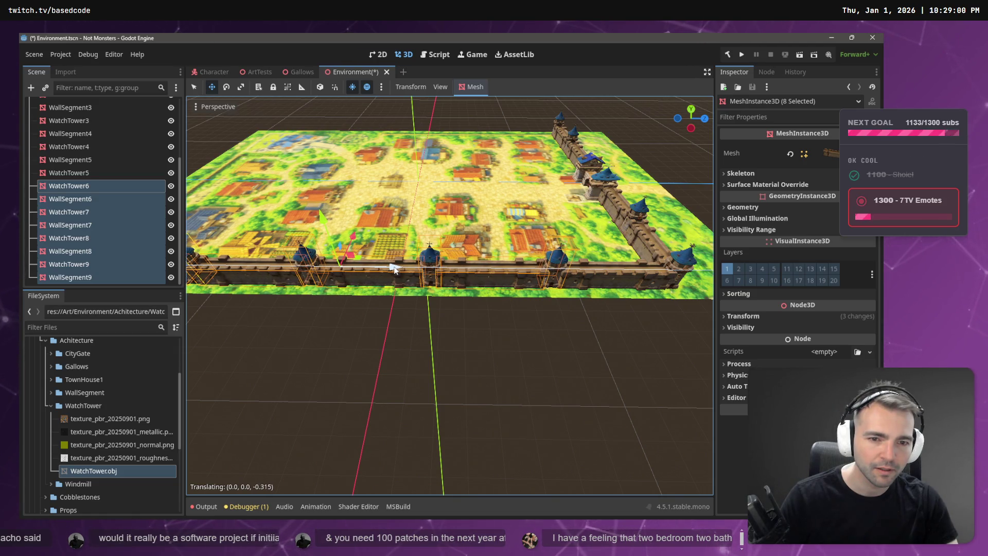
pyautogui.keyDown('shift'); pyautogui.click(553, 263); pyautogui.keyUp('shift')
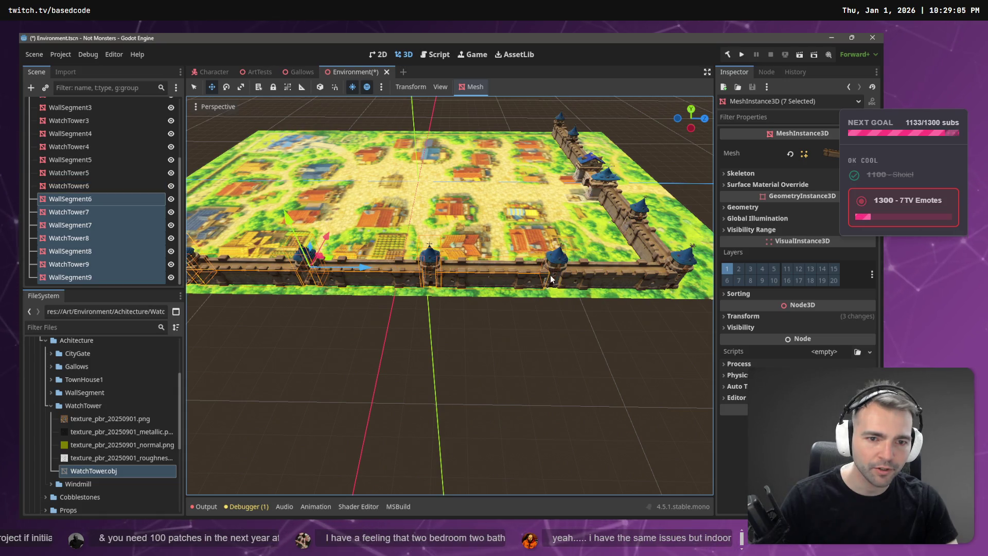
pyautogui.moveTo(362, 271); pyautogui.dragTo(366, 270)
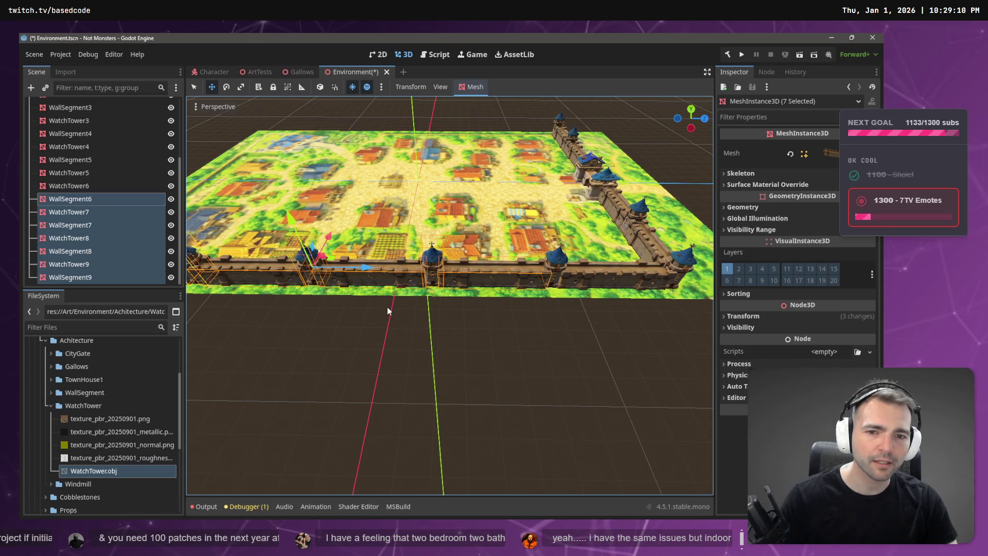
pyautogui.keyDown('shift'); pyautogui.click(468, 273); pyautogui.keyUp('shift')
pyautogui.moveTo(335, 269); pyautogui.dragTo(335, 268)
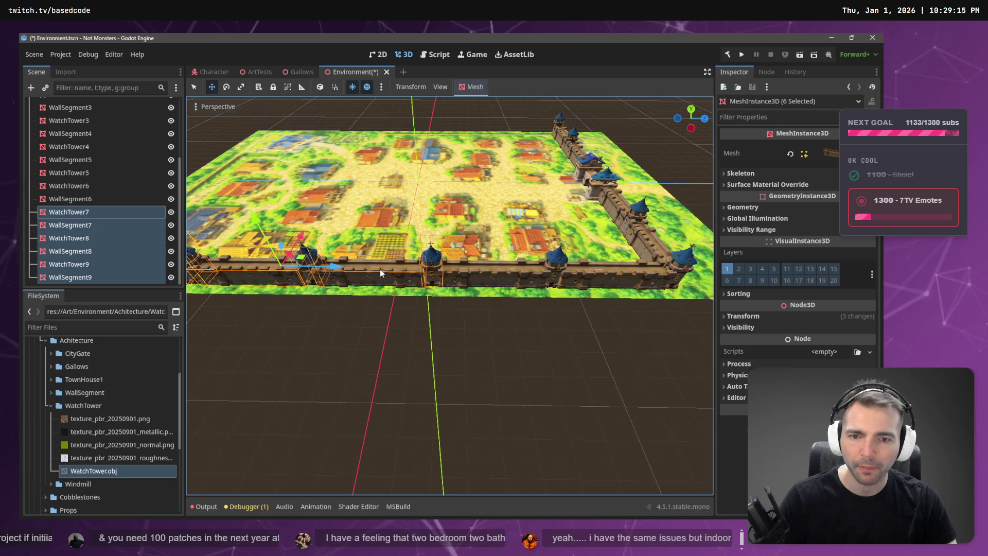
pyautogui.keyDown('shift'); pyautogui.click(420, 274); pyautogui.keyUp('shift')
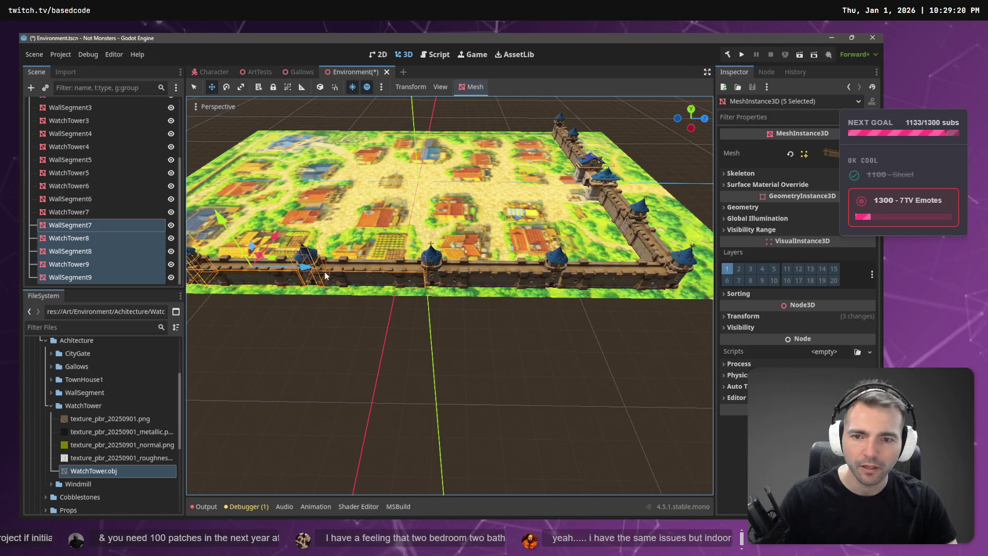
pyautogui.moveTo(307, 267); pyautogui.dragTo(305, 268)
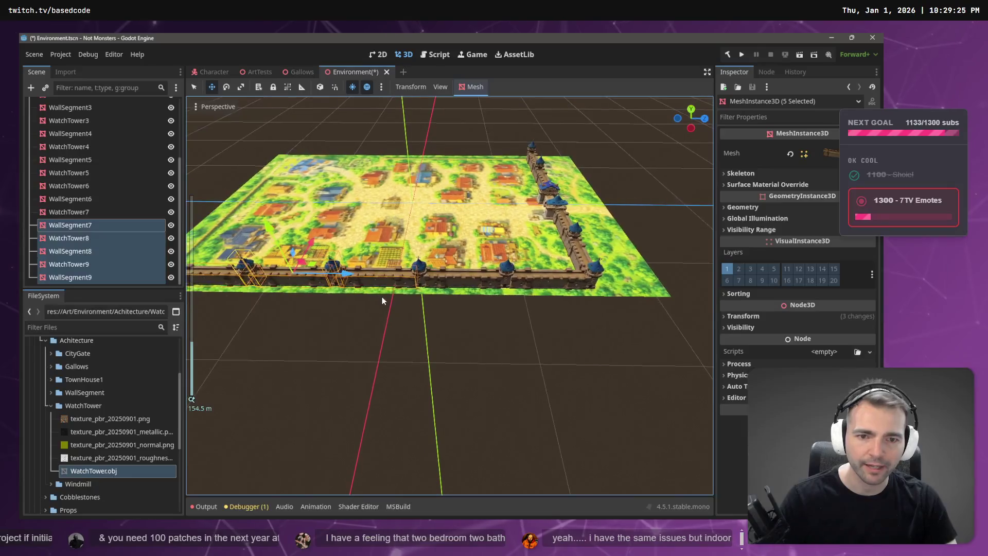
pyautogui.scroll(-3, 422, 300)
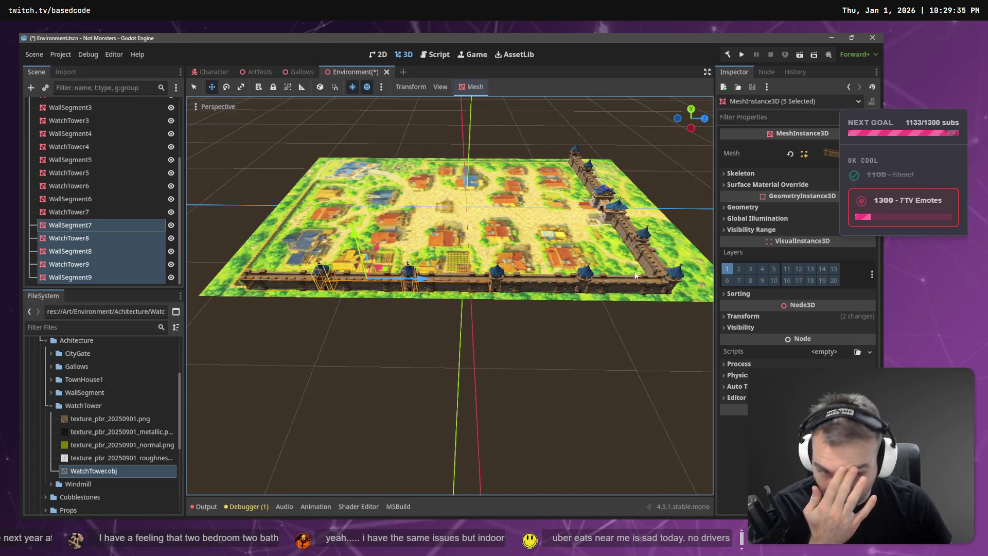
# - Set the front wall pieces' X scale to 1.1, then undo it
pyautogui.click(743, 316)
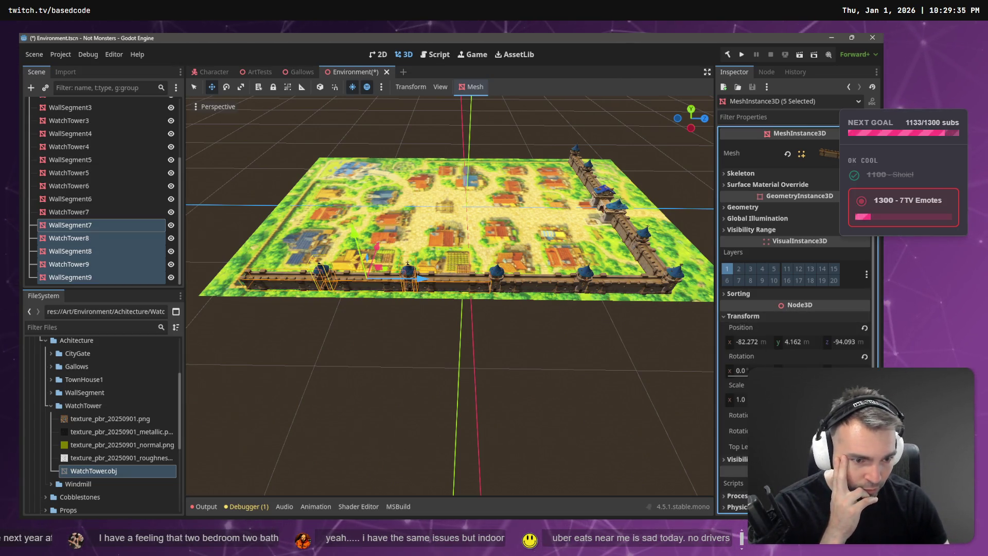
pyautogui.click(740, 399)
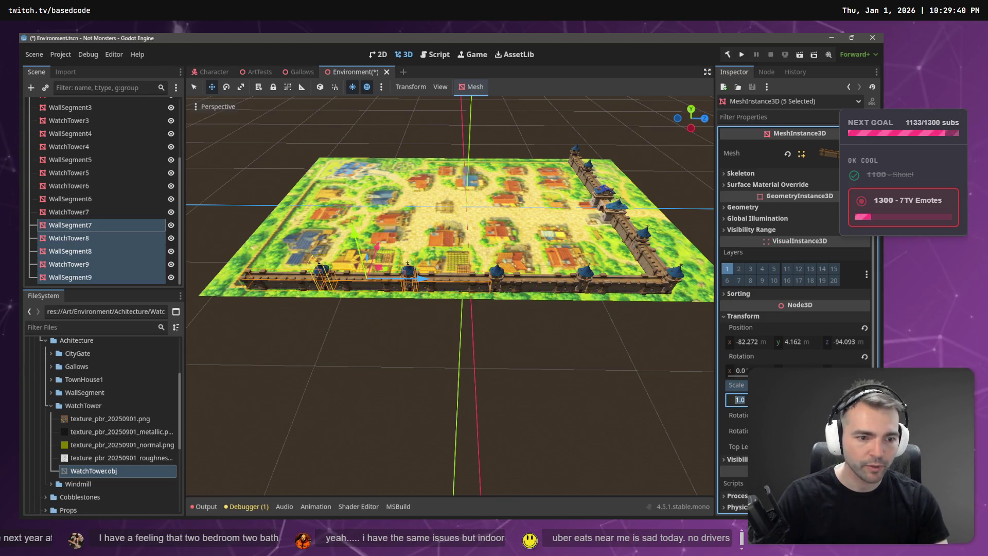
pyautogui.write('1.1')
pyautogui.press('Return')
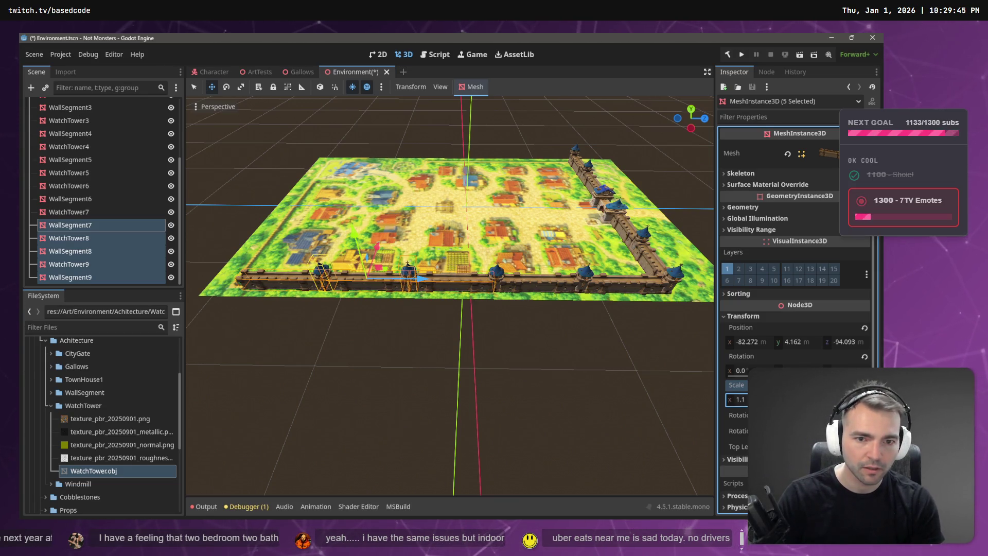
pyautogui.hotkey('ctrl', 'z')
pyautogui.hotkey('ctrl', 'z')
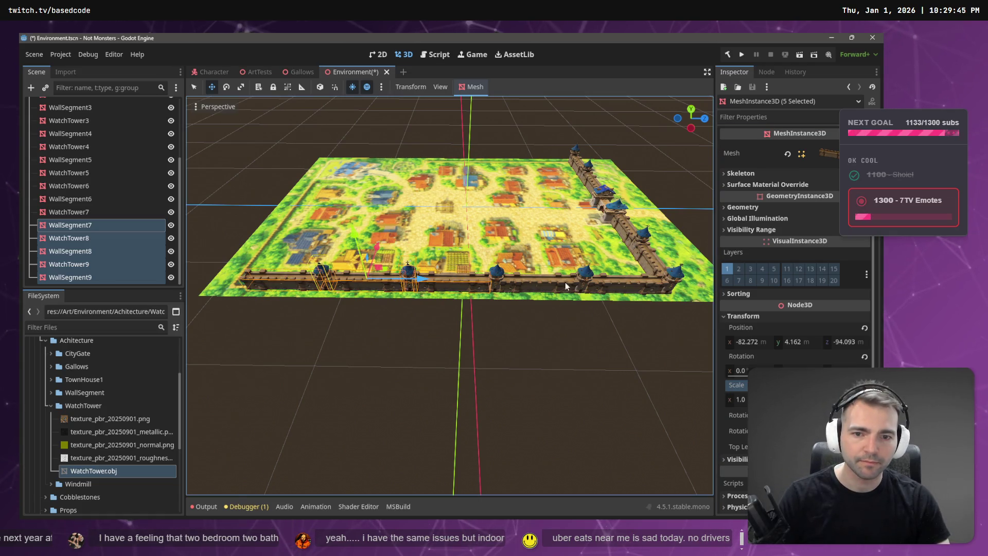
# - Reselect the wall segments and watch towers from WallSegment5 to WallSegment9 and show their Transform
pyautogui.click(67, 224)
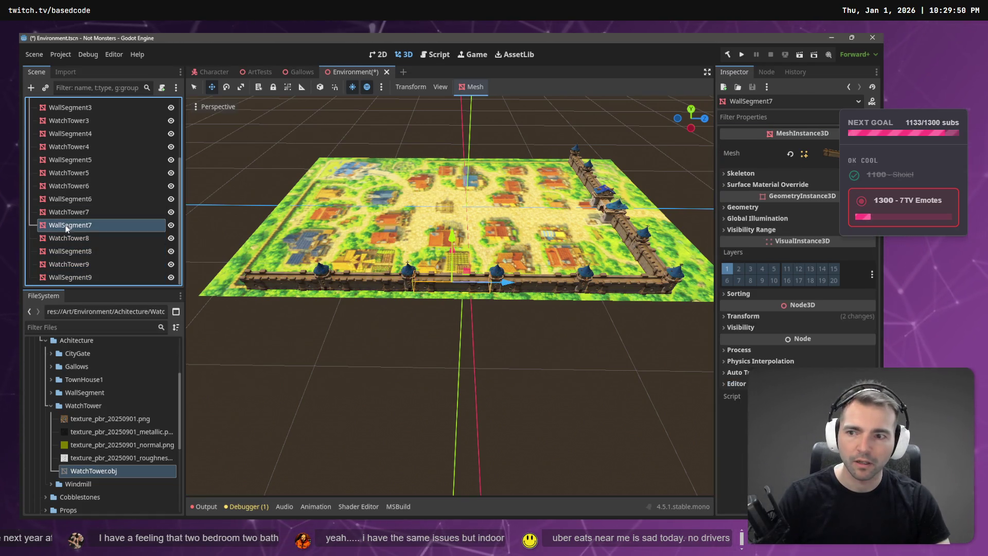
pyautogui.keyDown('shift'); pyautogui.click(81, 278); pyautogui.keyUp('shift')
pyautogui.click(69, 185)
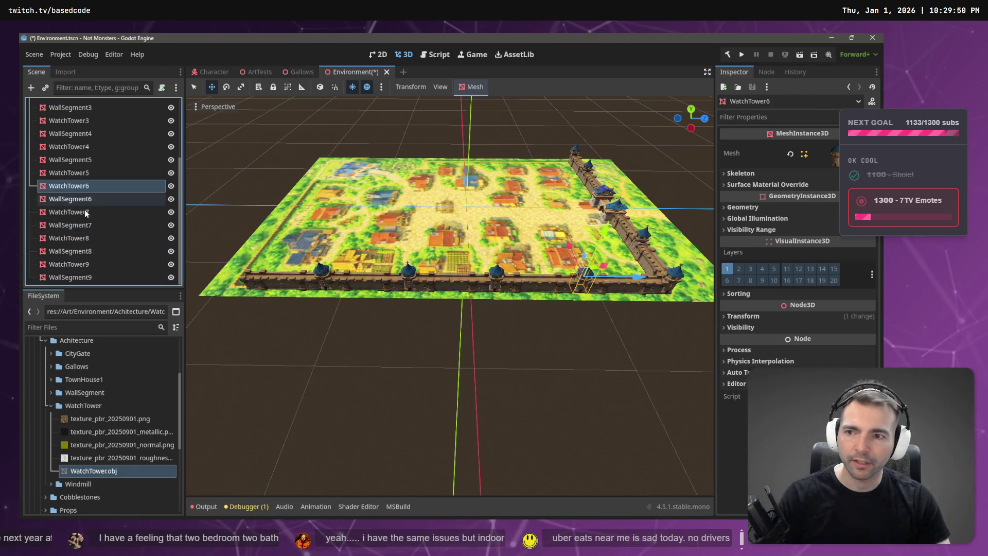
pyautogui.keyDown('shift'); pyautogui.click(91, 276); pyautogui.keyUp('shift')
pyautogui.click(68, 173)
pyautogui.keyDown('shift'); pyautogui.click(97, 279); pyautogui.keyUp('shift')
pyautogui.click(88, 158)
pyautogui.keyDown('shift'); pyautogui.click(90, 282); pyautogui.keyUp('shift')
pyautogui.click(766, 316)
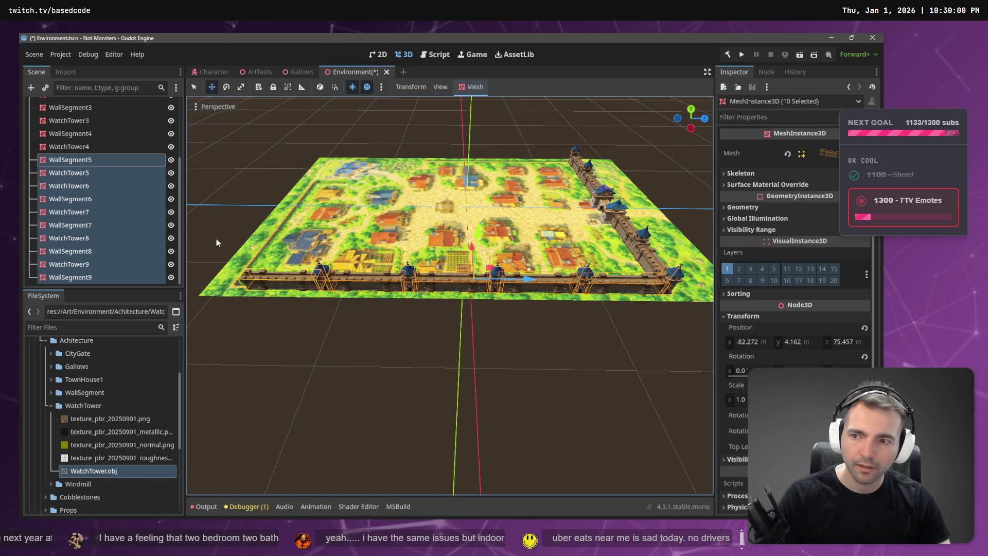
# - Remove WatchTower5 through WatchTower9 from the group, leaving only WallSegment5–9
pyautogui.keyDown('ctrl'); pyautogui.click(85, 187); pyautogui.keyUp('ctrl')
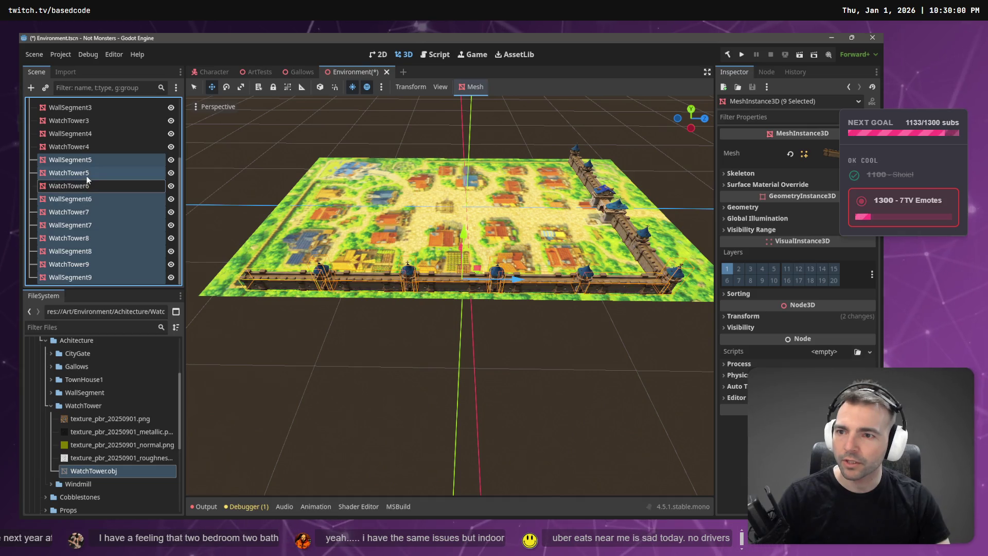
pyautogui.keyDown('ctrl'); pyautogui.click(88, 173); pyautogui.keyUp('ctrl')
pyautogui.keyDown('ctrl'); pyautogui.click(91, 213); pyautogui.keyUp('ctrl')
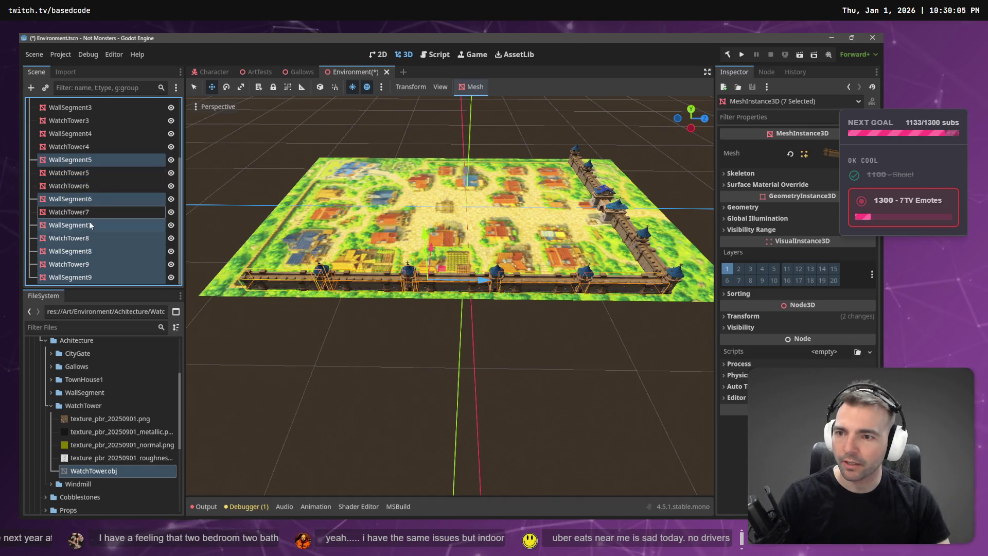
pyautogui.keyDown('ctrl'); pyautogui.click(89, 235); pyautogui.keyUp('ctrl')
pyautogui.keyDown('ctrl'); pyautogui.click(89, 264); pyautogui.keyUp('ctrl')
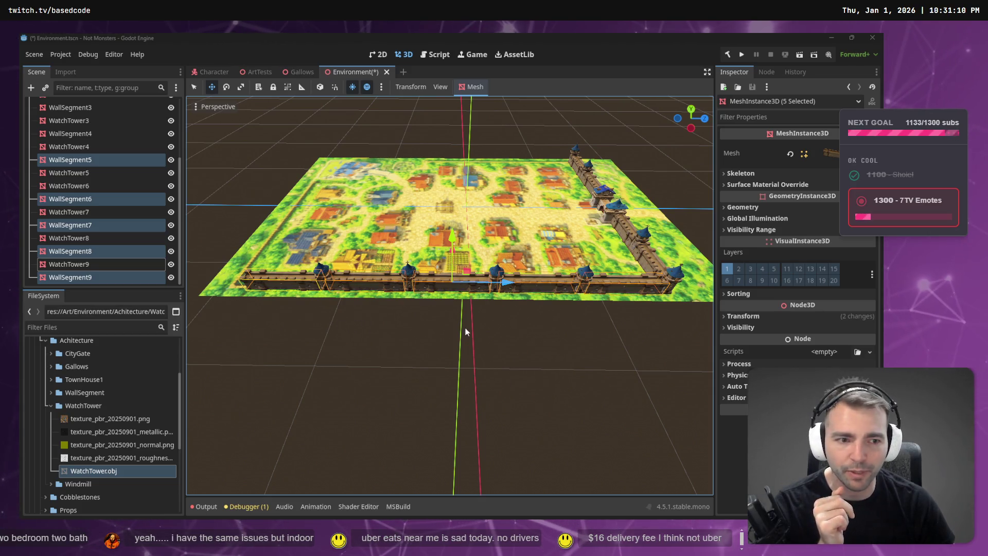
# - Set the selected wall segments' X scale to 1.1 and slide them toward the camera
pyautogui.click(742, 316)
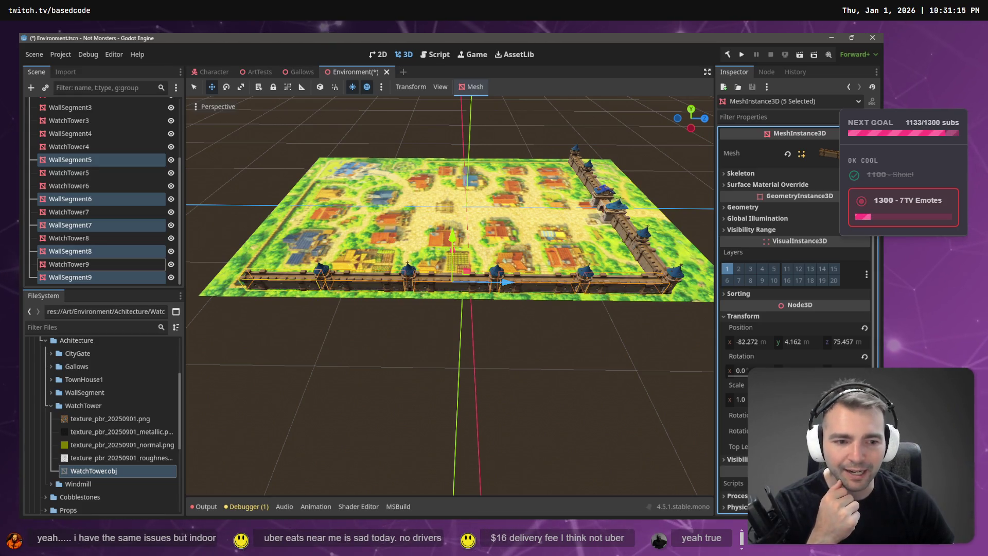
pyautogui.click(739, 399)
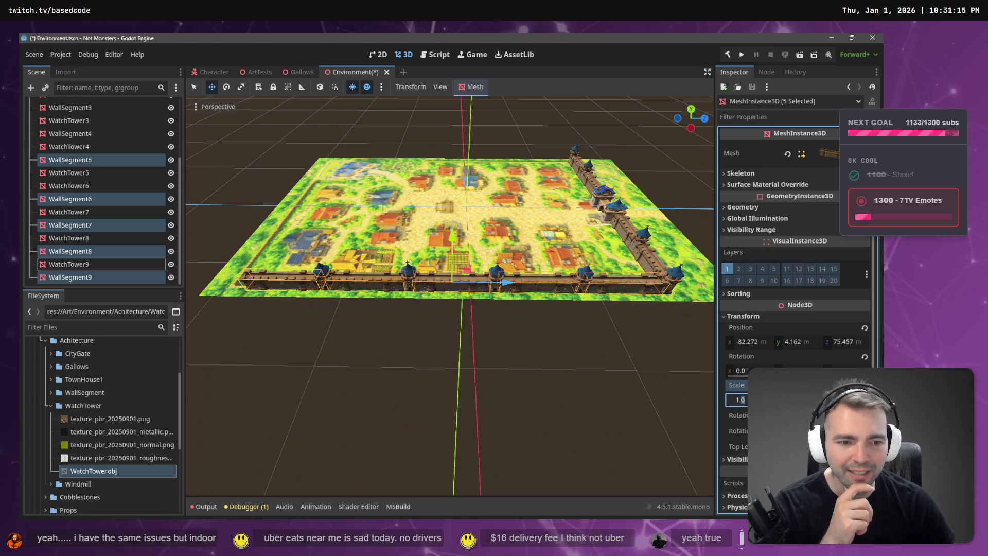
pyautogui.write('1.1')
pyautogui.press('Return')
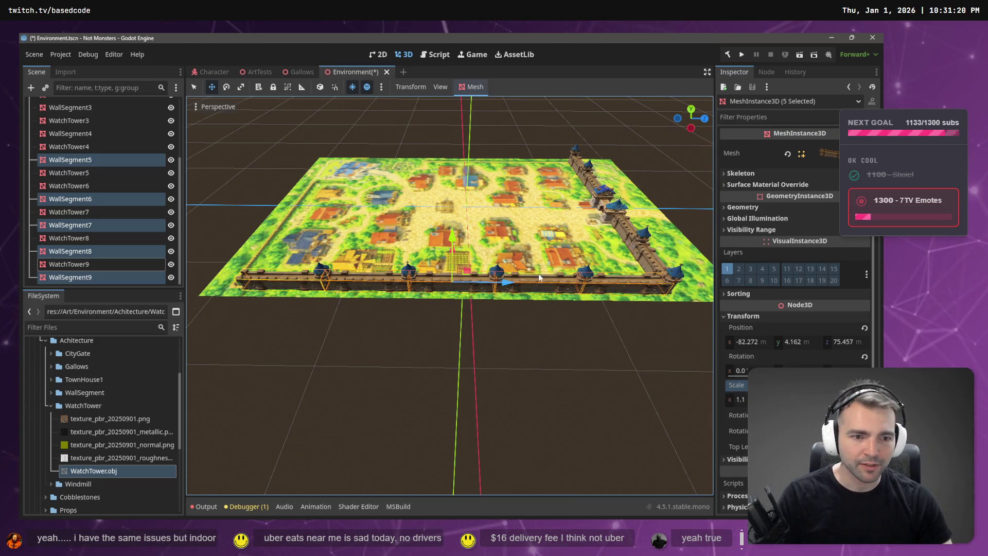
pyautogui.moveTo(513, 284); pyautogui.dragTo(508, 283)
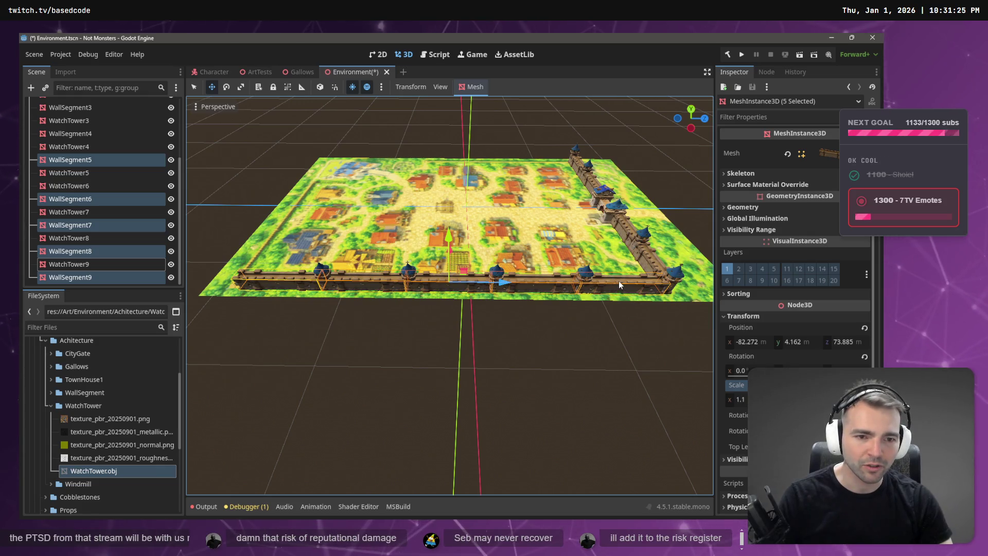
# - Compare the positions of WatchTower5, WallSegment5 and WatchTower6
pyautogui.click(91, 172)
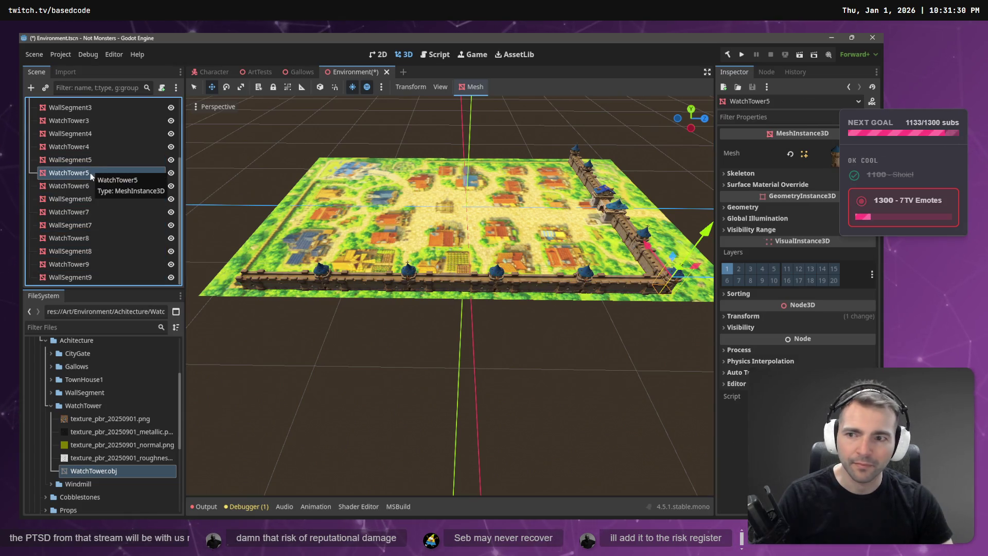
pyautogui.click(90, 158)
pyautogui.click(94, 173)
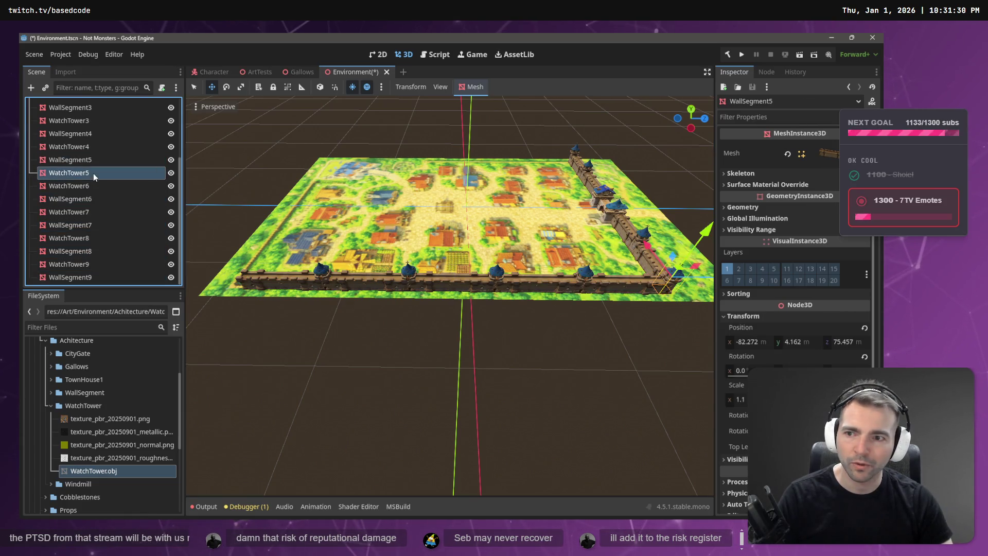
pyautogui.click(93, 184)
pyautogui.click(95, 172)
pyautogui.click(94, 181)
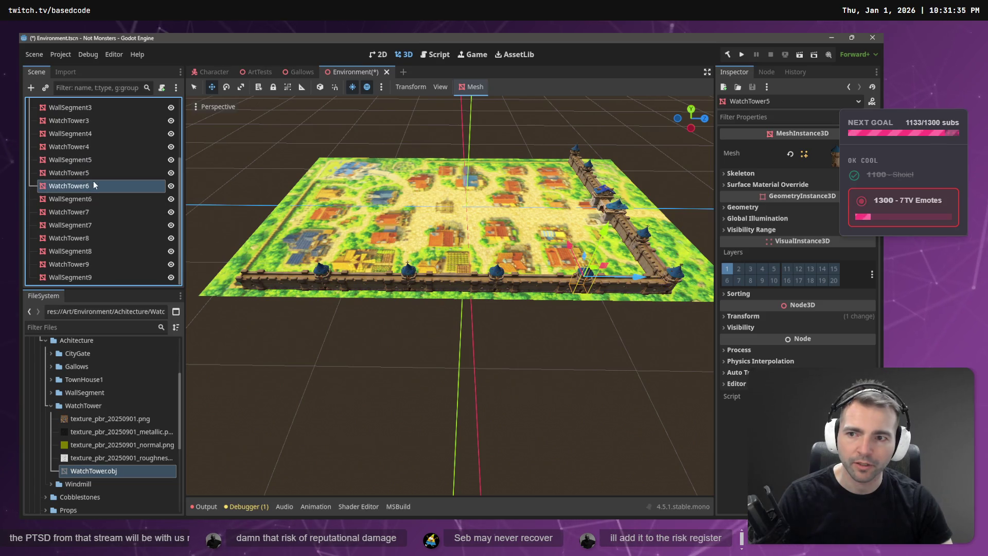
# - Group WallSegment5 with WatchTower6 through WallSegment9, move them toward the camera, and check transforms
pyautogui.keyDown('shift'); pyautogui.click(97, 277); pyautogui.keyUp('shift')
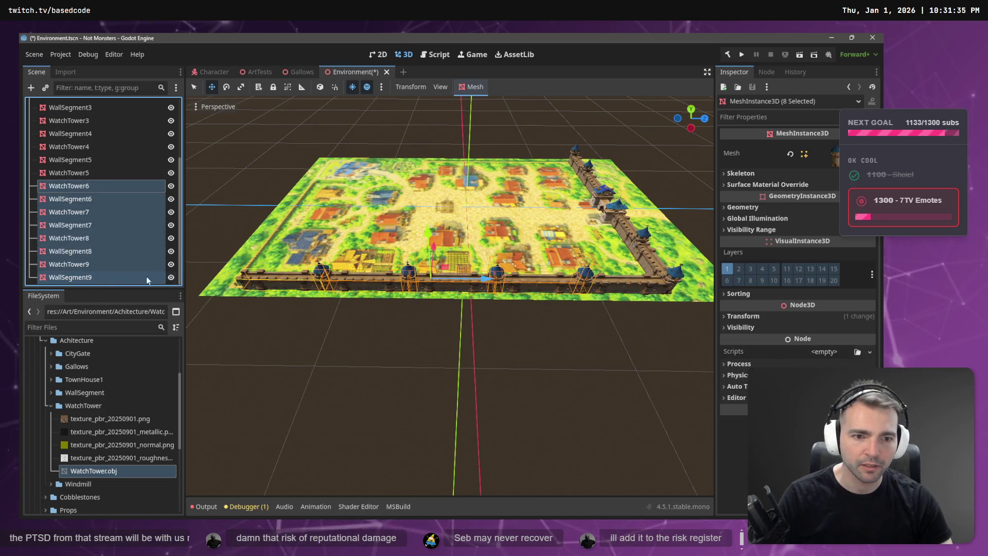
pyautogui.keyDown('shift'); pyautogui.click(84, 174); pyautogui.keyUp('shift')
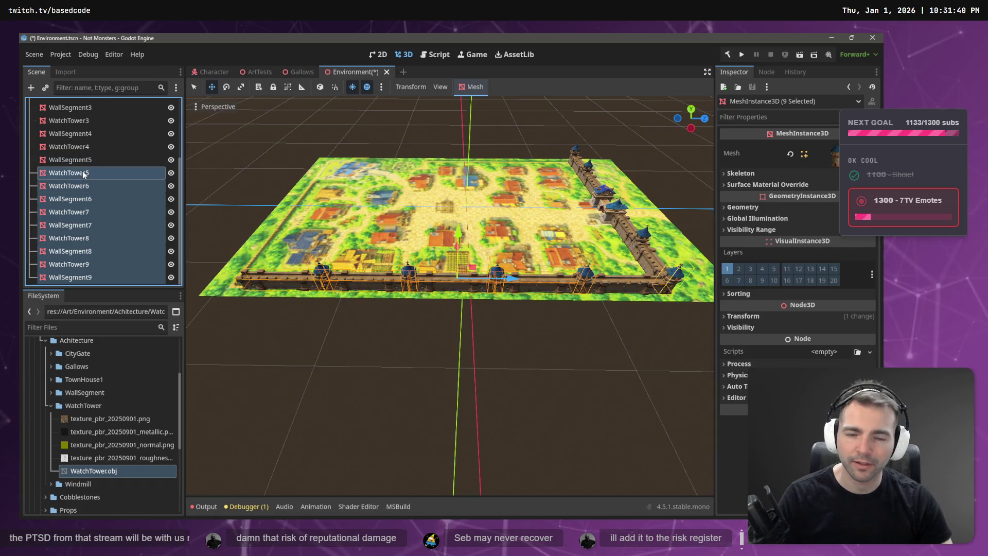
pyautogui.keyDown('ctrl'); pyautogui.click(84, 174); pyautogui.keyUp('ctrl')
pyautogui.keyDown('ctrl'); pyautogui.click(85, 162); pyautogui.keyUp('ctrl')
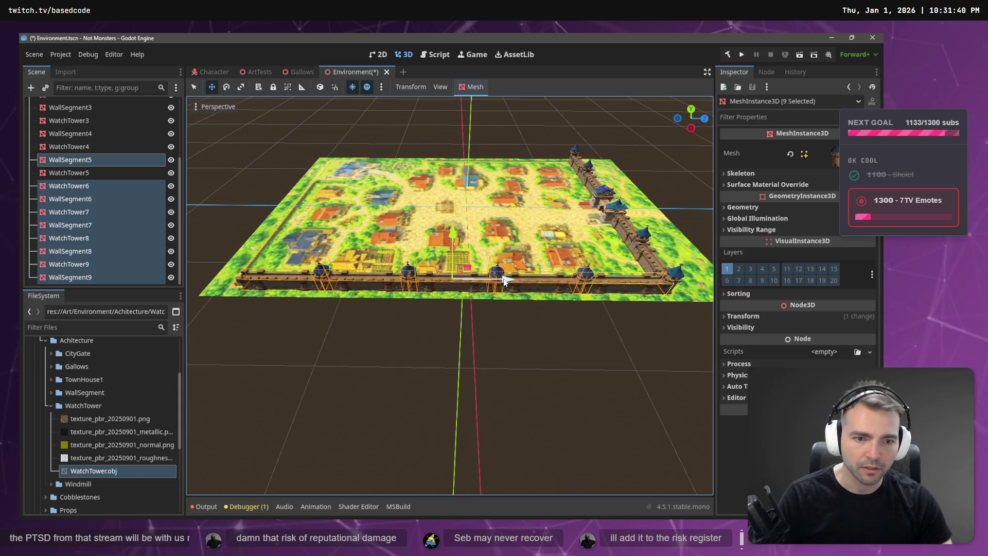
pyautogui.moveTo(504, 280)
pyautogui.mouseDown()
pyautogui.moveTo(494, 281)
pyautogui.moveTo(502, 284)
pyautogui.mouseUp()
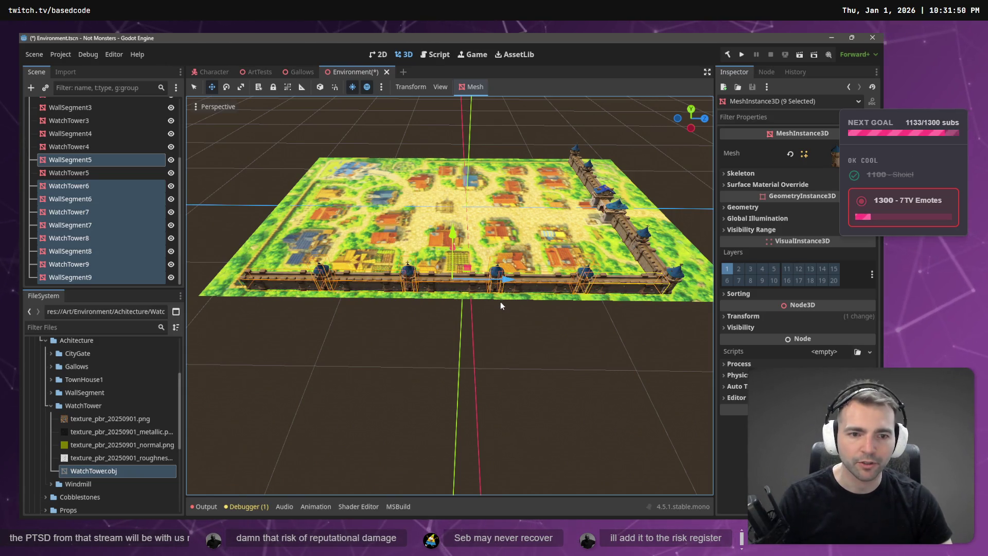
pyautogui.click(756, 316)
pyautogui.click(741, 400)
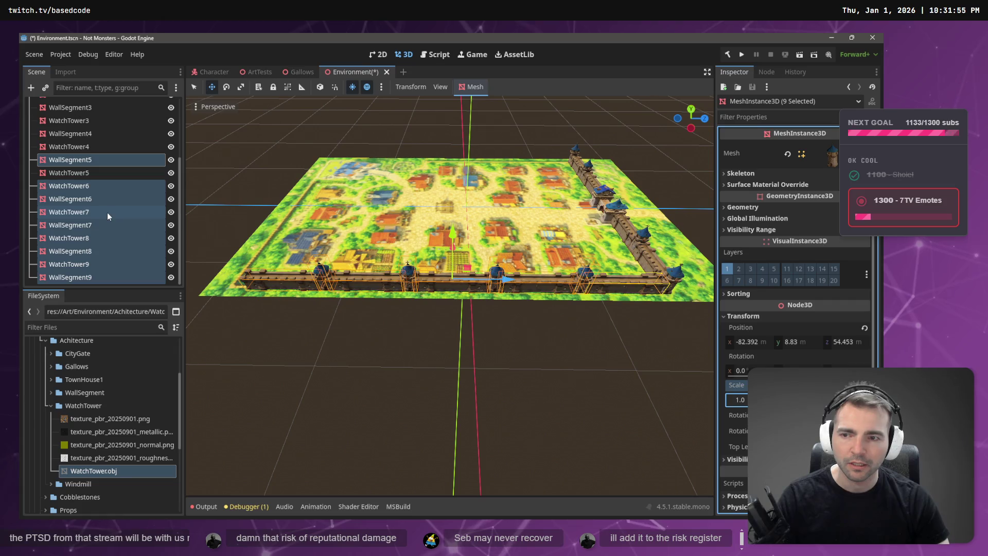
pyautogui.click(90, 160)
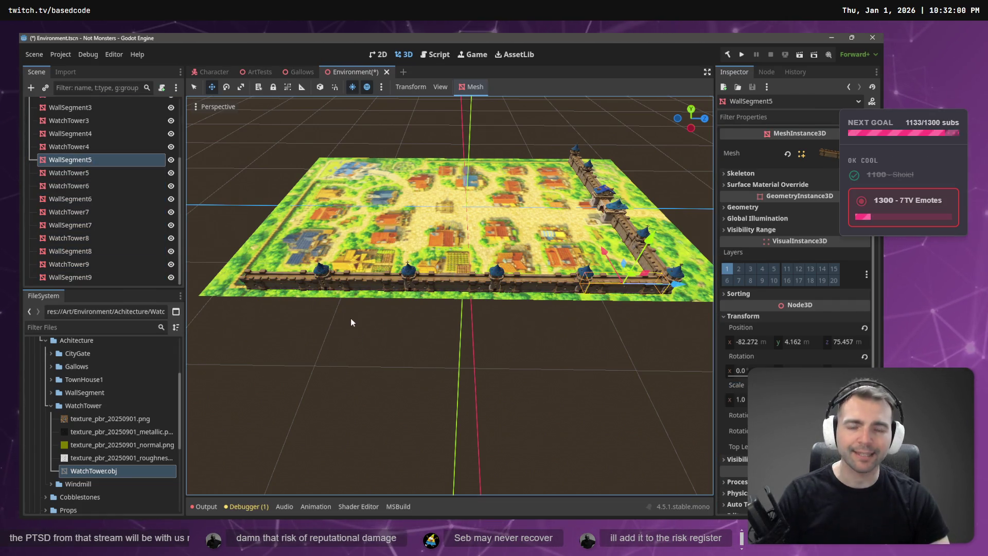
# - Move WallSegment9 along Z into line with the front wall and frame it
pyautogui.click(280, 285)
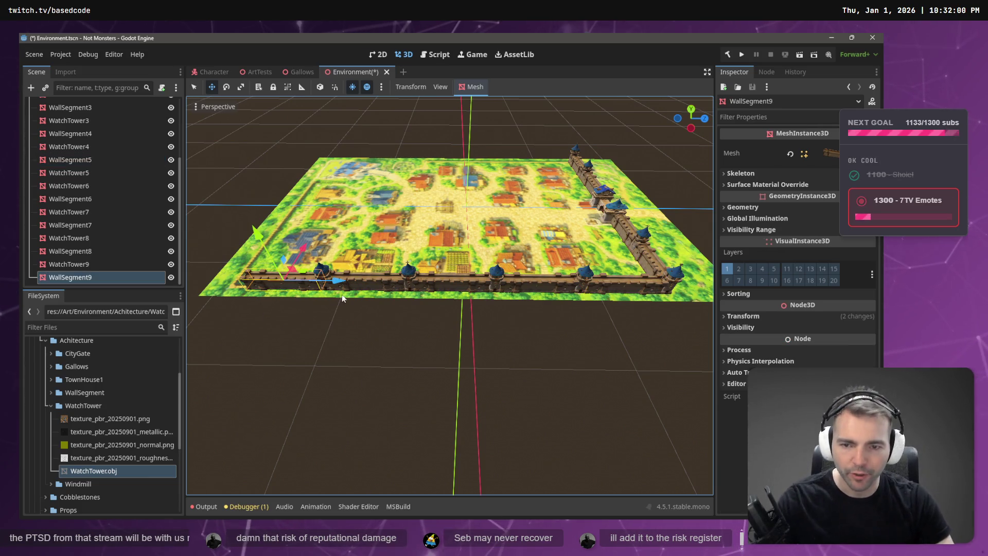
pyautogui.press('r')
pyautogui.press('g')
pyautogui.press('z')
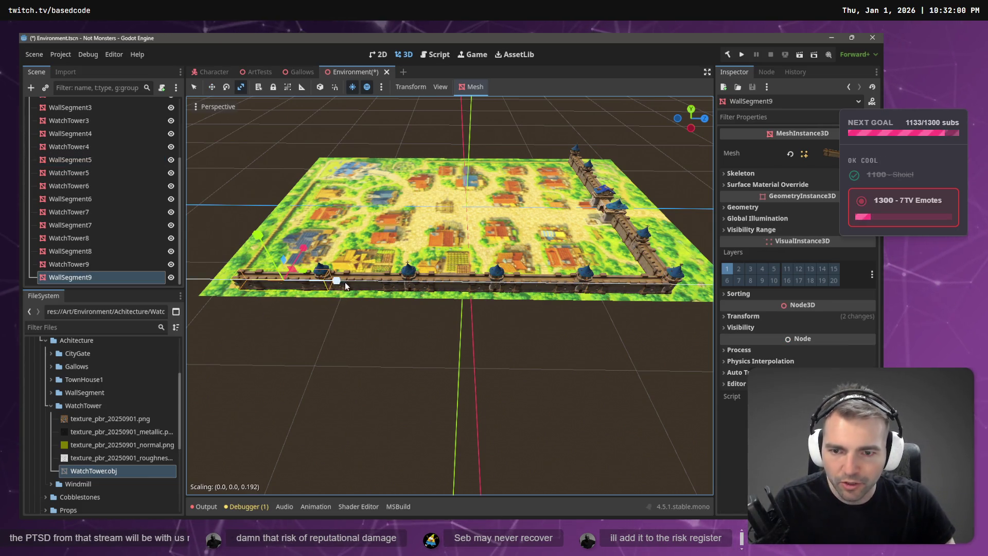
pyautogui.click(334, 280)
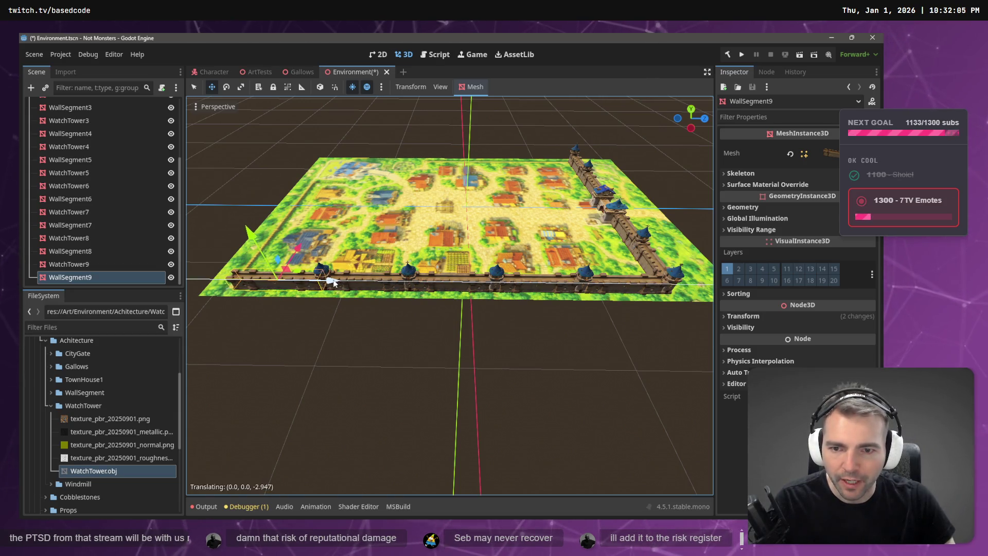
pyautogui.press('f')
pyautogui.scroll(5, 422, 313)
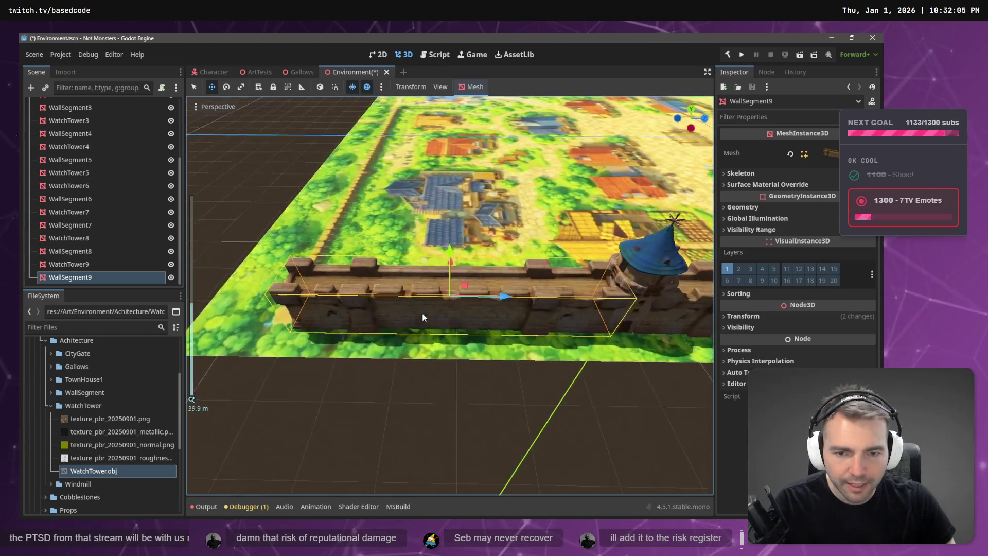
# - Paste a copy of WatchTower9 as WatchTower10 and drag it to the front wall's end
pyautogui.click(637, 275)
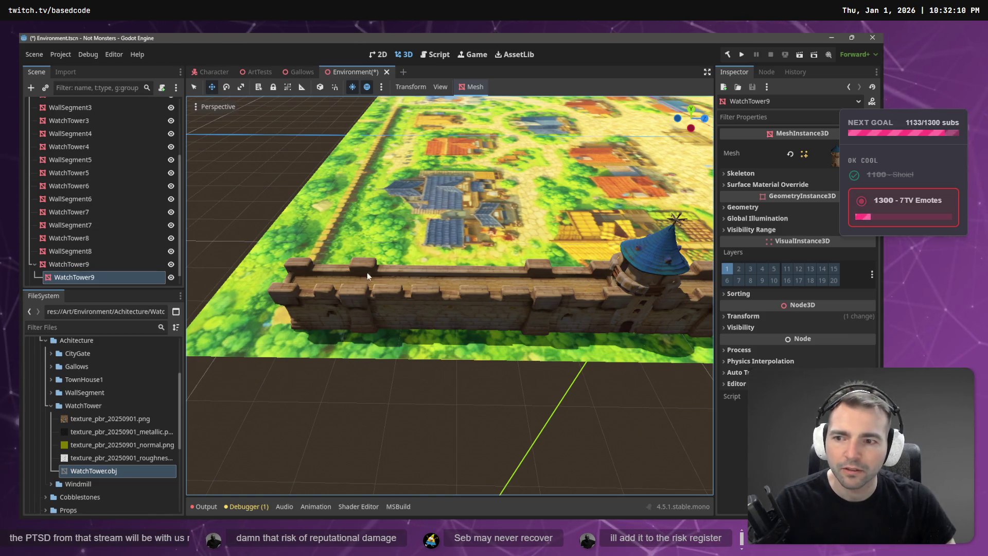
pyautogui.click(82, 278)
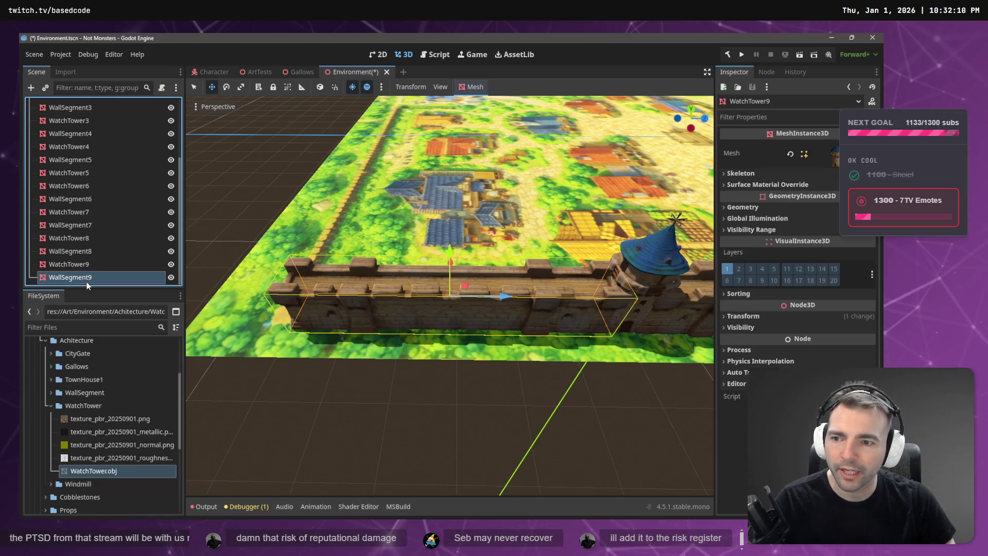
pyautogui.press('Up')
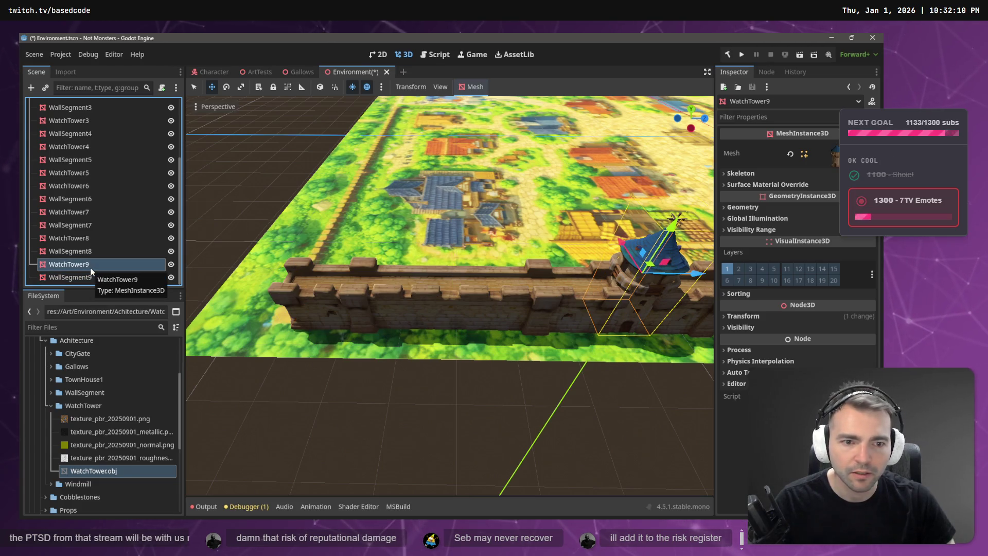
pyautogui.press('Down')
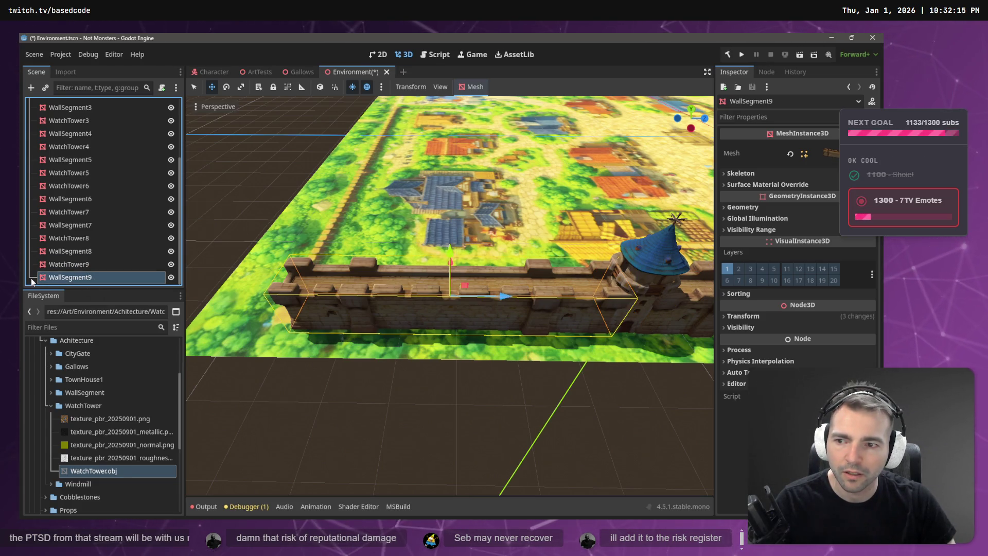
pyautogui.click(218, 379)
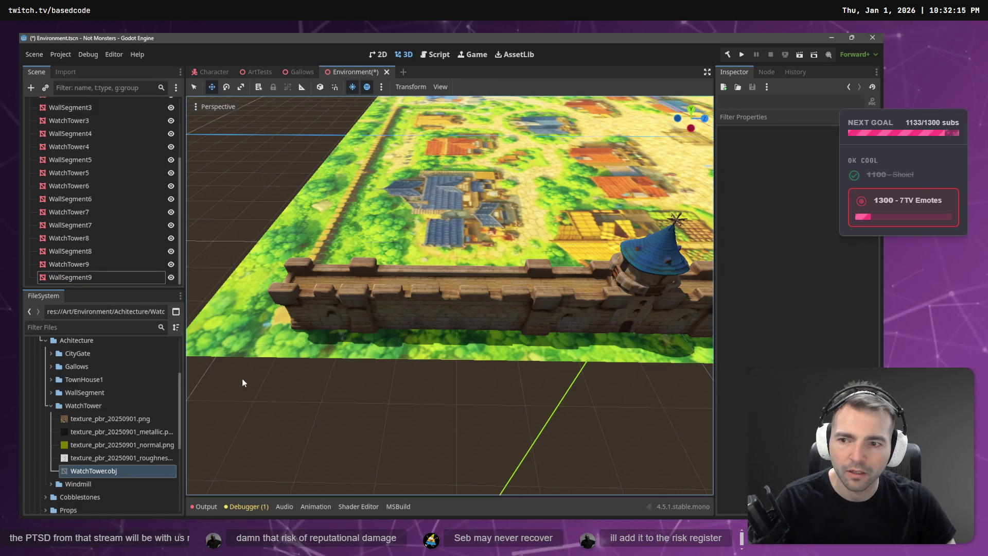
pyautogui.hotkey('ctrl', 'v')
pyautogui.moveTo(690, 274)
pyautogui.mouseDown()
pyautogui.moveTo(331, 293)
pyautogui.moveTo(327, 303)
pyautogui.mouseUp()
# - Orbit around the town map and select WallSegment4 on the side wall
pyautogui.scroll(-5, 326, 306)
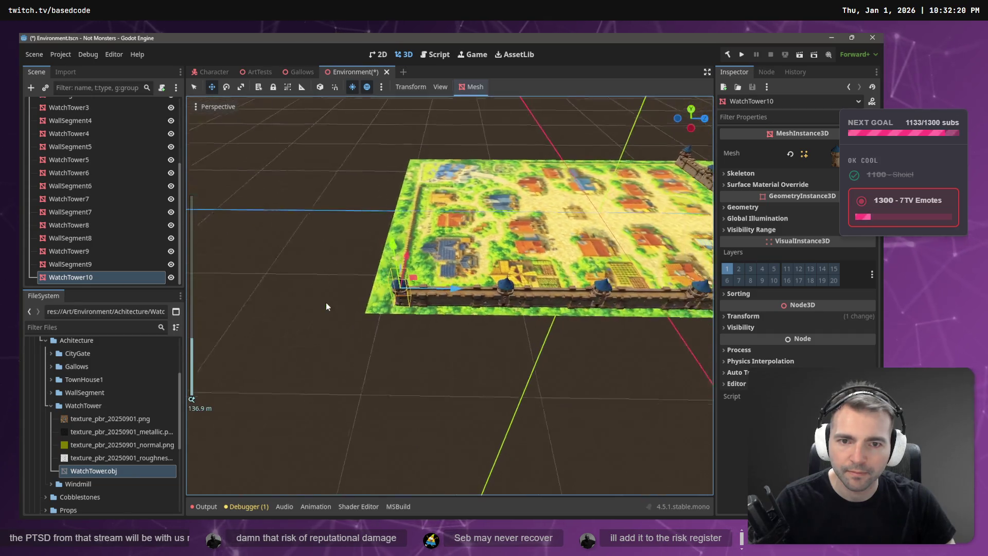
pyautogui.moveTo(405, 319)
pyautogui.mouseDown()
pyautogui.moveTo(540, 308)
pyautogui.moveTo(587, 333)
pyautogui.moveTo(396, 209)
pyautogui.mouseUp()
pyautogui.scroll(3, 534, 253)
pyautogui.moveTo(534, 253)
pyautogui.mouseDown()
pyautogui.moveTo(558, 258)
pyautogui.moveTo(381, 288)
pyautogui.mouseUp()
pyautogui.click(391, 271)
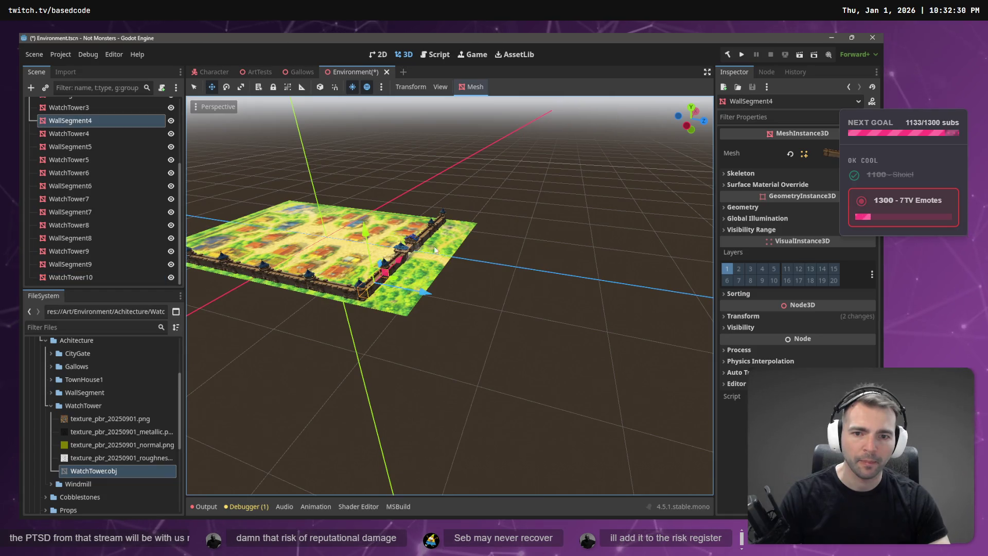
pyautogui.moveTo(432, 250); pyautogui.dragTo(391, 216)
# - Select WallSegment through WallSegment4 and WatchTower through WatchTower3, excluding CityGate
pyautogui.click(390, 185)
pyautogui.keyDown('shift'); pyautogui.click(363, 196); pyautogui.keyUp('shift')
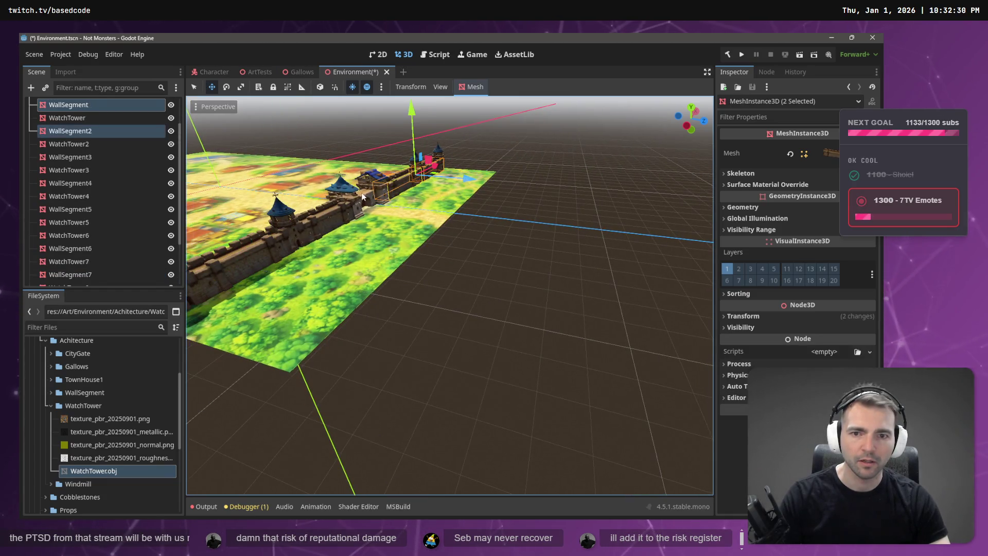
pyautogui.keyDown('shift'); pyautogui.click(368, 196); pyautogui.keyUp('shift')
pyautogui.keyDown('shift'); pyautogui.click(325, 224); pyautogui.keyUp('shift')
pyautogui.keyDown('shift'); pyautogui.click(270, 246); pyautogui.keyUp('shift')
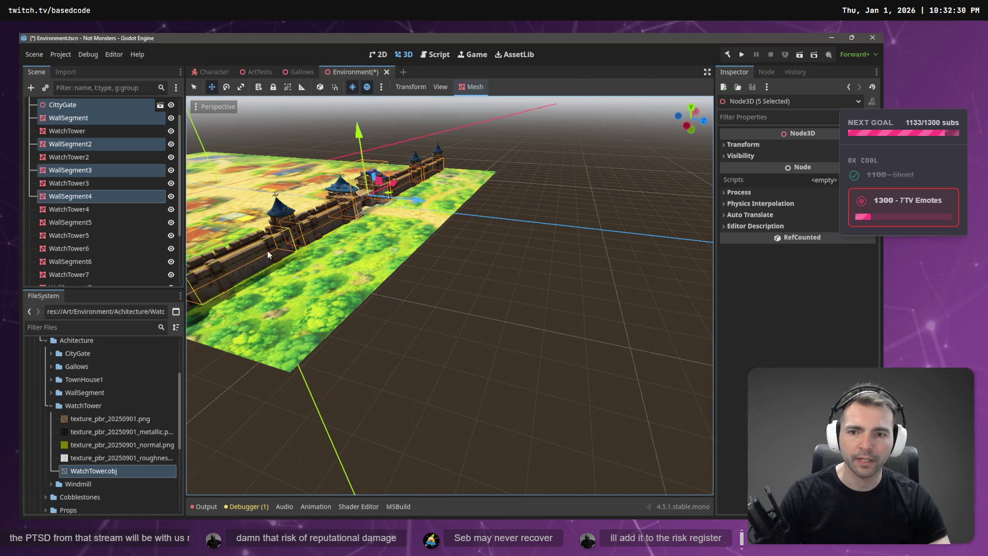
pyautogui.keyDown('shift'); pyautogui.click(286, 213); pyautogui.keyUp('shift')
pyautogui.keyDown('shift'); pyautogui.click(415, 155); pyautogui.keyUp('shift')
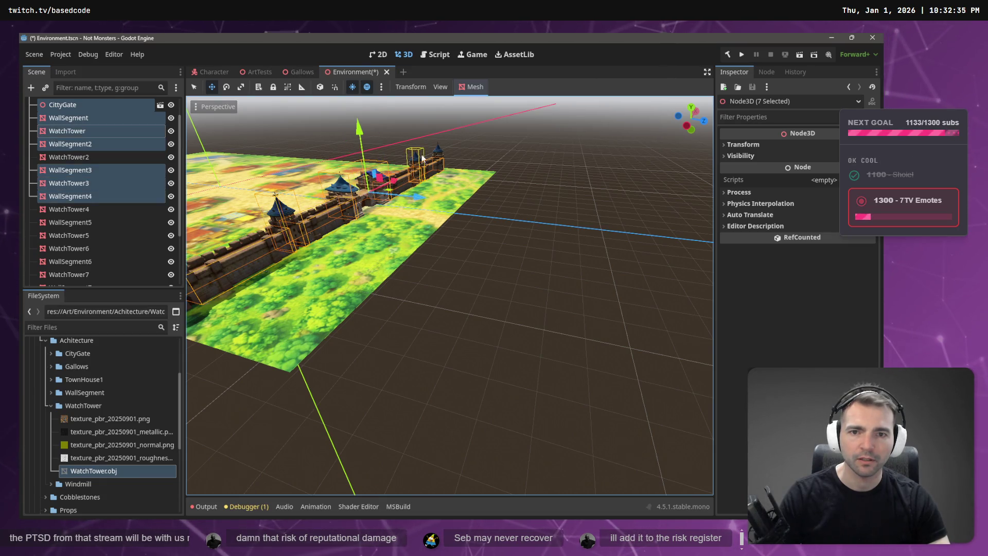
pyautogui.keyDown('shift'); pyautogui.click(436, 151); pyautogui.keyUp('shift')
pyautogui.scroll(-3, 352, 251)
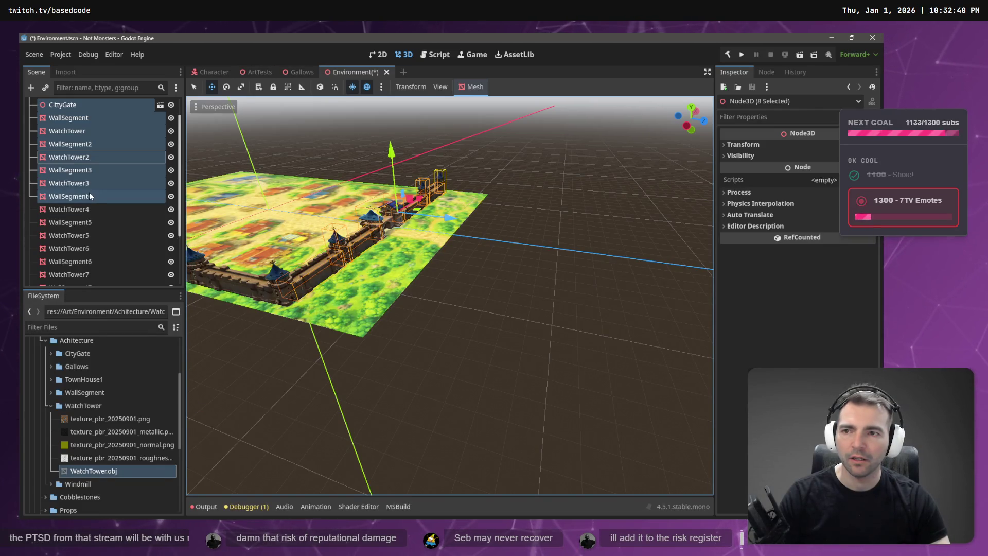
pyautogui.keyDown('ctrl'); pyautogui.click(81, 106); pyautogui.keyUp('ctrl')
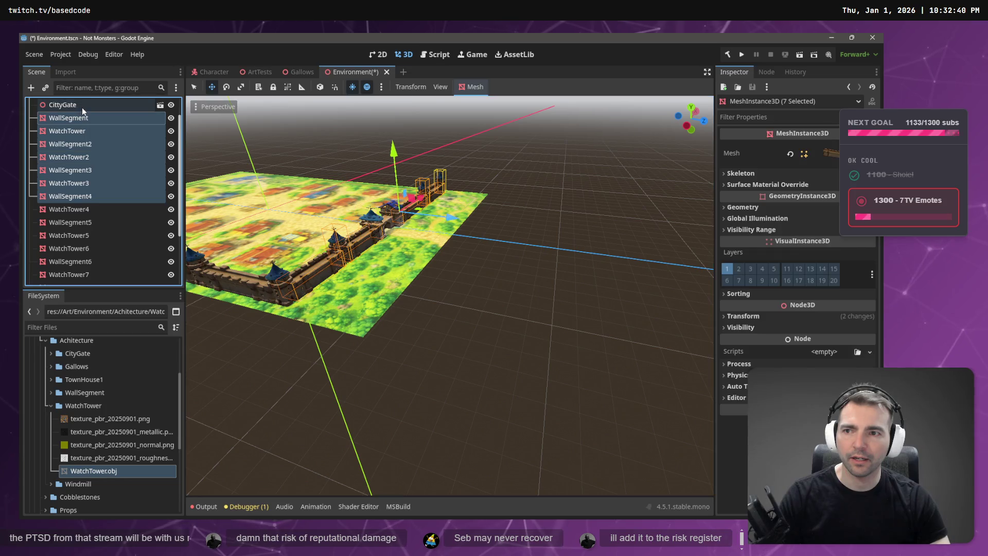
# - Paste copies of the seven wall pieces and slide them along Z to the map's far edge
pyautogui.scroll(-3, 437, 222)
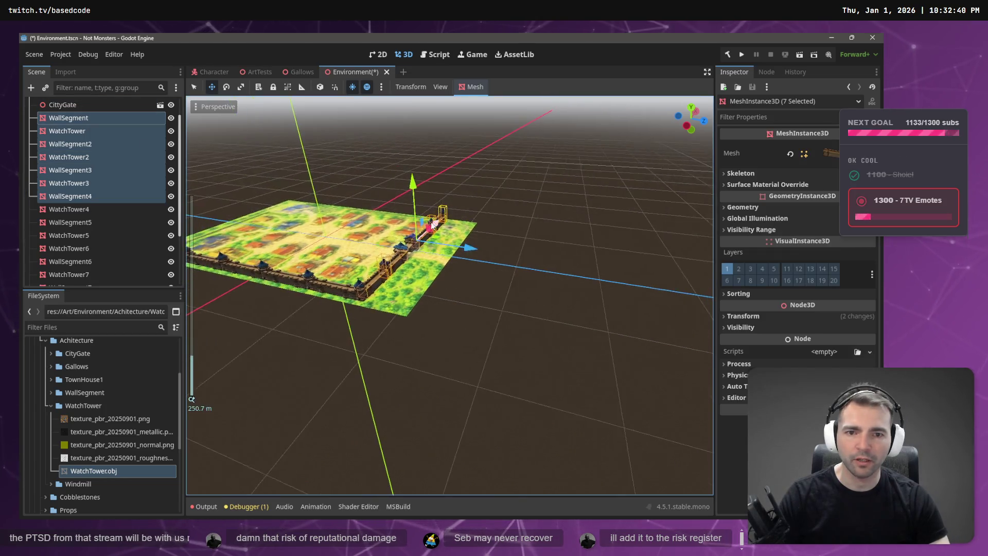
pyautogui.scroll(-3, 45, 264)
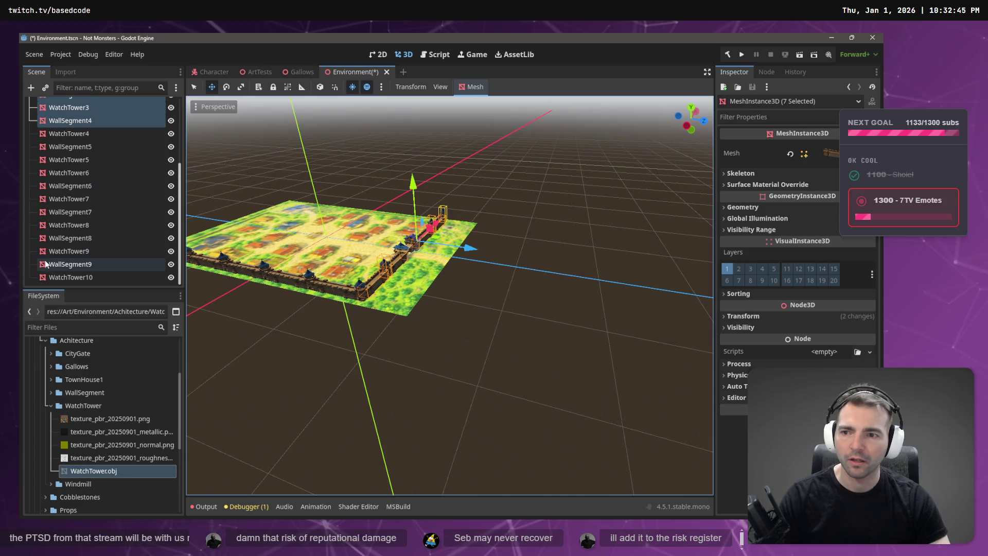
pyautogui.click(37, 276)
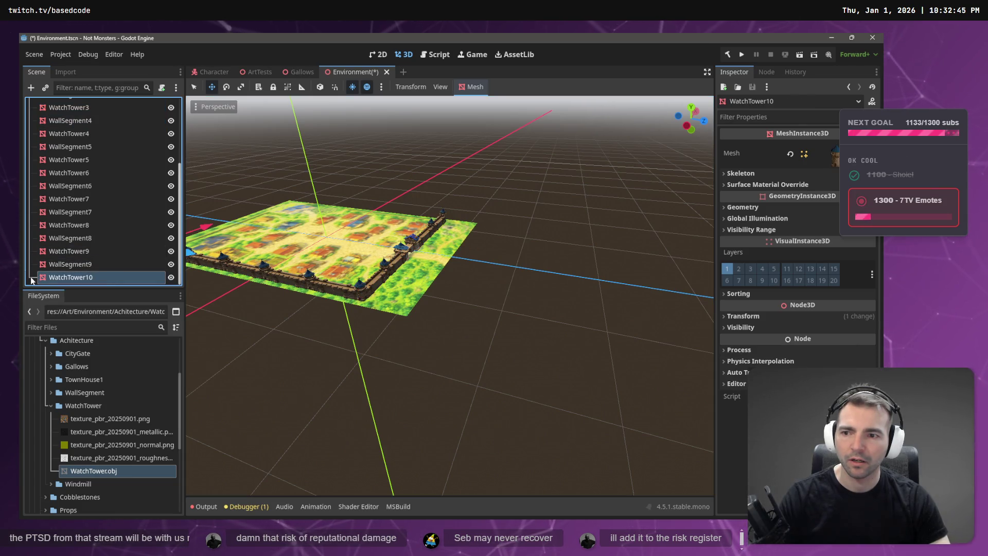
pyautogui.press('f')
pyautogui.click(268, 279)
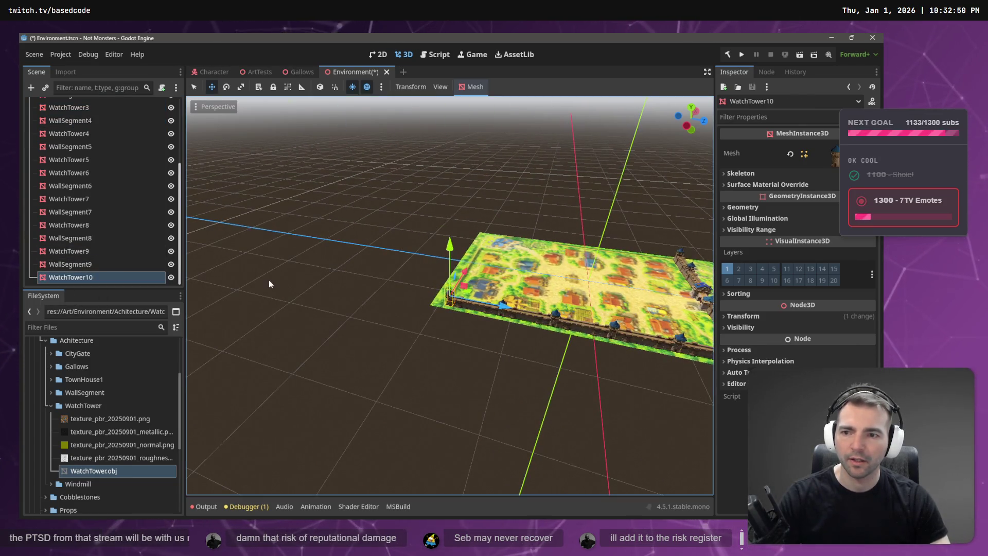
pyautogui.hotkey('ctrl', 'z')
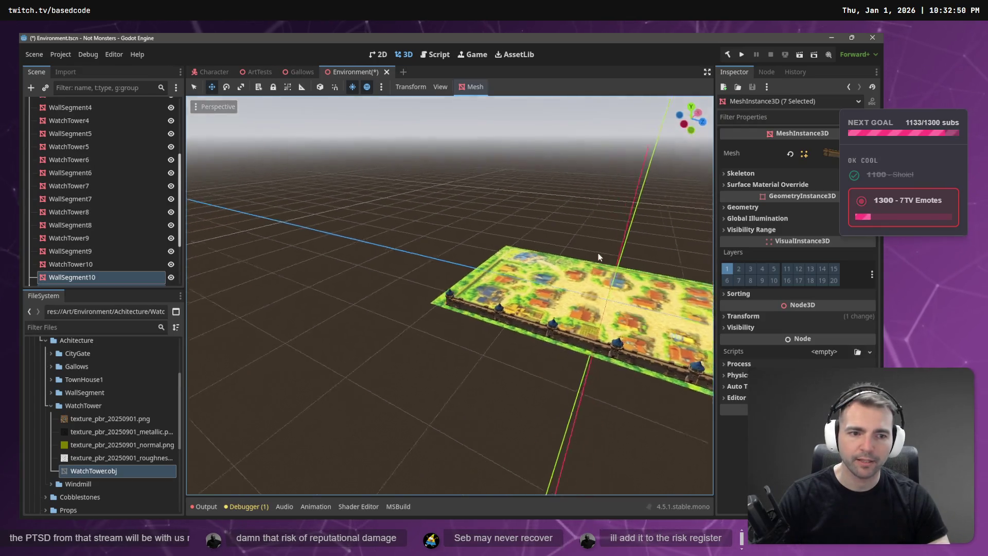
pyautogui.press('f')
pyautogui.moveTo(599, 265)
pyautogui.mouseDown()
pyautogui.moveTo(388, 266)
pyautogui.moveTo(408, 270)
pyautogui.mouseUp()
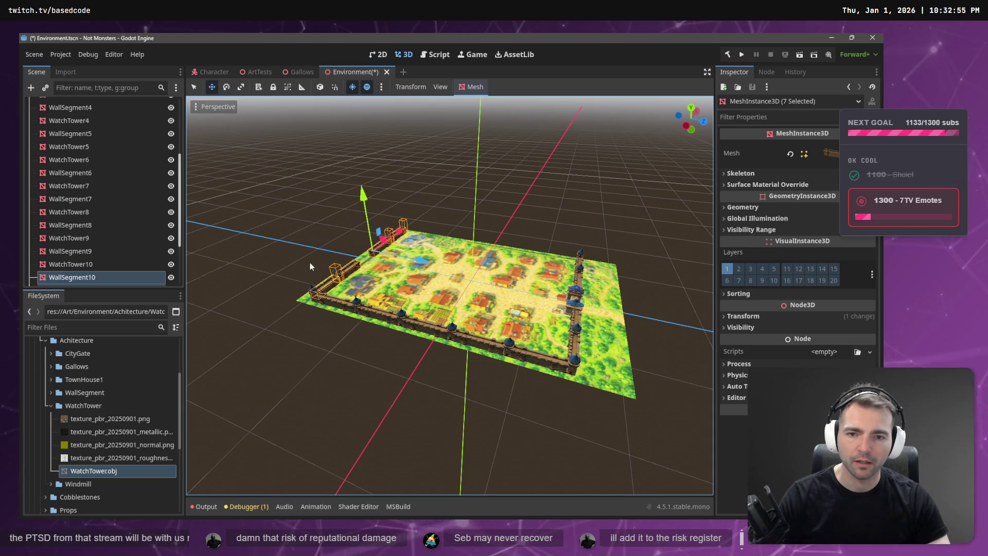
# - Nudge the copied seven-piece wall set along Z and view it from behind
pyautogui.scroll(2, 315, 261)
pyautogui.scroll(3, 315, 261)
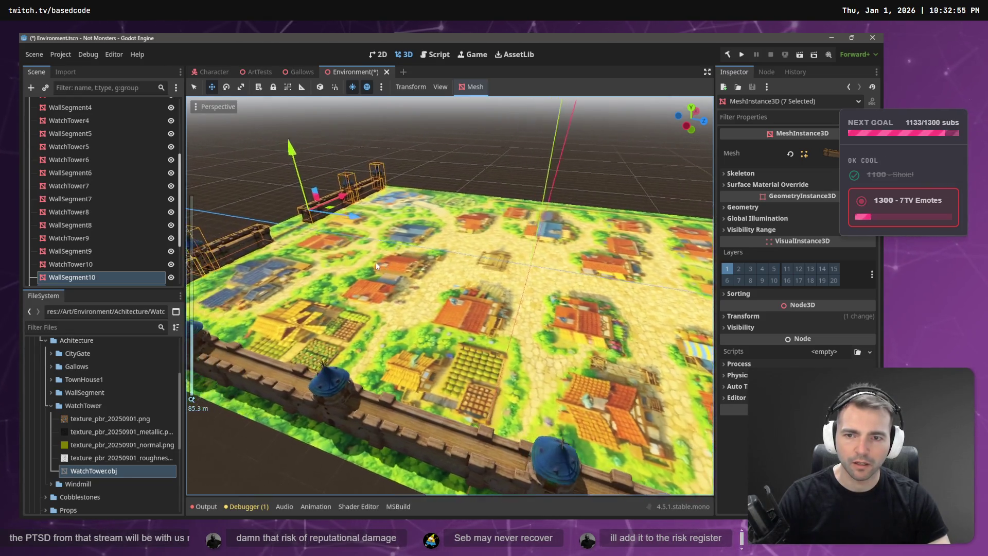
pyautogui.scroll(-3, 619, 310)
pyautogui.moveTo(490, 276); pyautogui.dragTo(617, 308)
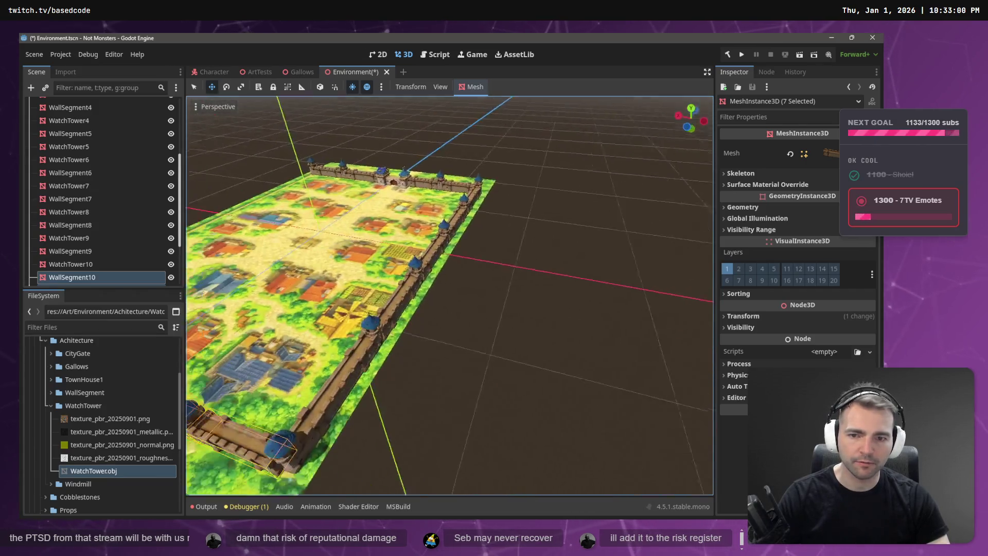
pyautogui.scroll(3, 449, 296)
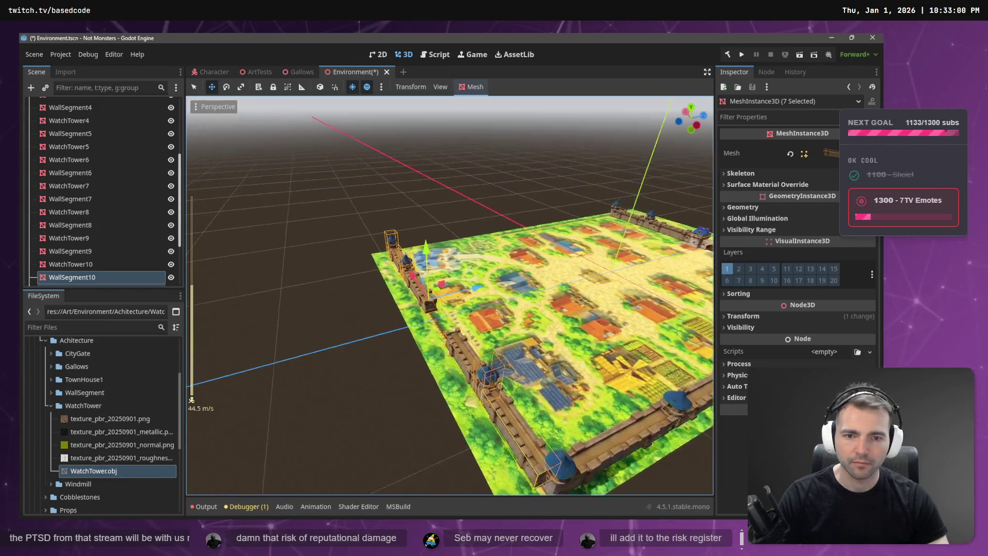
pyautogui.press('w')
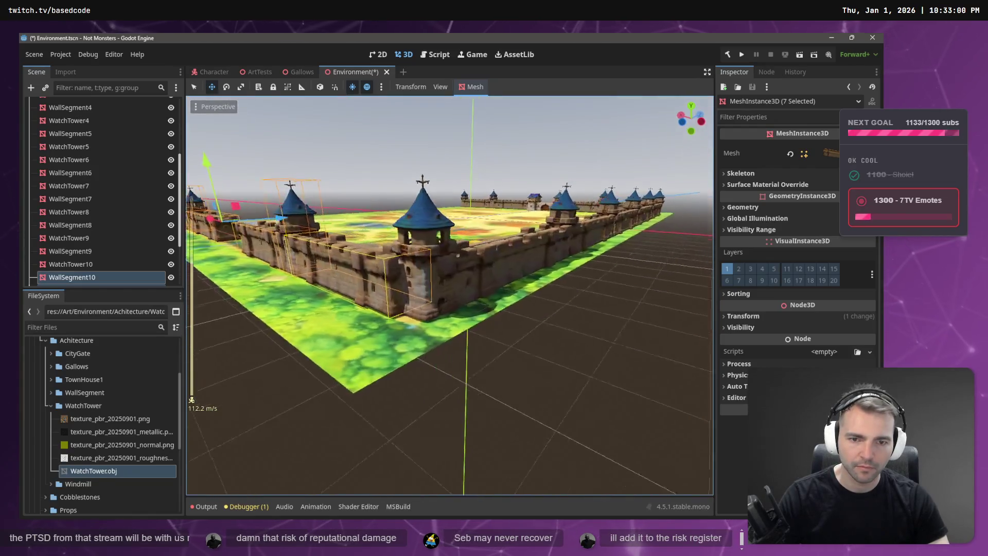
pyautogui.moveTo(496, 259)
pyautogui.mouseDown()
pyautogui.moveTo(513, 261)
pyautogui.moveTo(452, 261)
pyautogui.mouseUp()
pyautogui.hotkey('shift', 'f')
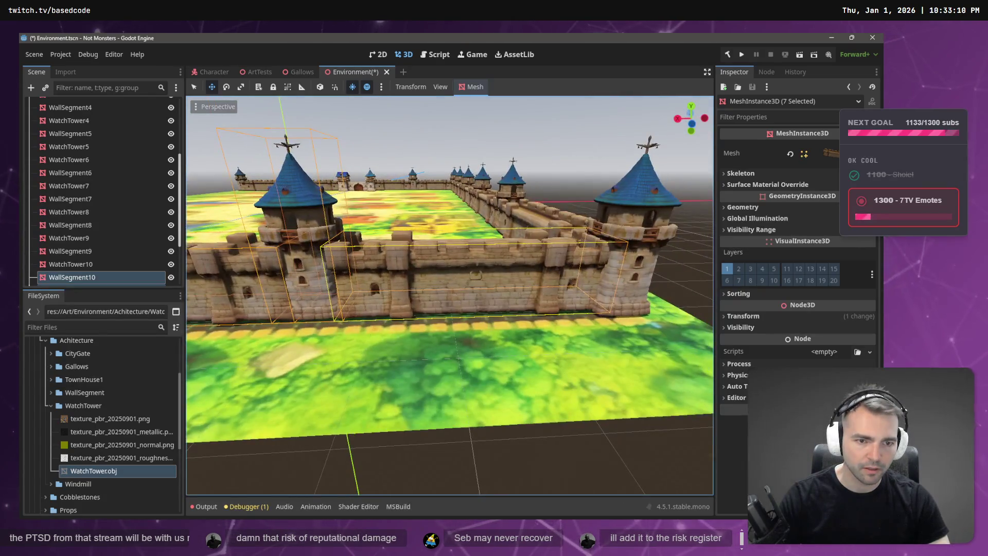
pyautogui.hotkey('shift', 'f')
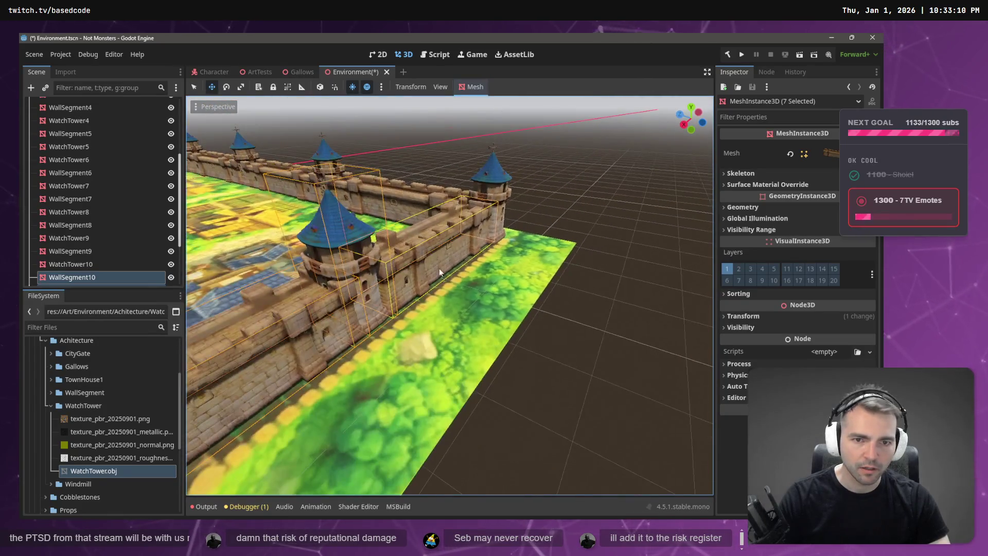
pyautogui.scroll(-8, 388, 302)
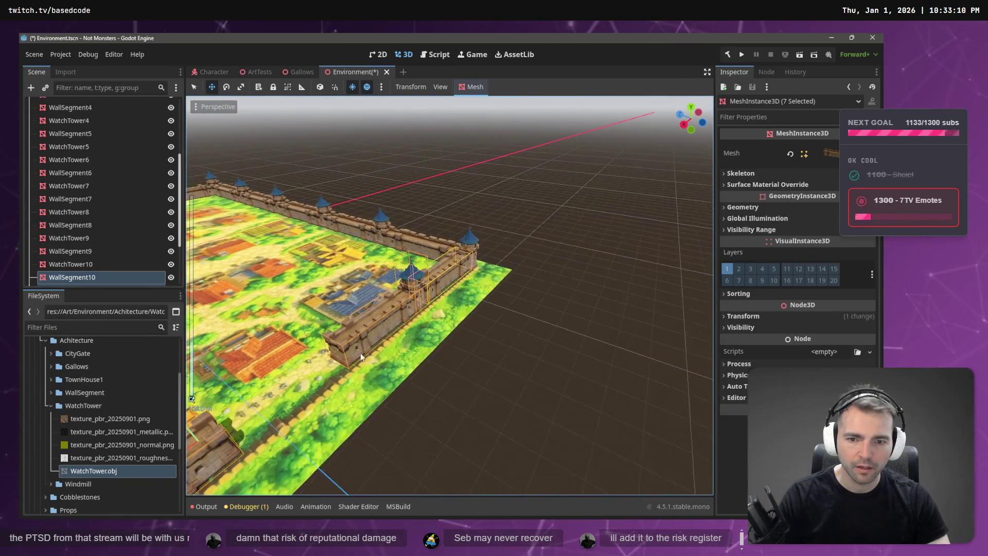
pyautogui.scroll(-3, 406, 322)
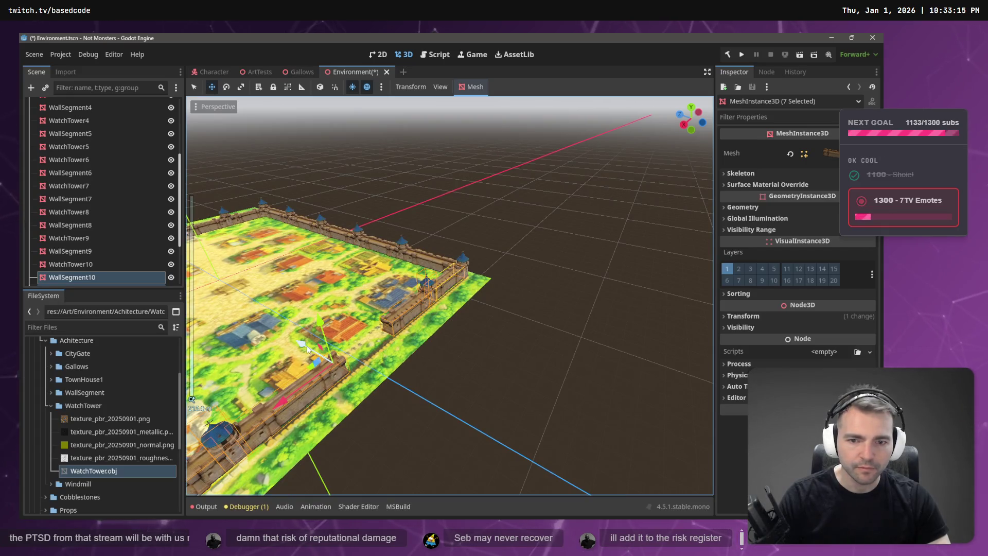
pyautogui.scroll(12, 494, 210)
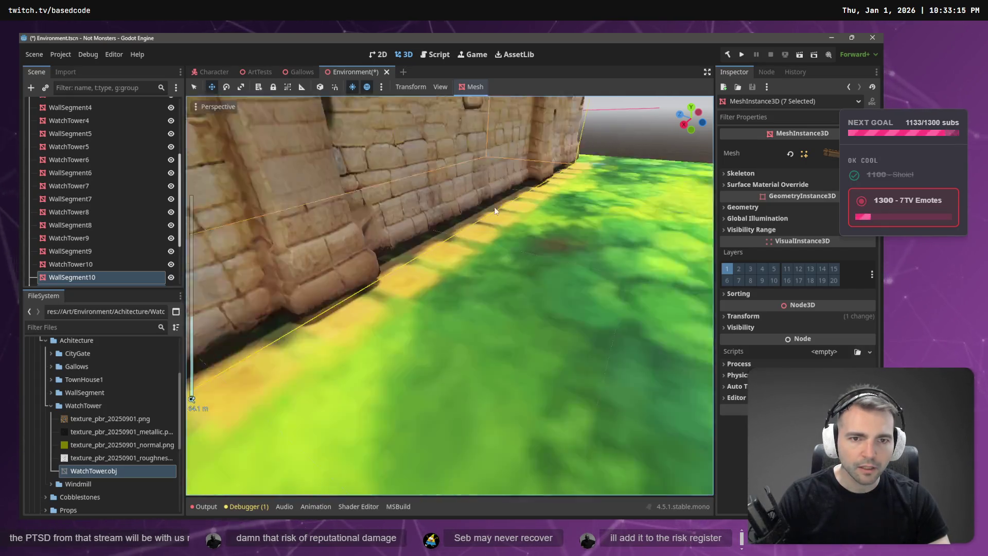
pyautogui.scroll(-10, 495, 210)
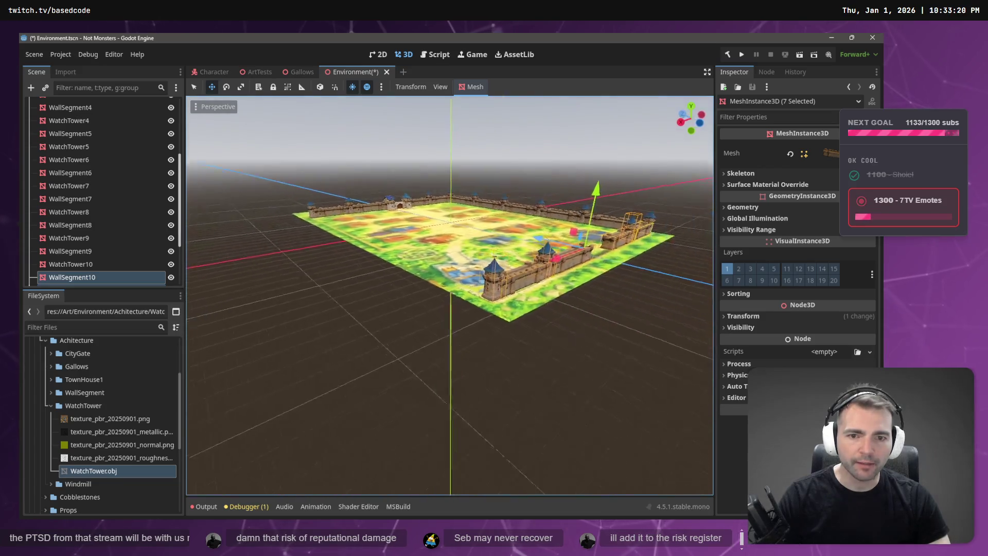
pyautogui.scroll(5, 449, 295)
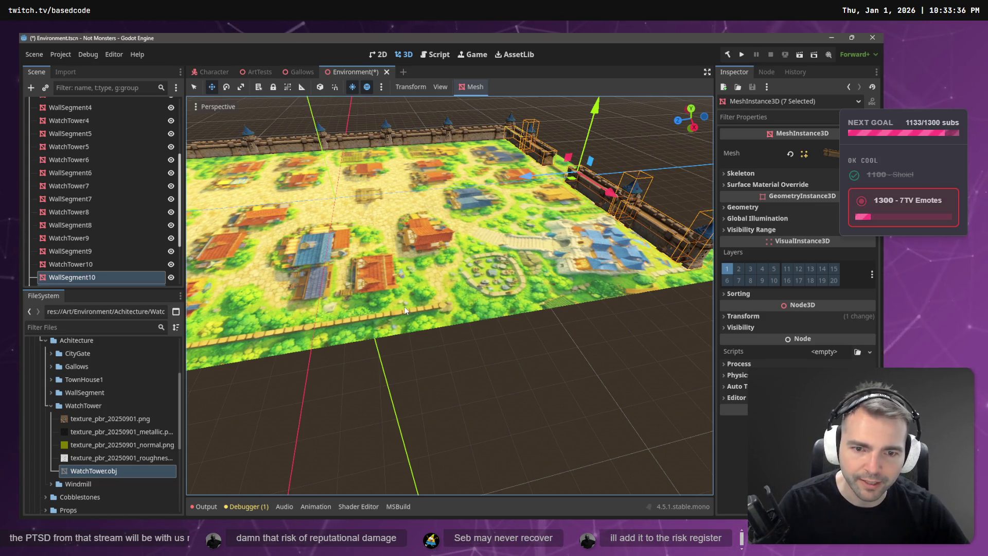
# - Select the nine back-wall pieces from WallSegment5 through WallSegment9
pyautogui.scroll(-8, 405, 311)
pyautogui.click(474, 367)
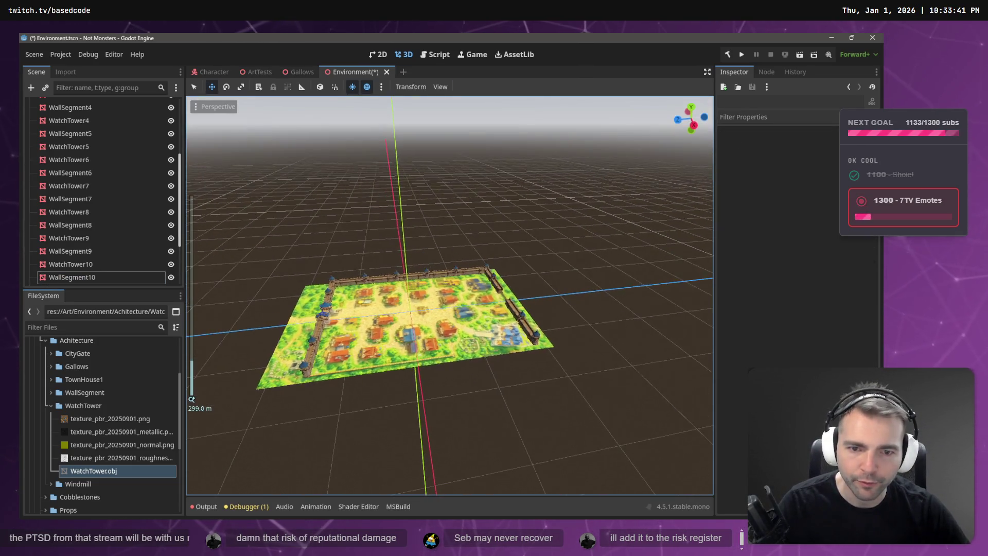
pyautogui.scroll(4, 383, 314)
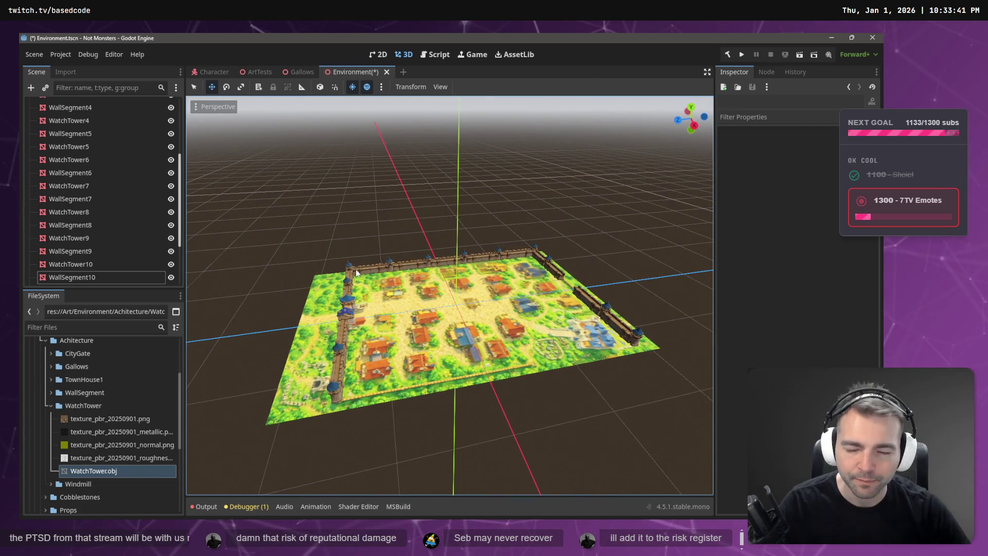
pyautogui.click(357, 273)
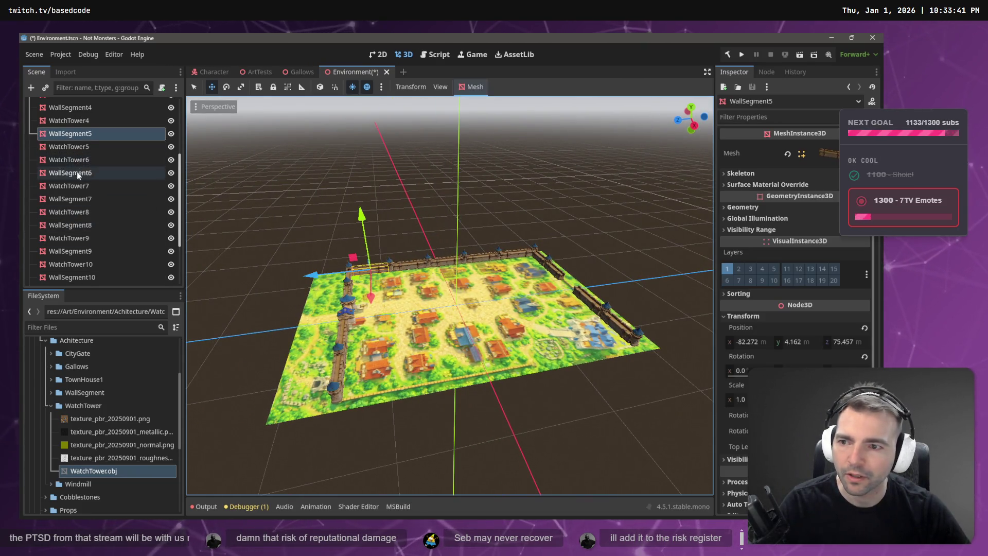
pyautogui.scroll(-1, 76, 173)
pyautogui.keyDown('shift'); pyautogui.click(82, 222); pyautogui.keyUp('shift')
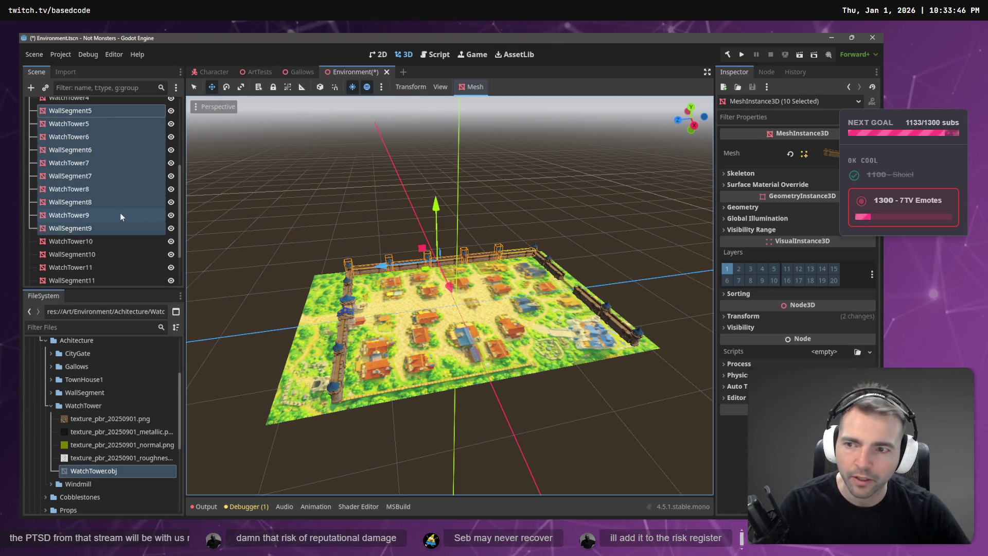
pyautogui.scroll(1, 122, 217)
pyautogui.keyDown('ctrl'); pyautogui.click(80, 135); pyautogui.keyUp('ctrl')
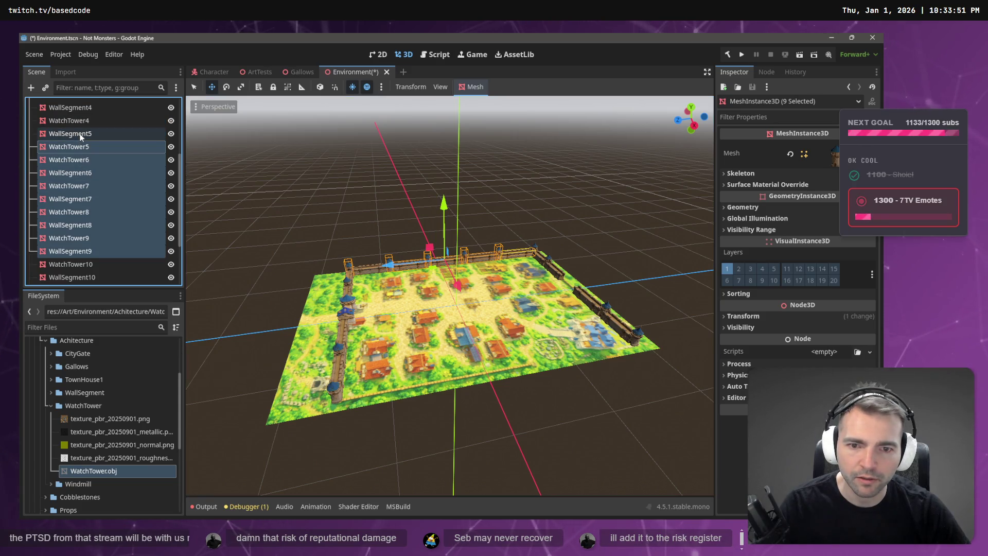
pyautogui.keyDown('ctrl'); pyautogui.click(80, 135); pyautogui.keyUp('ctrl')
pyautogui.keyDown('ctrl'); pyautogui.click(77, 146); pyautogui.keyUp('ctrl')
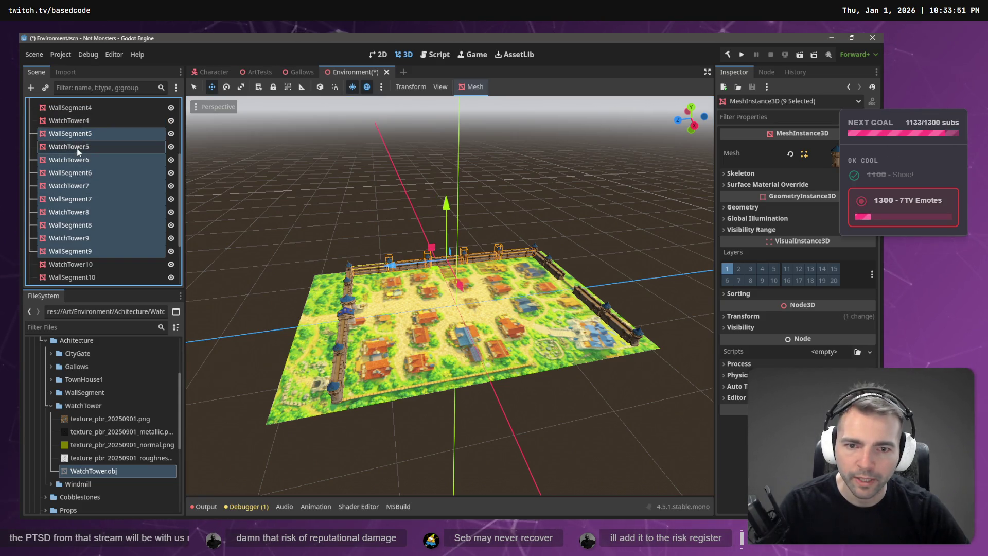
pyautogui.keyDown('ctrl'); pyautogui.click(72, 263); pyautogui.keyUp('ctrl')
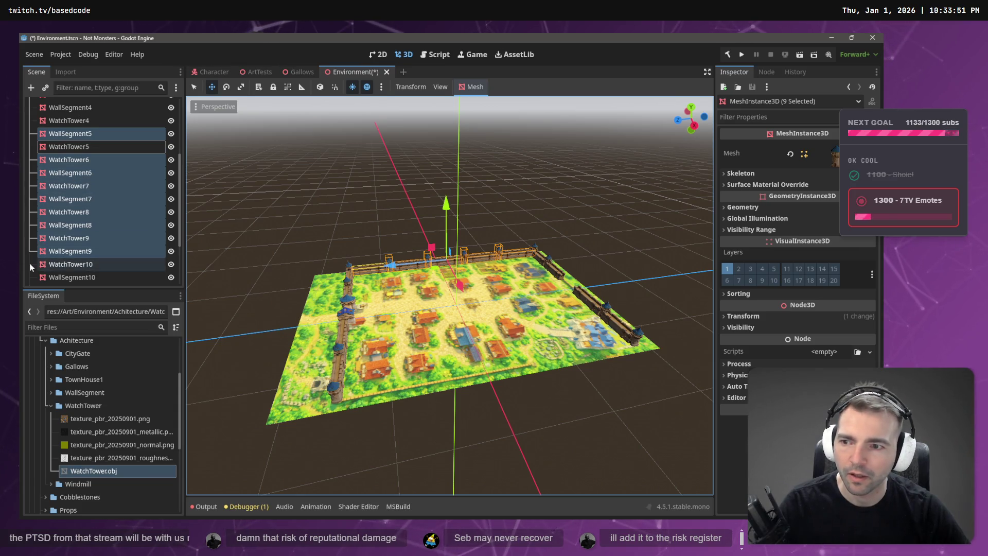
pyautogui.click(252, 230)
pyautogui.hotkey('ctrl', 'z')
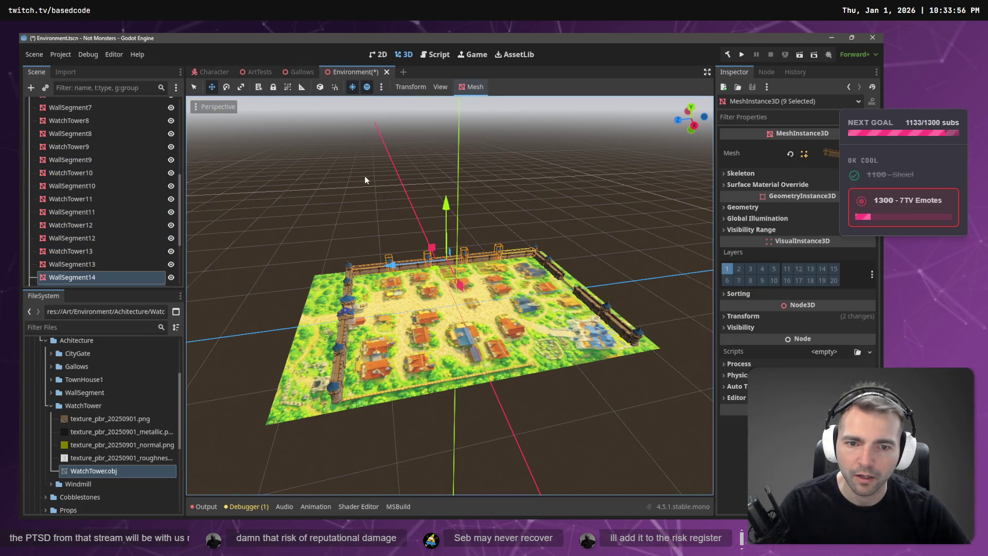
# - Slide the nine pieces forward along X to the front edge, then delete WallSegment12
pyautogui.moveTo(463, 286)
pyautogui.mouseDown()
pyautogui.moveTo(506, 400)
pyautogui.moveTo(545, 437)
pyautogui.mouseUp()
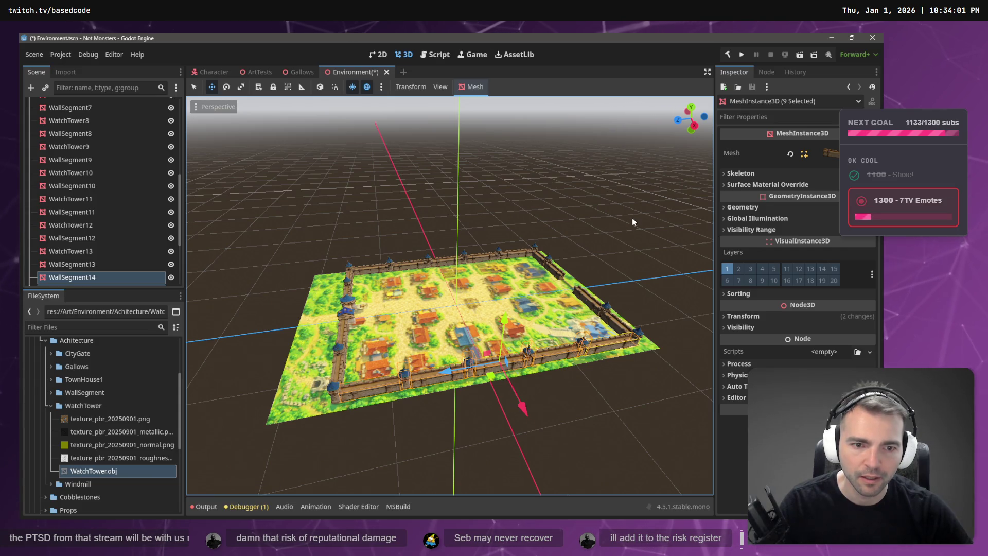
pyautogui.click(546, 437)
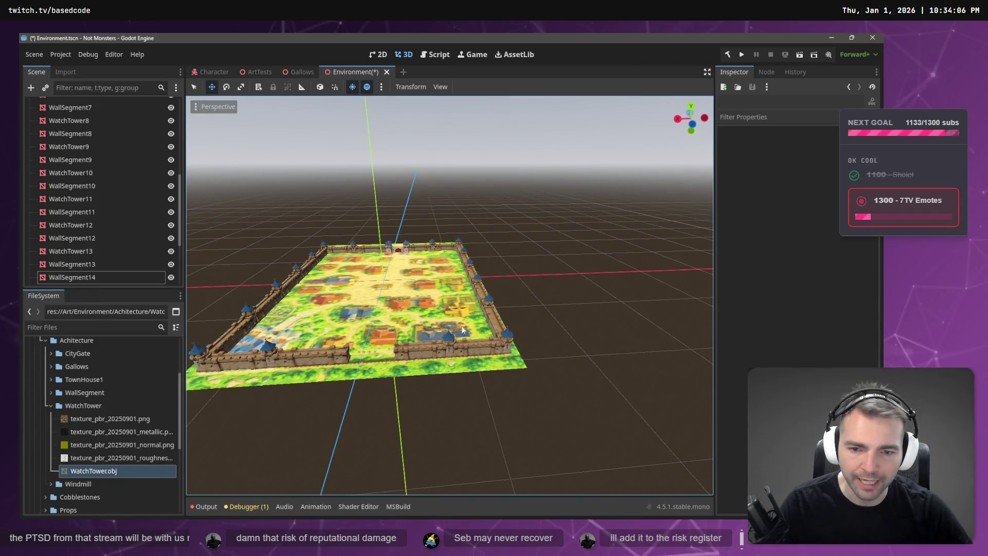
pyautogui.click(414, 352)
pyautogui.press('Delete')
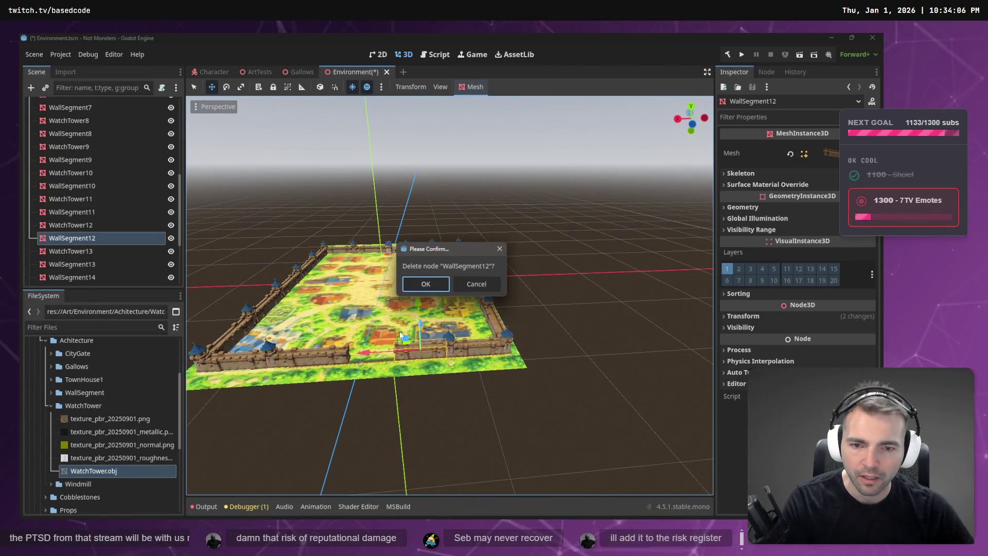
# - Restore the deleted WallSegment12 and slide it along X on the front-left wall
pyautogui.click(426, 283)
pyautogui.click(323, 350)
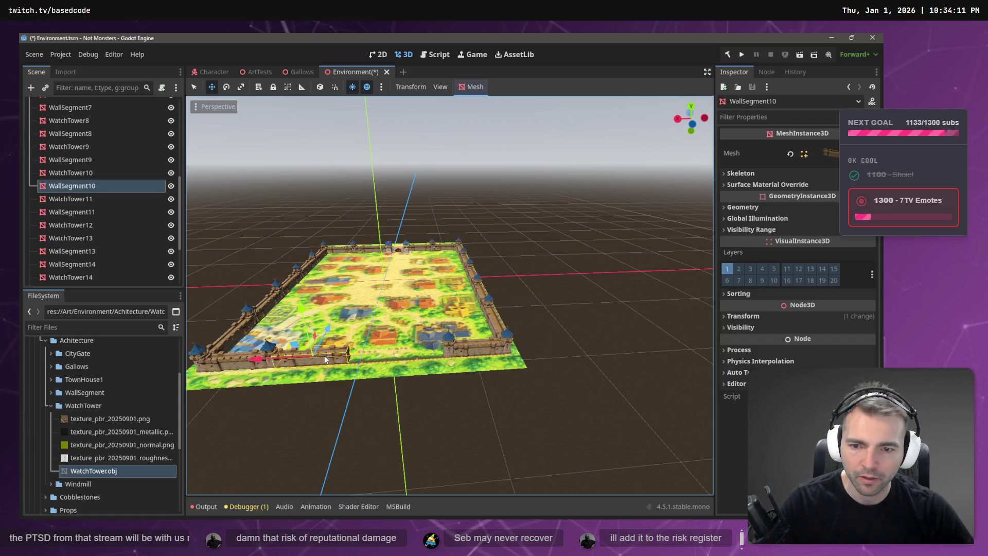
pyautogui.click(389, 477)
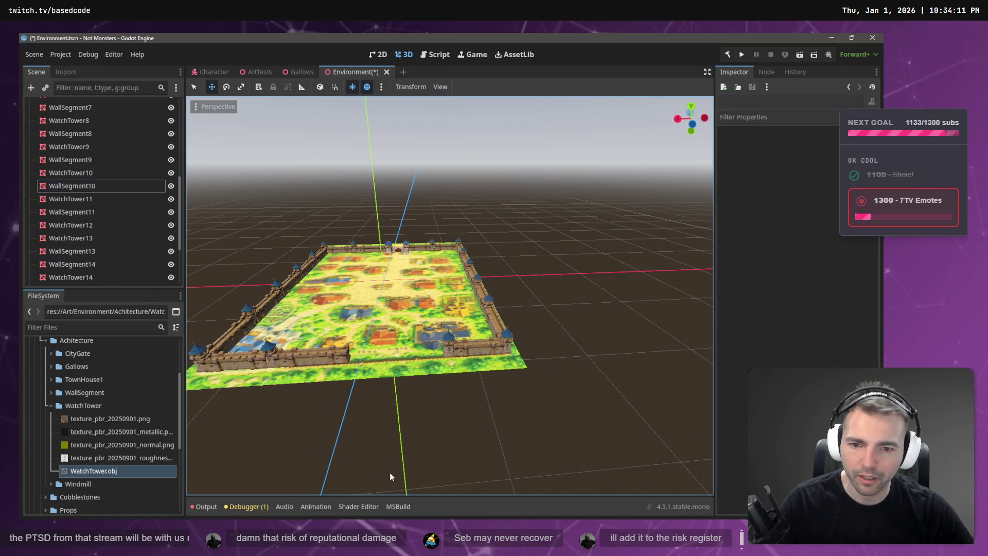
pyautogui.hotkey('ctrl', 'z')
pyautogui.moveTo(253, 361); pyautogui.dragTo(354, 359)
# - Change WallSegment11's X scale from 0.85 to 1.0
pyautogui.click(271, 349)
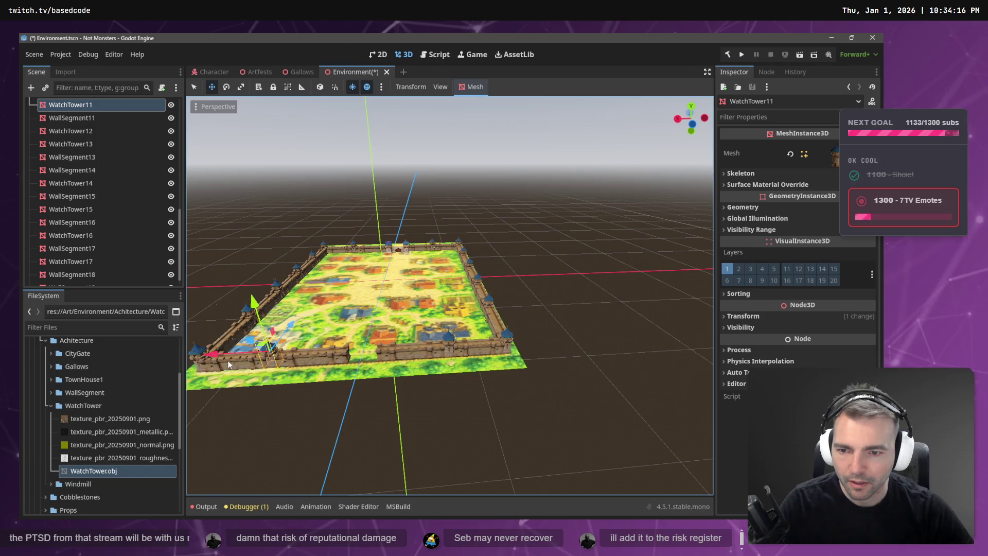
pyautogui.click(756, 314)
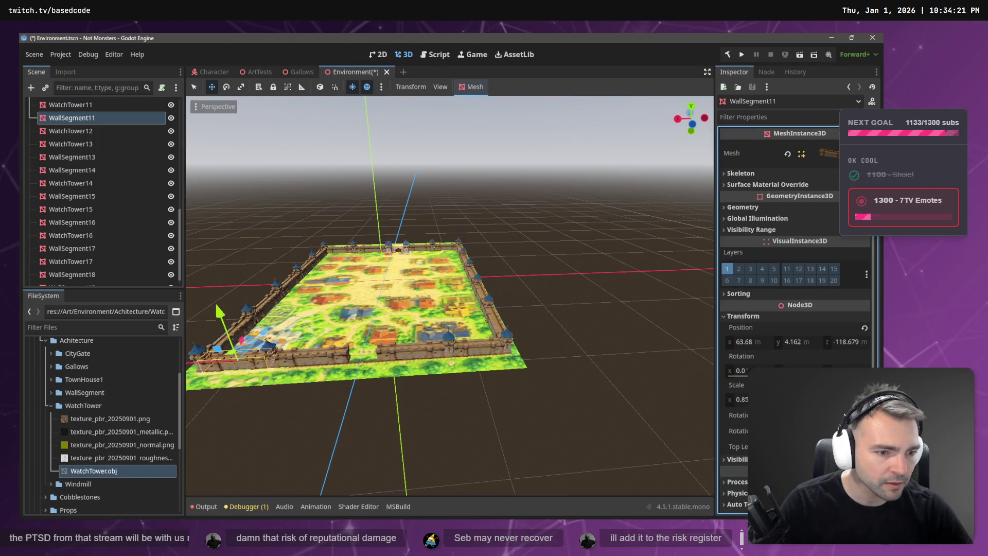
pyautogui.press('Return')
pyautogui.hotkey('ctrl', 'z')
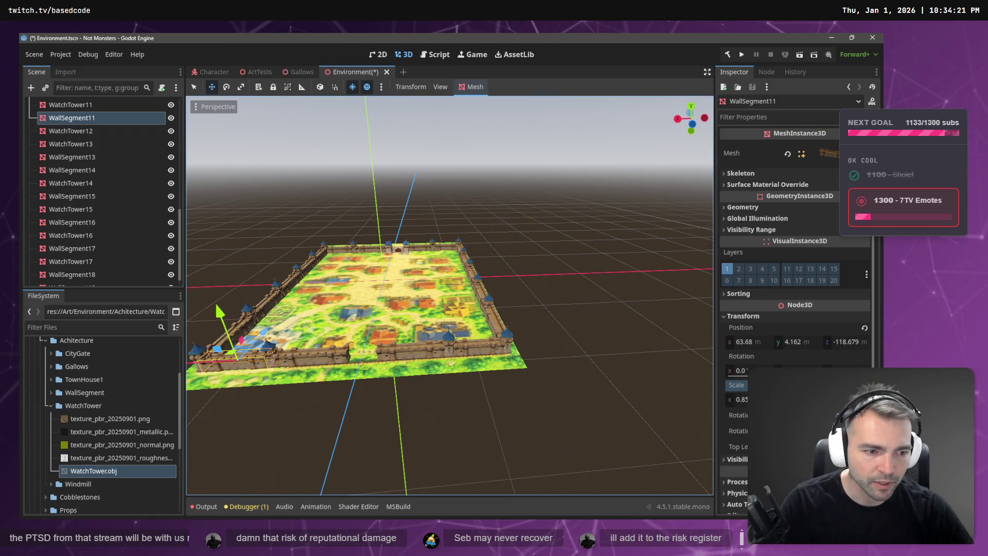
pyautogui.hotkey('ctrl', 'shift', 'z')
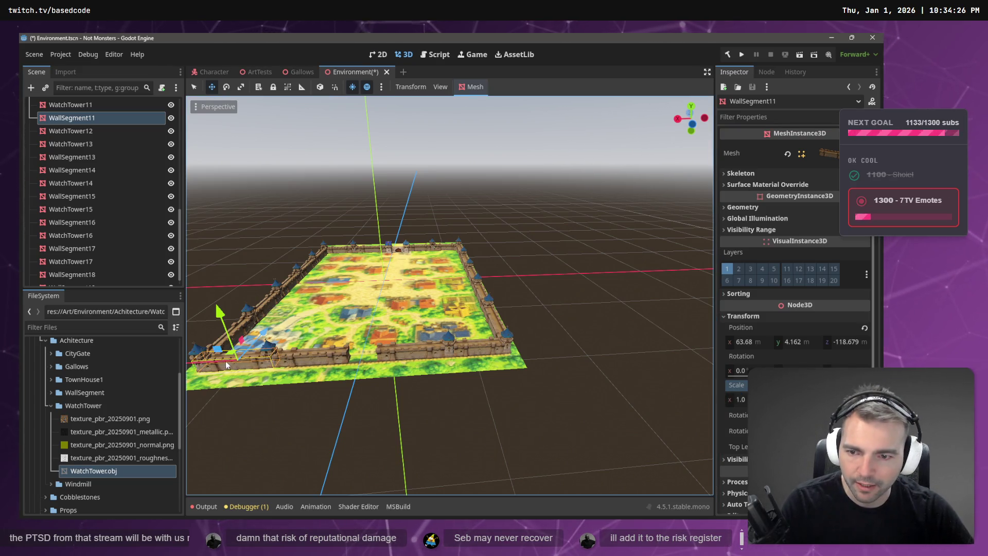
# - Nudge WallSegment11, WallSegment10 and WatchTower11 along X to close the front wall's gaps
pyautogui.moveTo(278, 356); pyautogui.dragTo(384, 352)
pyautogui.click(389, 343)
pyautogui.click(426, 353)
pyautogui.click(398, 342)
pyautogui.click(447, 349)
pyautogui.click(401, 345)
pyautogui.click(443, 355)
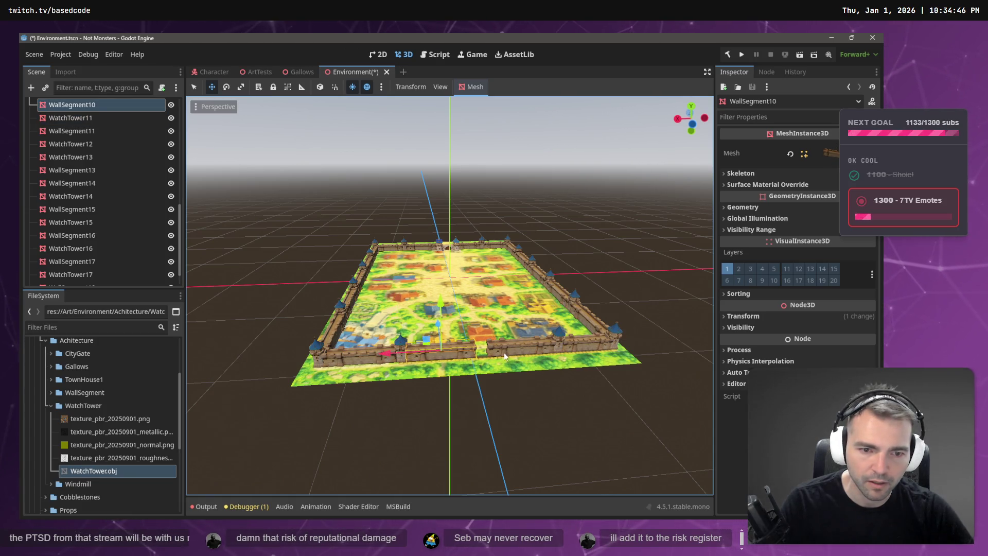
# - Move the tower nested under WatchTower13 to the root as WatchTower18 and slide it into the front wall
pyautogui.click(558, 334)
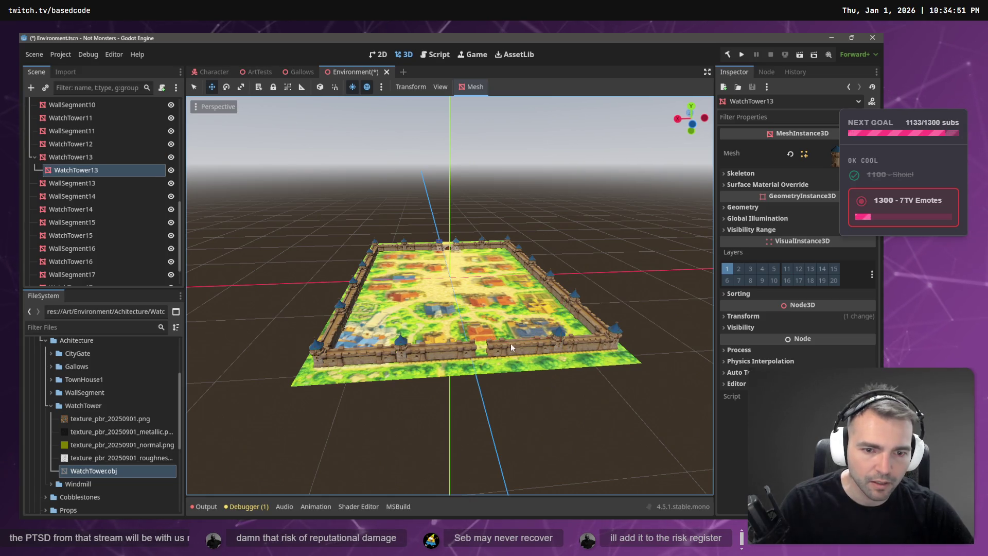
pyautogui.click(559, 335)
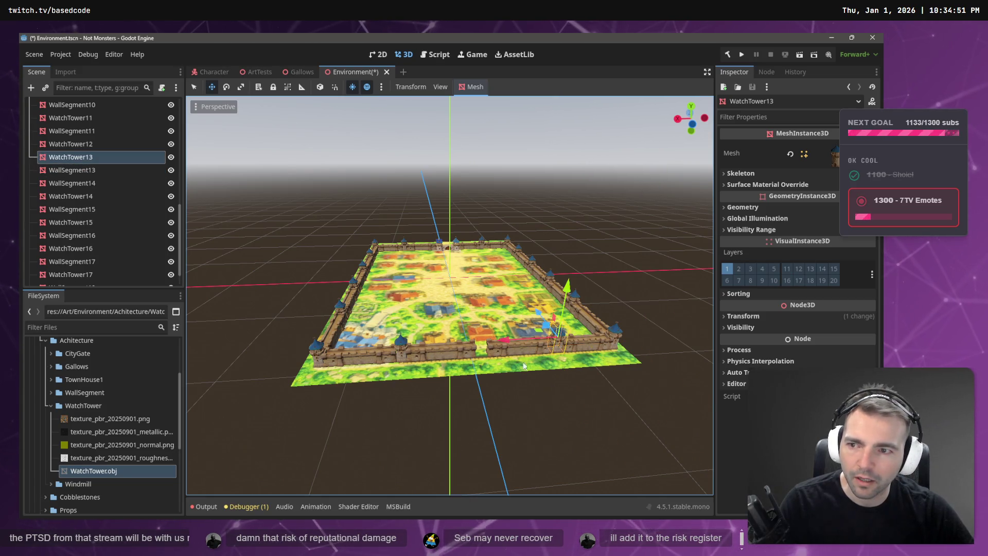
pyautogui.click(561, 339)
pyautogui.click(561, 339)
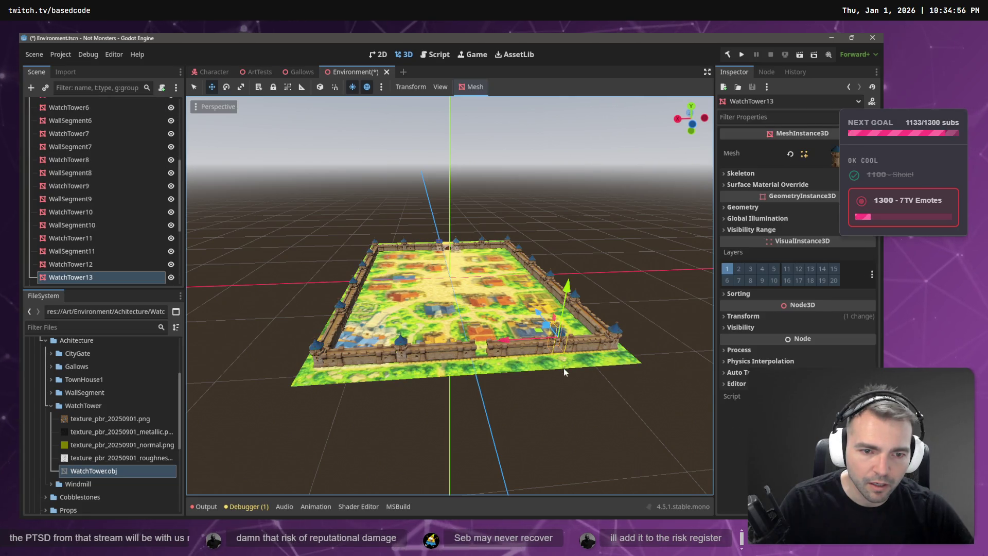
pyautogui.moveTo(132, 280)
pyautogui.mouseDown()
pyautogui.moveTo(77, 260)
pyautogui.moveTo(71, 282)
pyautogui.moveTo(79, 282)
pyautogui.mouseUp()
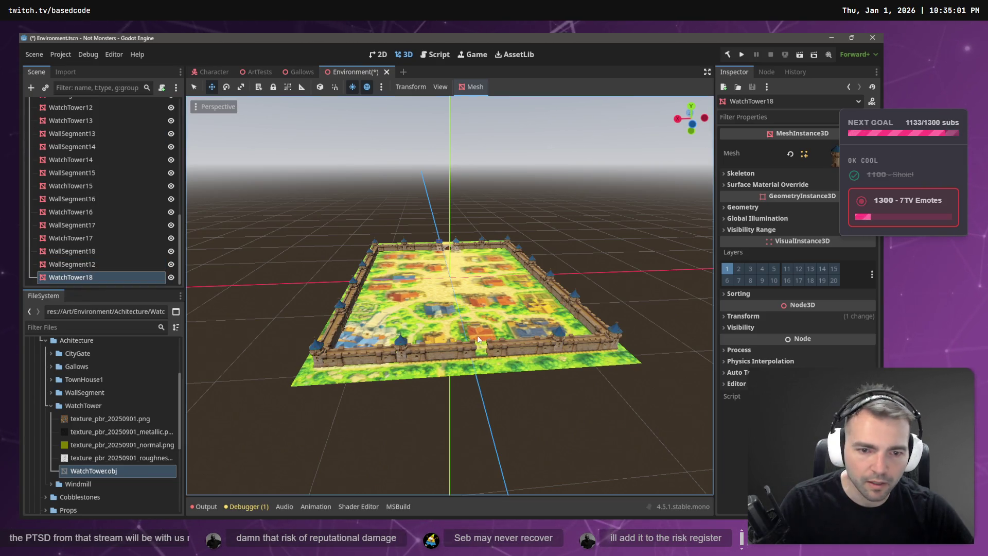
pyautogui.hotkey('ctrl', 'z')
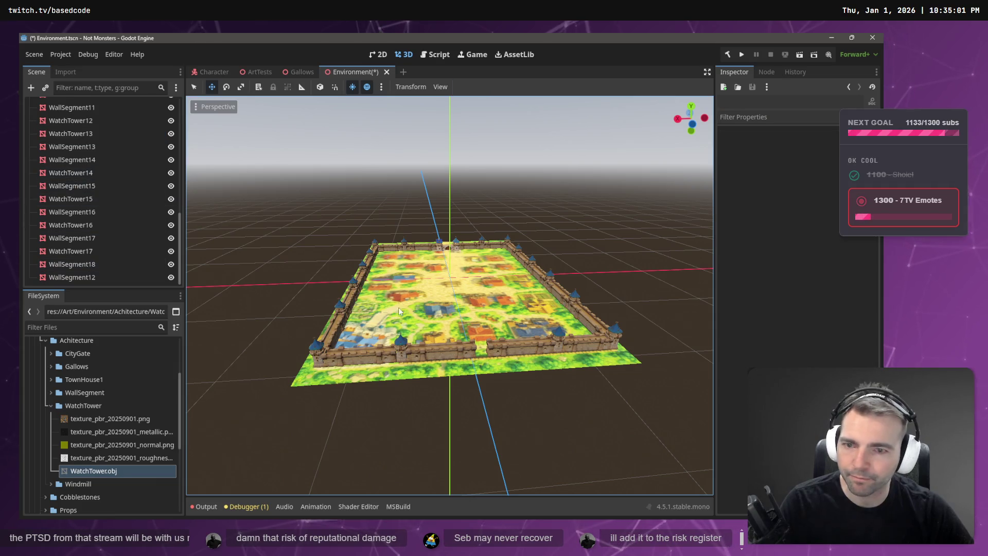
pyautogui.click(400, 342)
pyautogui.hotkey('ctrl', 'shift', 'z')
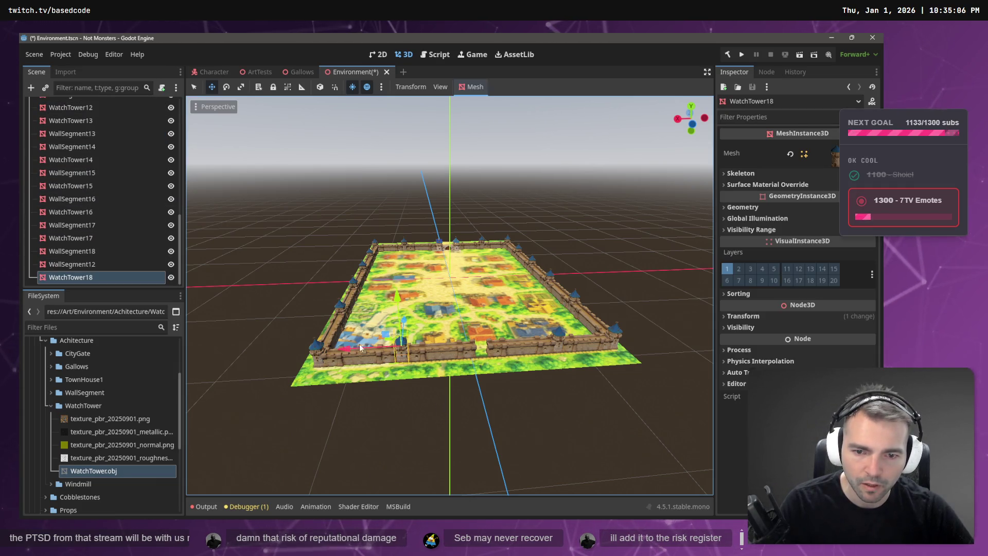
pyautogui.moveTo(348, 349); pyautogui.dragTo(431, 357)
pyautogui.press('f')
pyautogui.scroll(5, 487, 368)
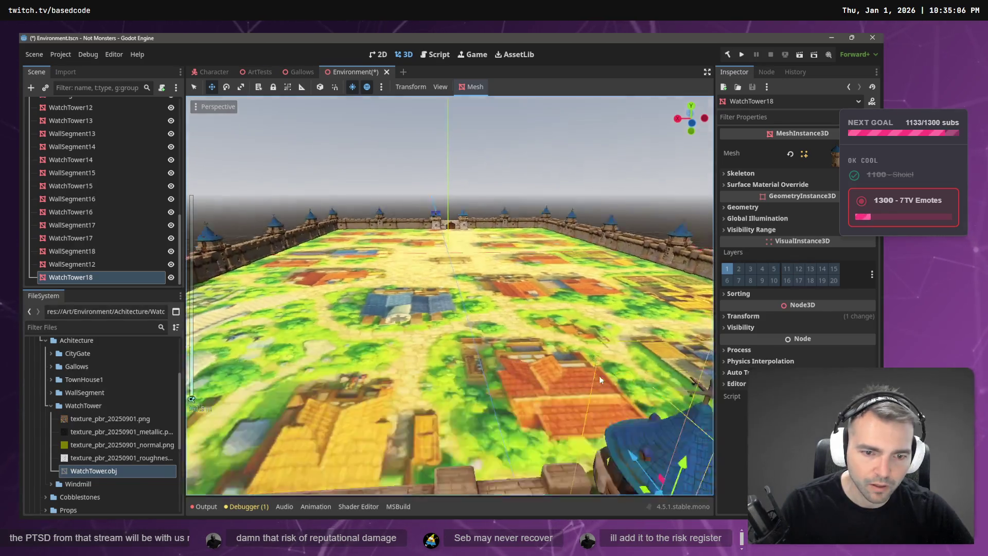
# - Stretch WallSegment12 and WallSegment10 slightly along X
pyautogui.scroll(-5, 598, 379)
pyautogui.click(555, 332)
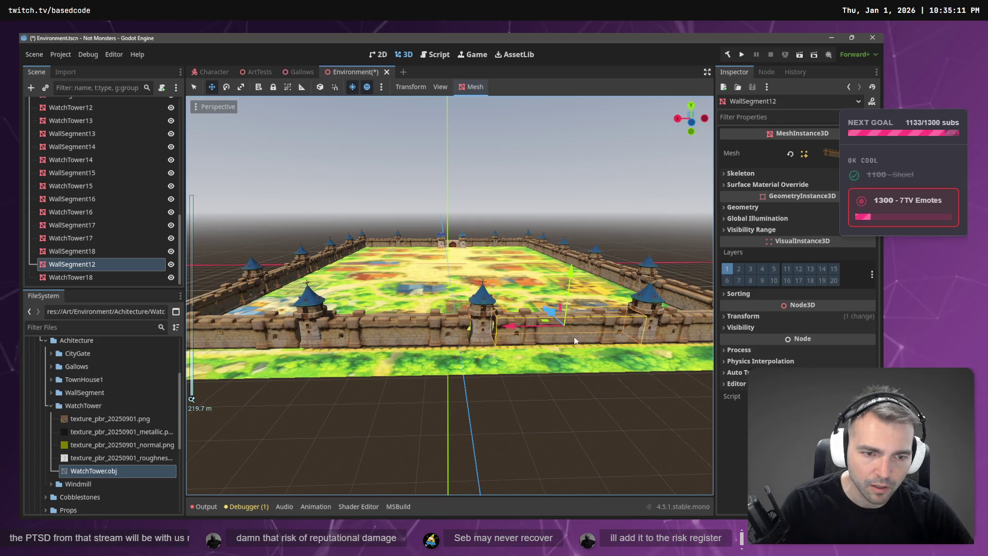
pyautogui.press('r')
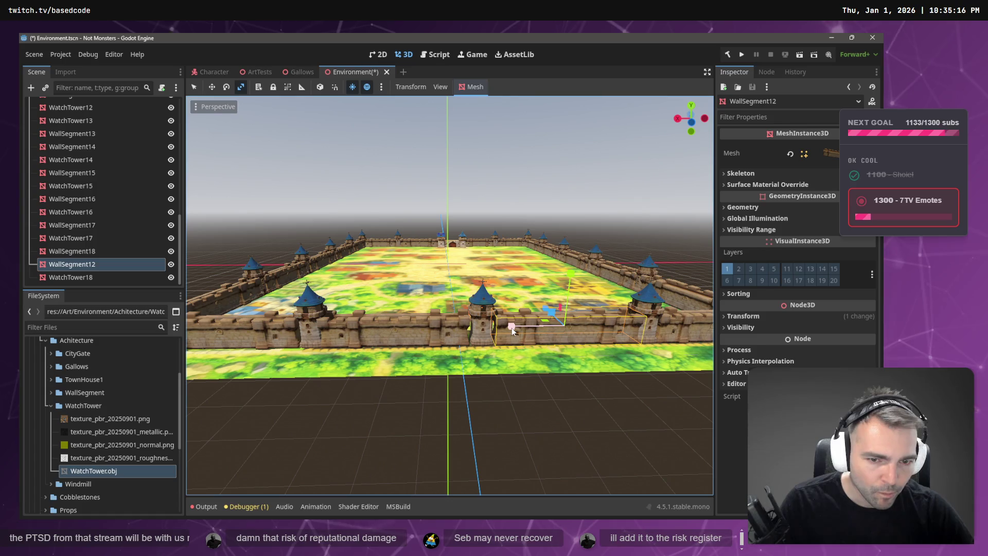
pyautogui.moveTo(512, 330); pyautogui.dragTo(515, 328)
pyautogui.press('w')
pyautogui.click(429, 324)
pyautogui.press('r')
pyautogui.moveTo(344, 331); pyautogui.dragTo(345, 332)
pyautogui.press('w')
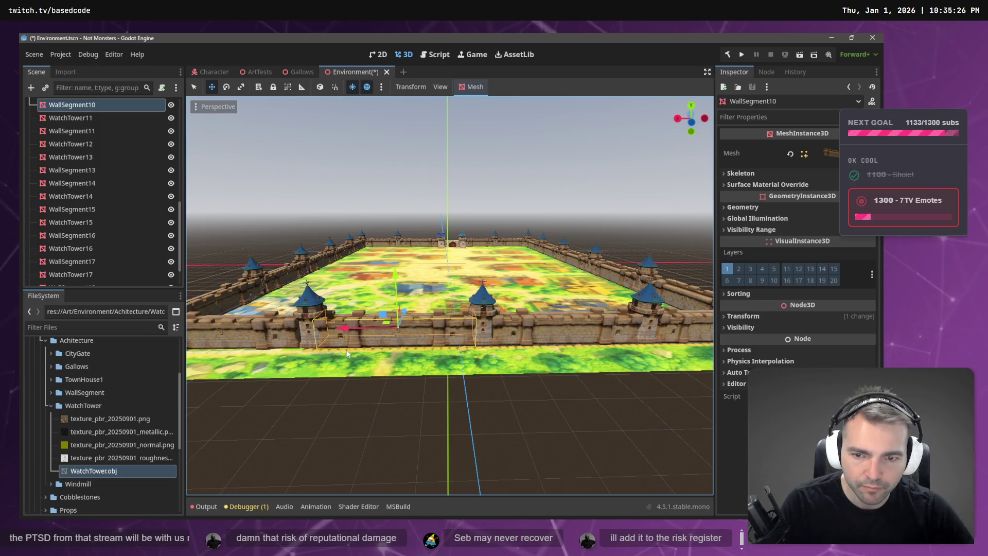
# - Shift WallSegment11 to X 59.406 beside the tower and save the Environment scene
pyautogui.press('w')
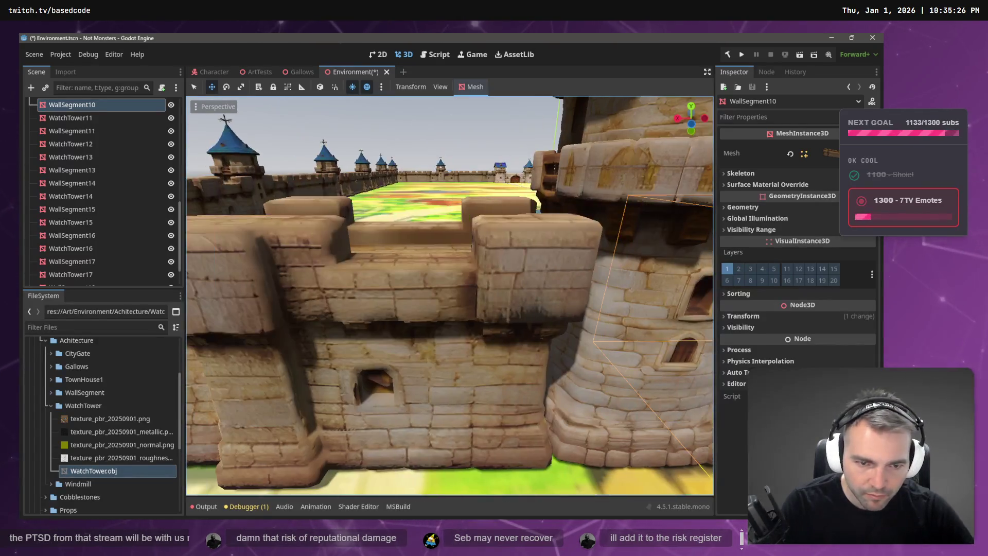
pyautogui.press('s')
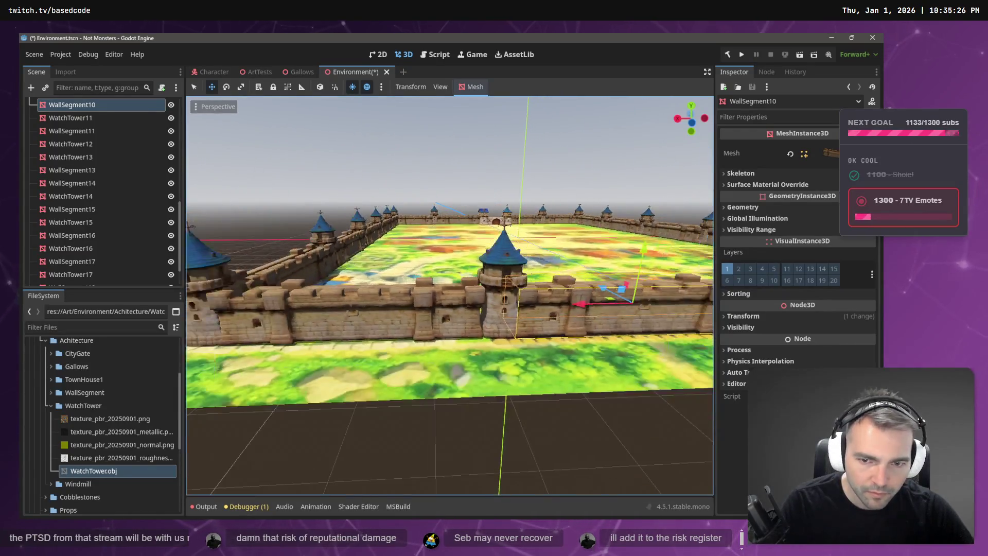
pyautogui.click(416, 298)
pyautogui.moveTo(329, 311); pyautogui.dragTo(340, 310)
pyautogui.press('r')
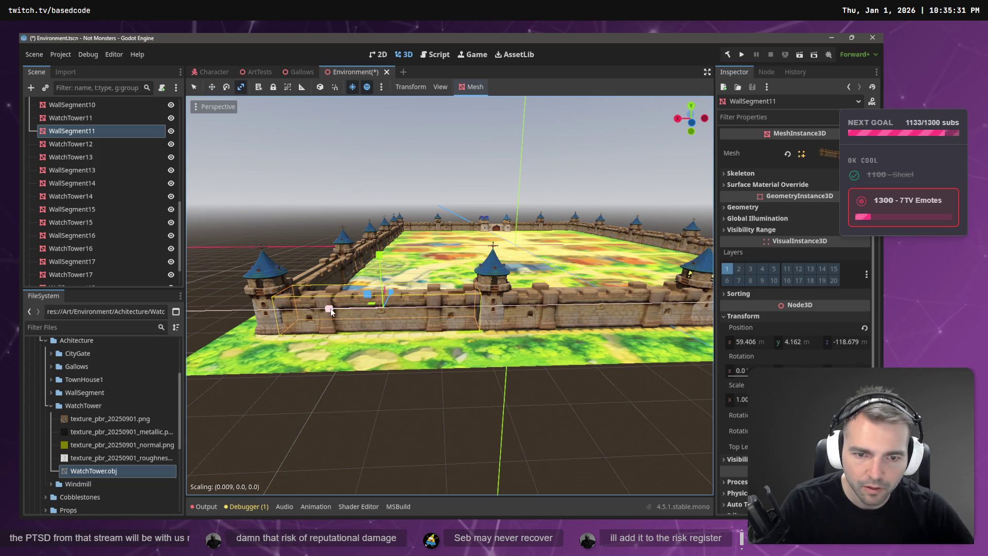
pyautogui.click(388, 385)
pyautogui.press('w')
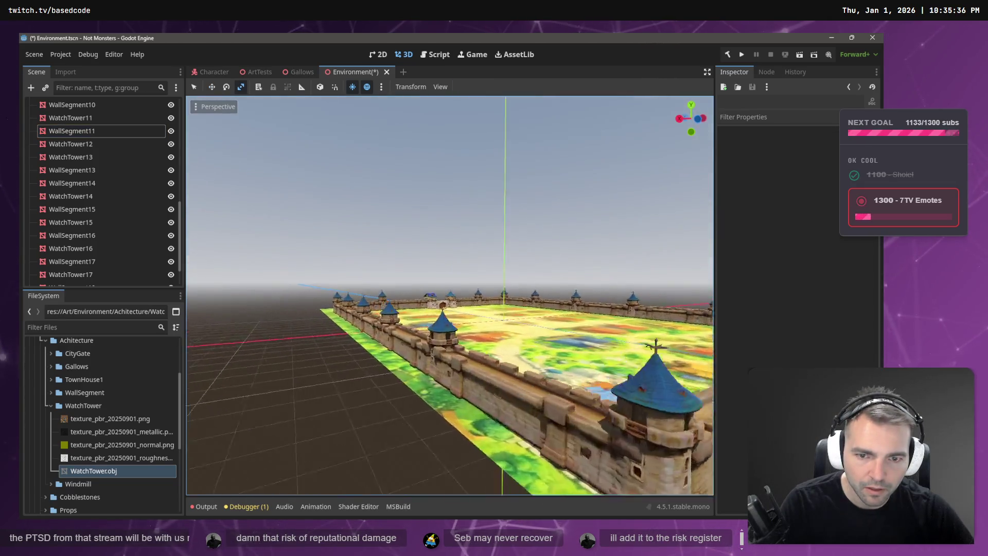
pyautogui.press('s')
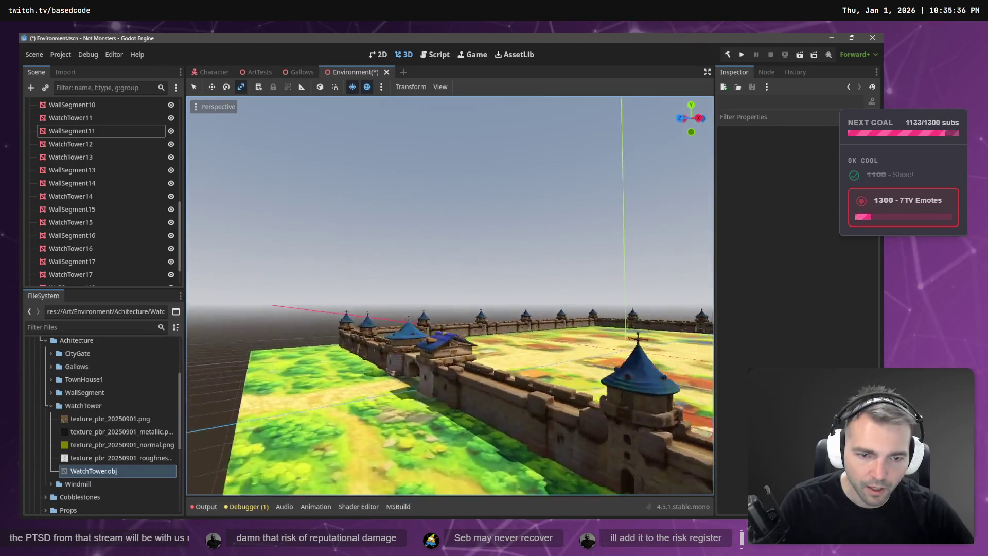
pyautogui.hotkey('ctrl', 's')
# - Select the floor and every gate, wall and tower node through the last wall
pyautogui.press('w')
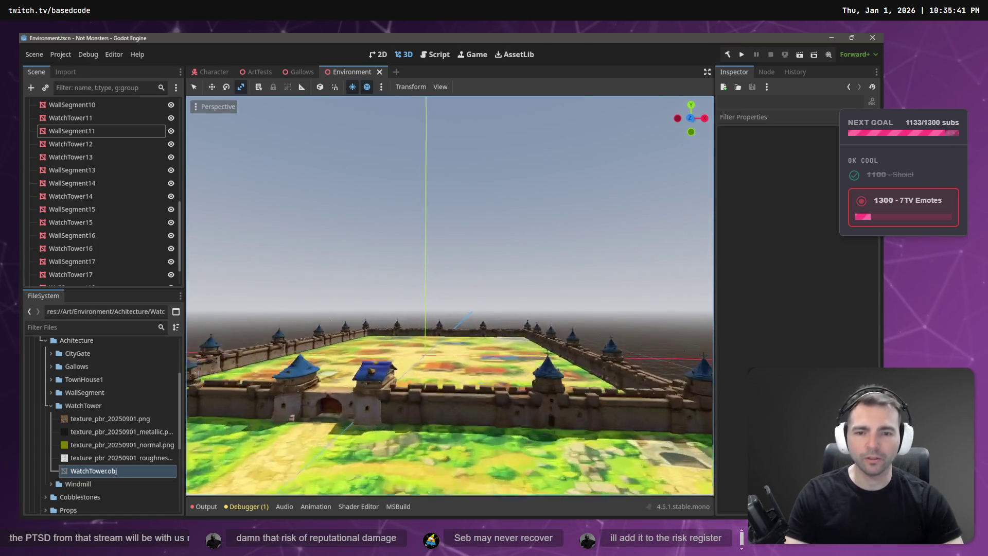
pyautogui.scroll(5, 113, 195)
pyautogui.scroll(4, 106, 174)
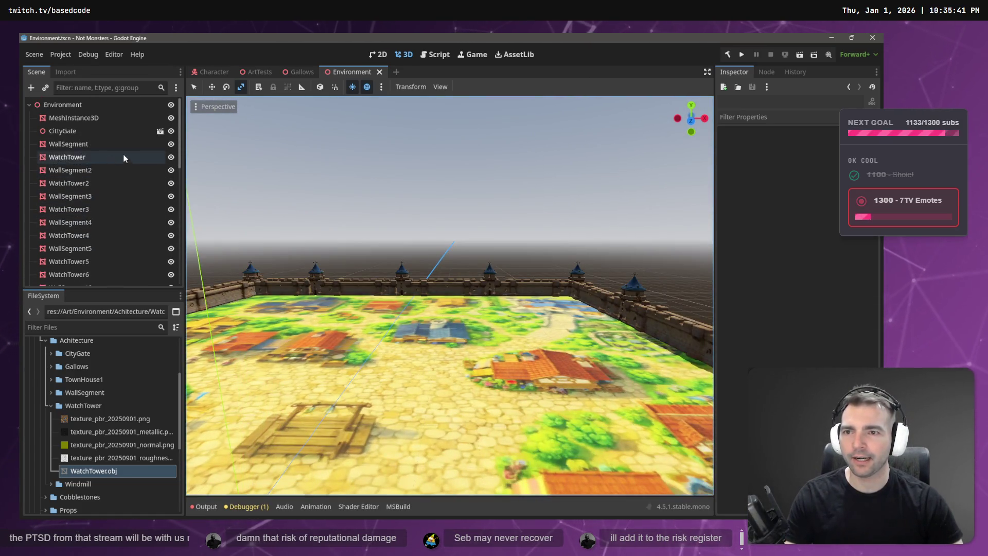
pyautogui.click(63, 117)
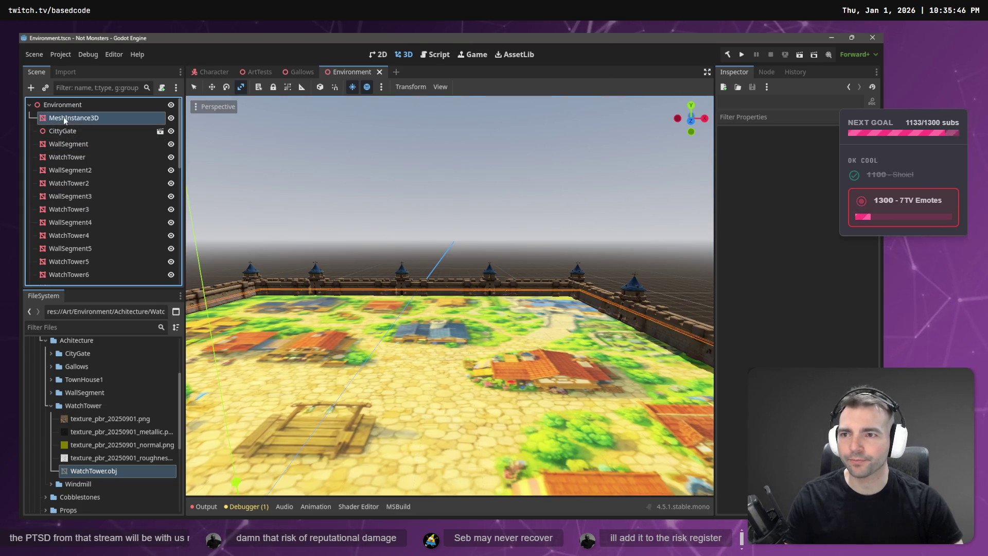
pyautogui.scroll(-10, 70, 129)
pyautogui.scroll(10, 97, 167)
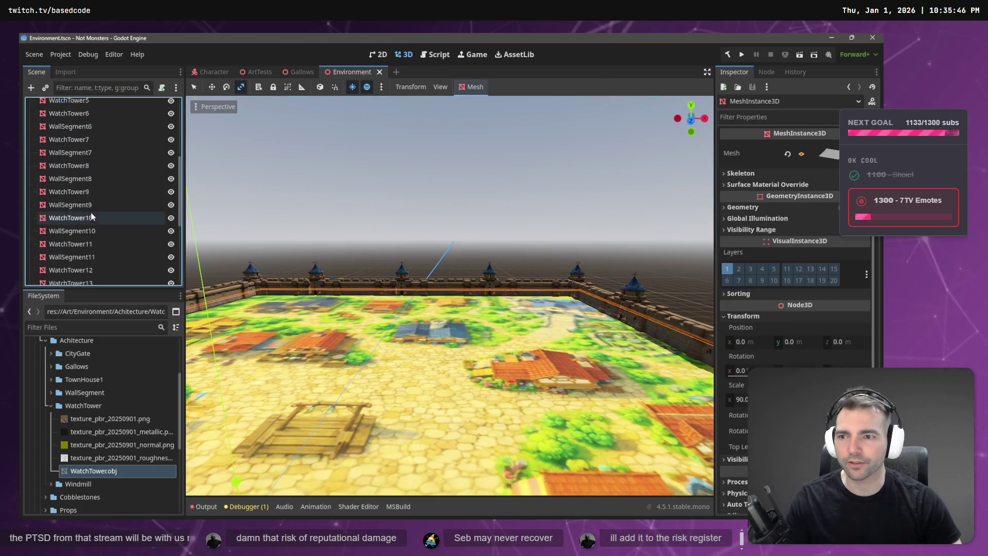
pyautogui.scroll(-4, 95, 178)
pyautogui.scroll(-5, 95, 178)
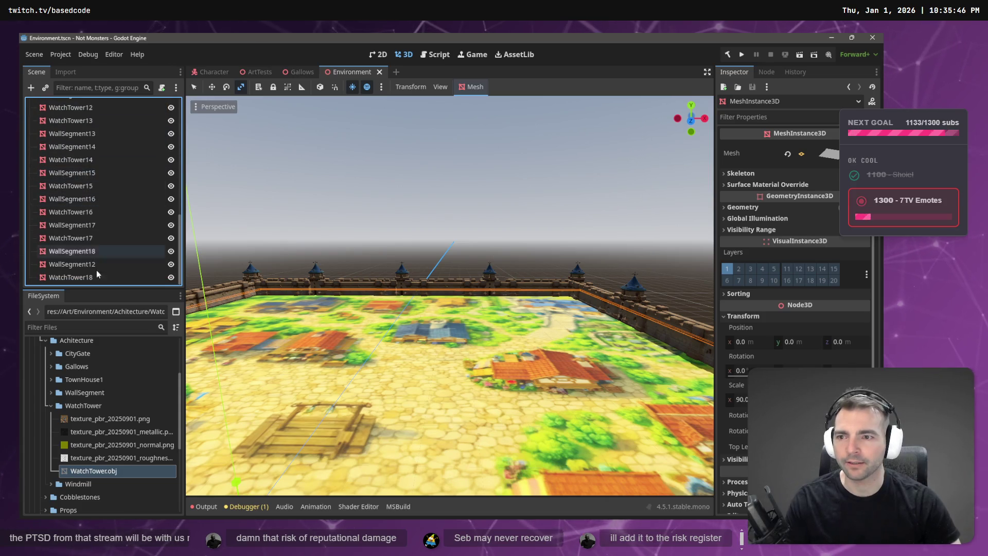
pyautogui.keyDown('shift'); pyautogui.click(94, 277); pyautogui.keyUp('shift')
# - Reparent the 38 selected pieces under a new Node3D parent
pyautogui.rightClick(93, 277)
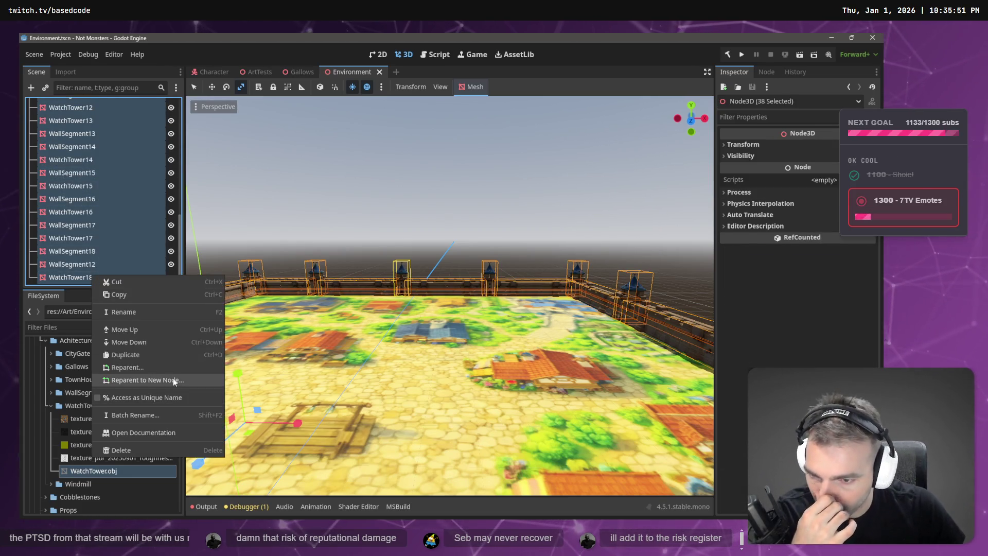
pyautogui.click(147, 380)
pyautogui.click(372, 110)
pyautogui.click(372, 112)
pyautogui.click(368, 73)
pyautogui.write('Town')
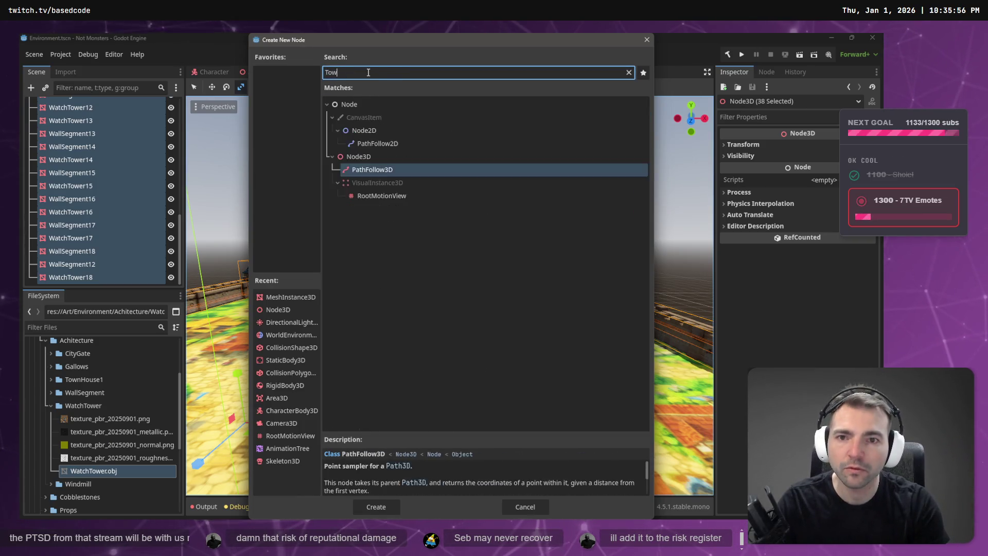
pyautogui.press('BackSpace')
pyautogui.press('BackSpace')
pyautogui.press('BackSpace')
pyautogui.write('Node3')
pyautogui.click(376, 122)
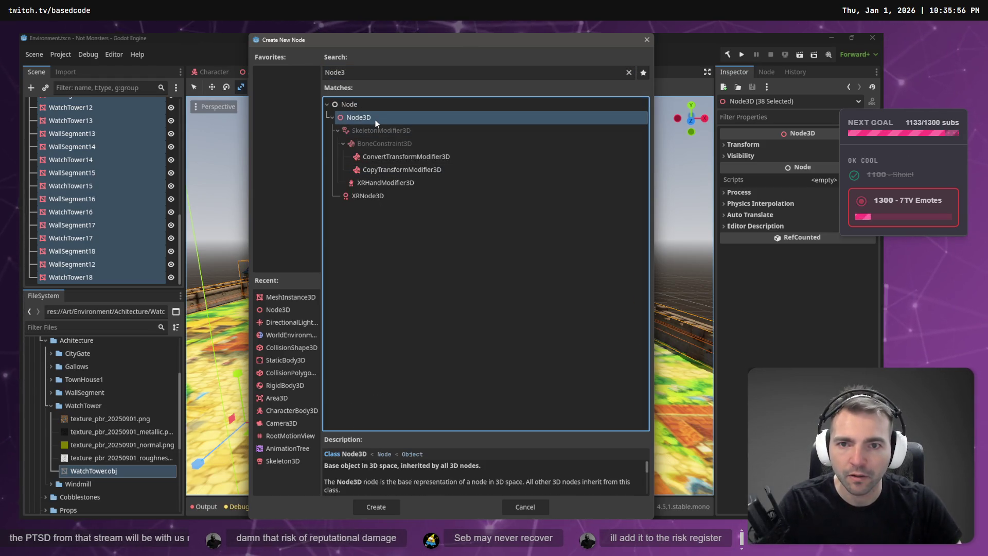
pyautogui.click(378, 500)
# - Name the new parent TownWall, collapse it and save the scene
pyautogui.scroll(1, 90, 136)
pyautogui.doubleClick(97, 118)
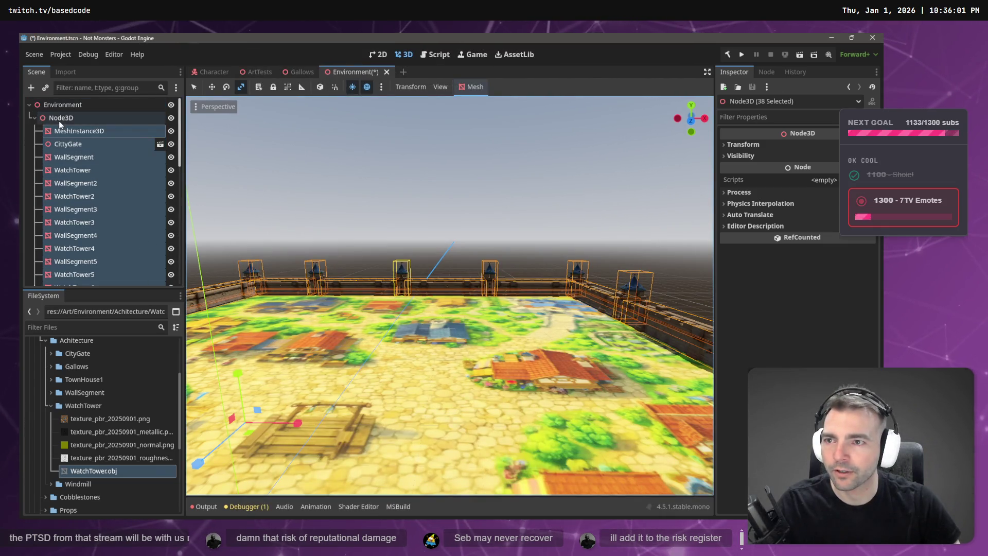
pyautogui.write('TownWall')
pyautogui.press('Return')
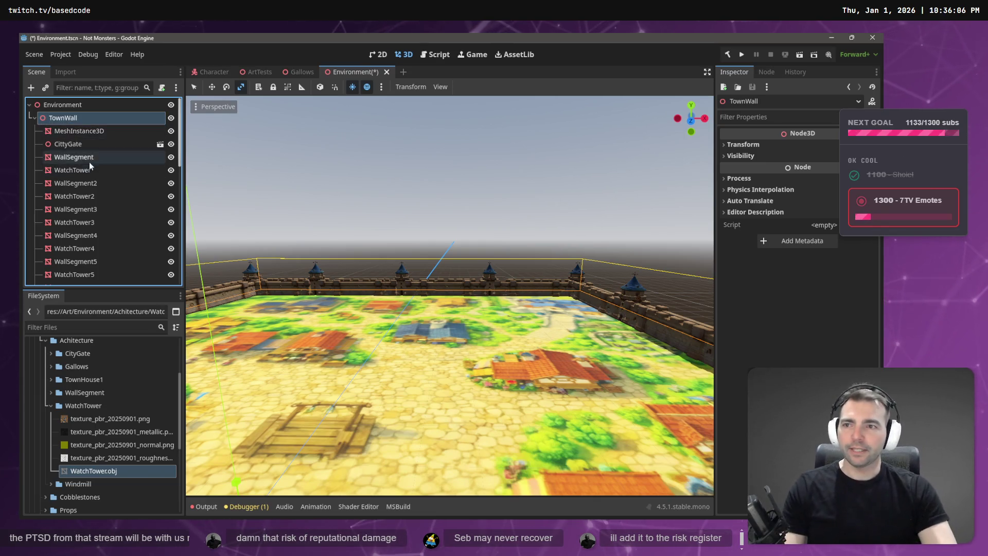
pyautogui.click(36, 119)
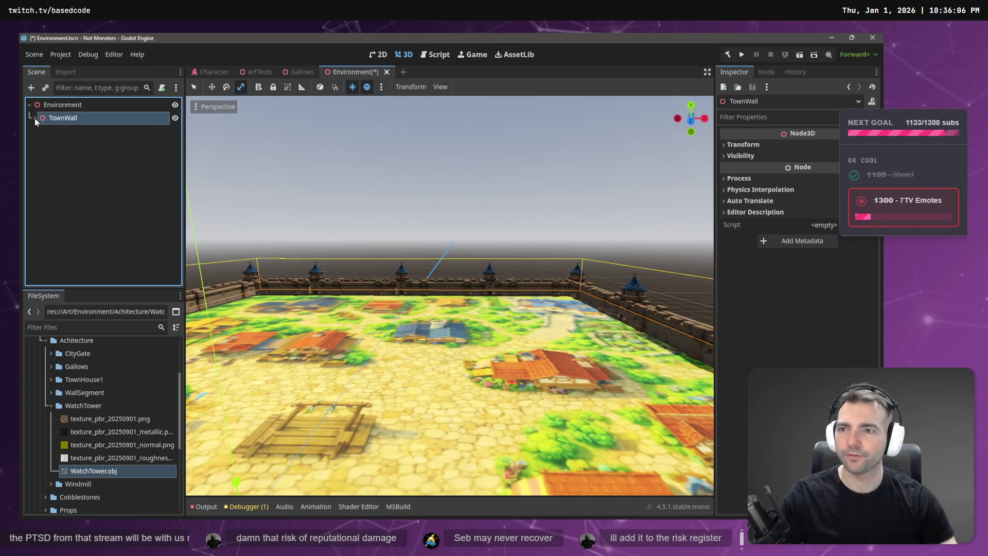
pyautogui.hotkey('ctrl', 's')
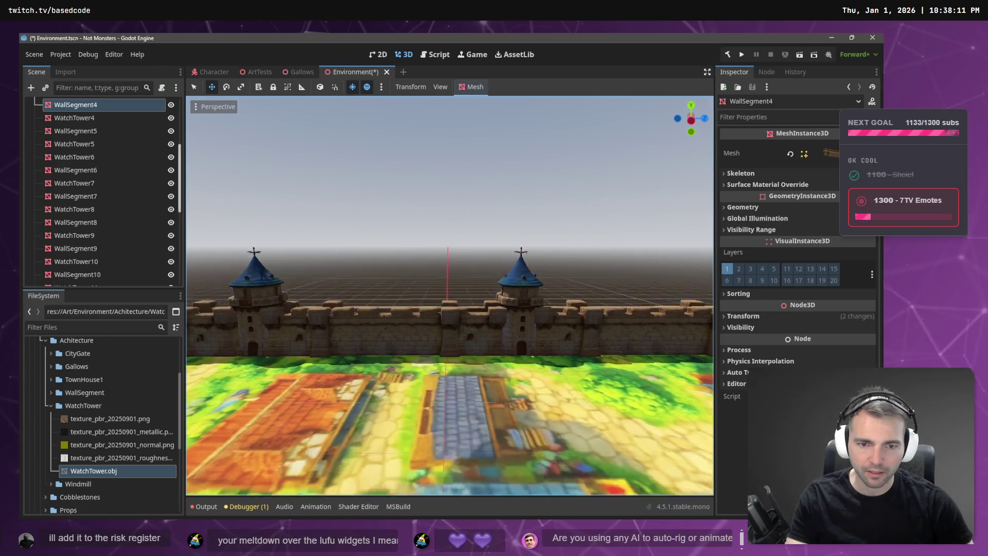
# - Fly around the walled town, save the Environment scene and briefly check the floor mesh
pyautogui.press('w')
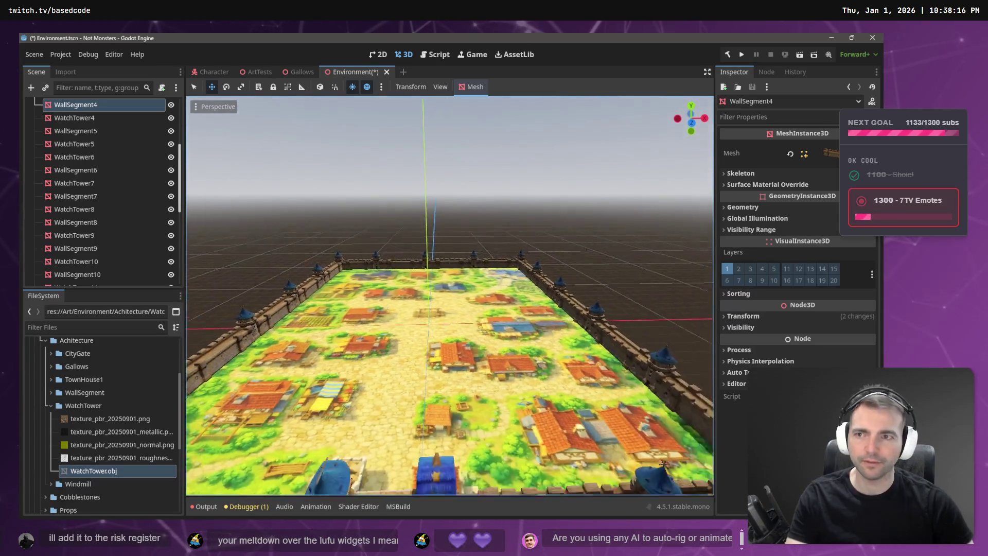
pyautogui.hotkey('ctrl', 's')
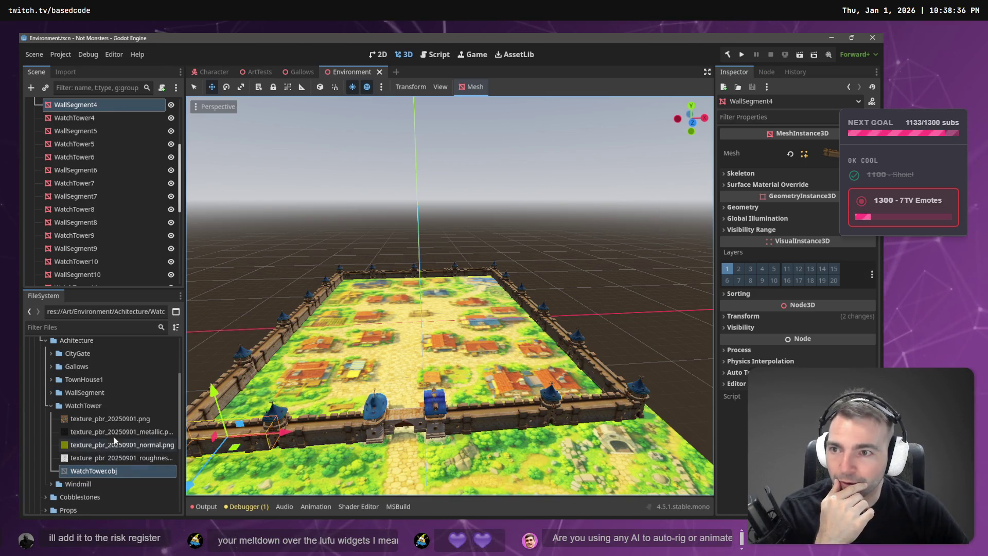
pyautogui.scroll(5, 83, 134)
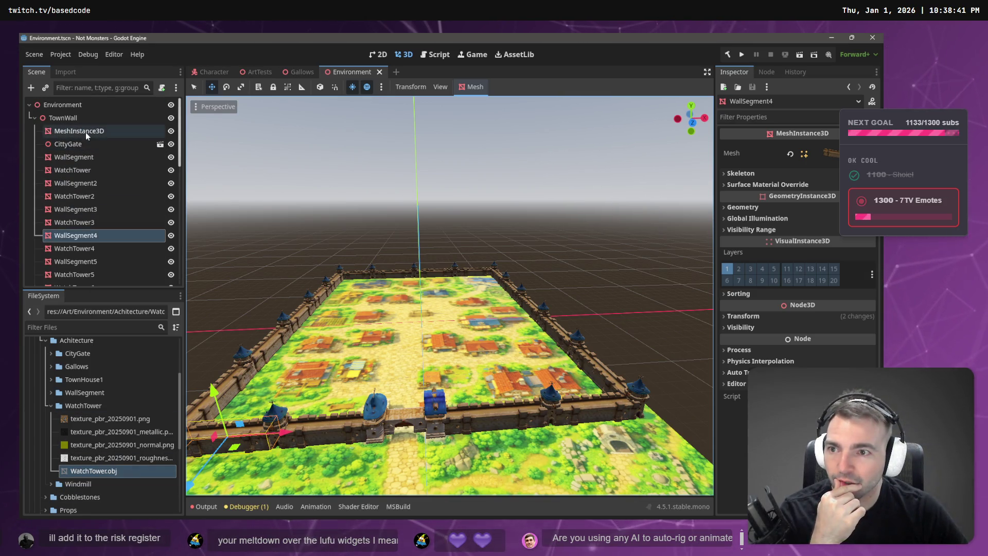
pyautogui.click(85, 131)
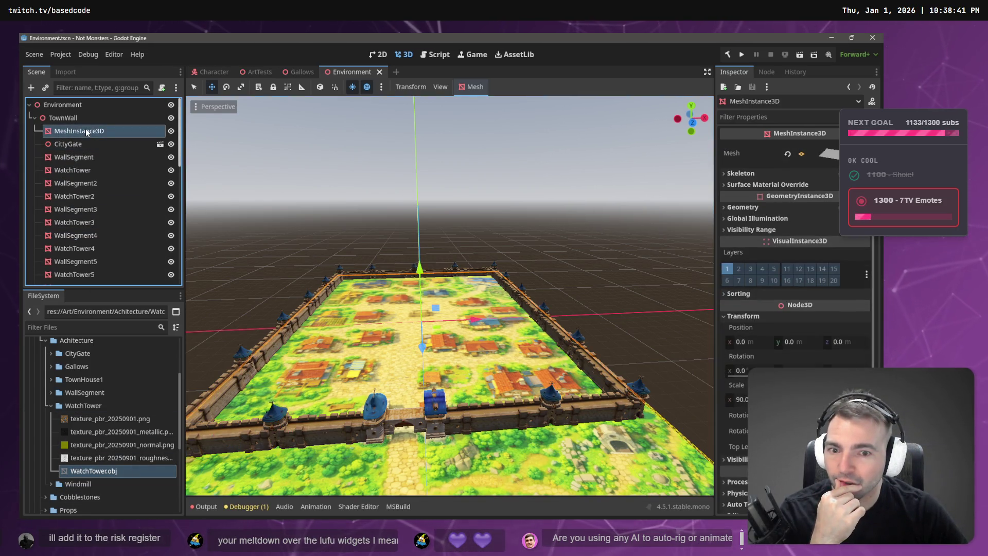
pyautogui.click(314, 157)
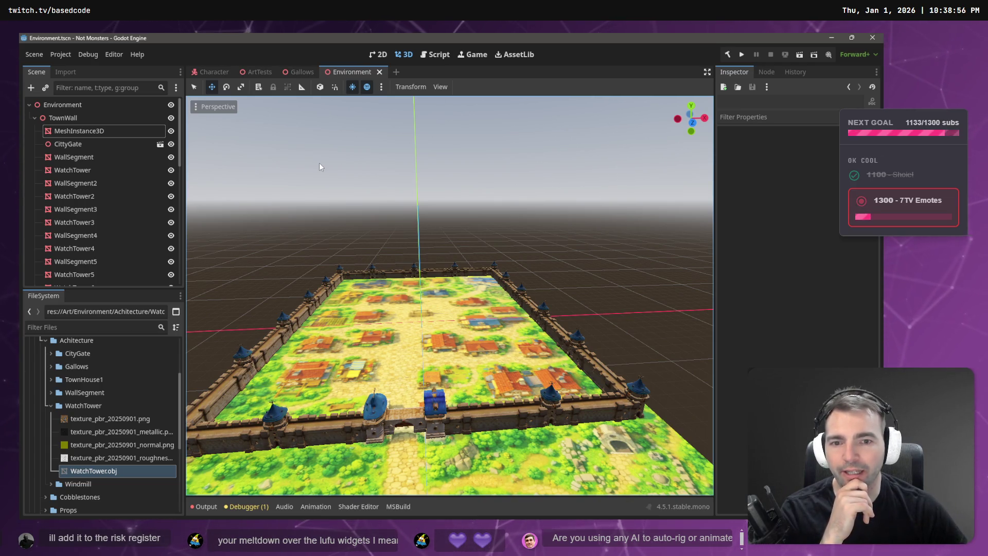
pyautogui.moveTo(319, 162)
pyautogui.mouseDown()
pyautogui.moveTo(278, 191)
pyautogui.moveTo(278, 149)
pyautogui.moveTo(370, 150)
pyautogui.moveTo(366, 159)
pyautogui.mouseUp()
# - Collapse TownWall and the Architecture folder, then expand the Characters folder
pyautogui.click(34, 118)
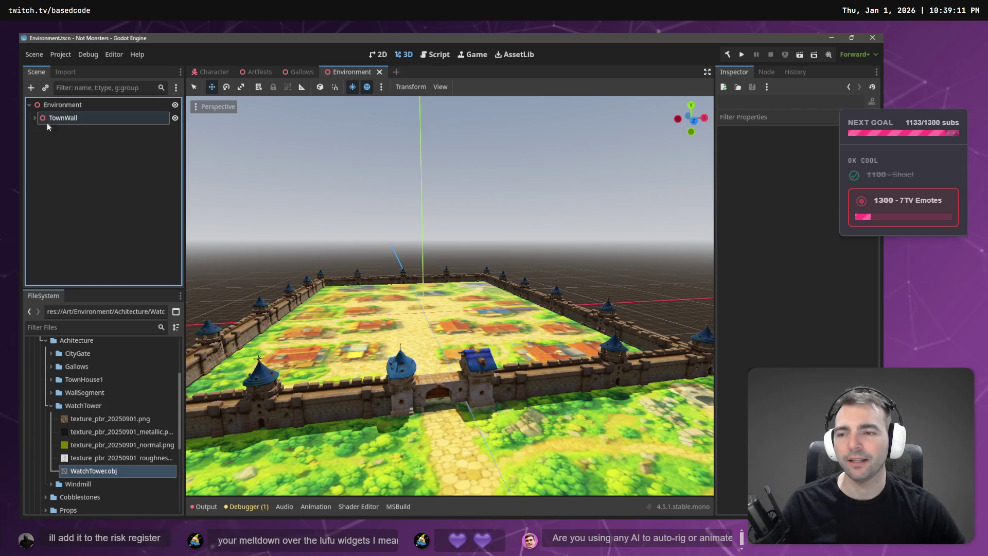
pyautogui.click(46, 340)
pyautogui.scroll(3, 51, 418)
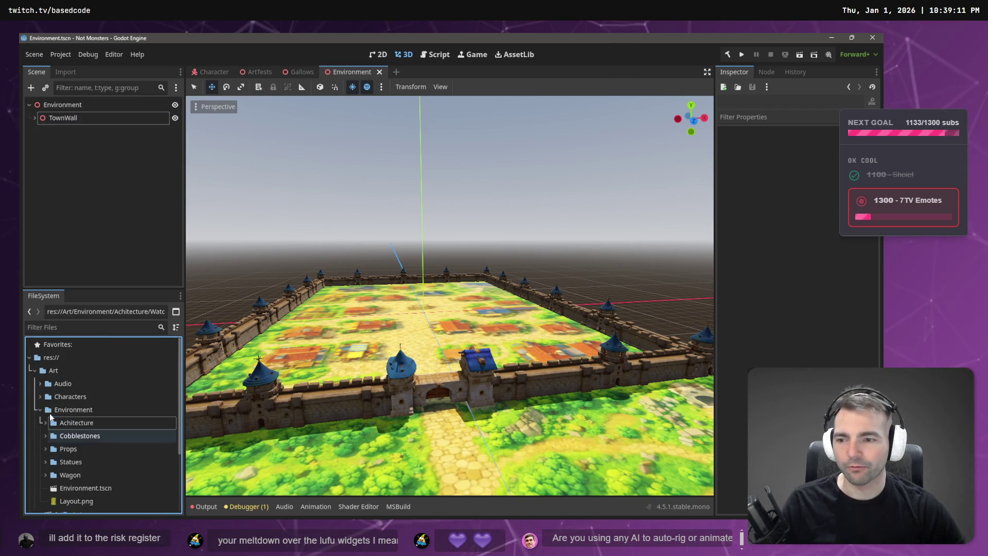
pyautogui.press('Left')
pyautogui.press('Left')
pyautogui.press('Up')
pyautogui.press('Right')
pyautogui.scroll(-3, 50, 416)
pyautogui.scroll(-2, 50, 415)
# - Place a Character.tscn instance on the courtyard floor, then switch to ArtTests
pyautogui.moveTo(80, 399); pyautogui.dragTo(440, 348)
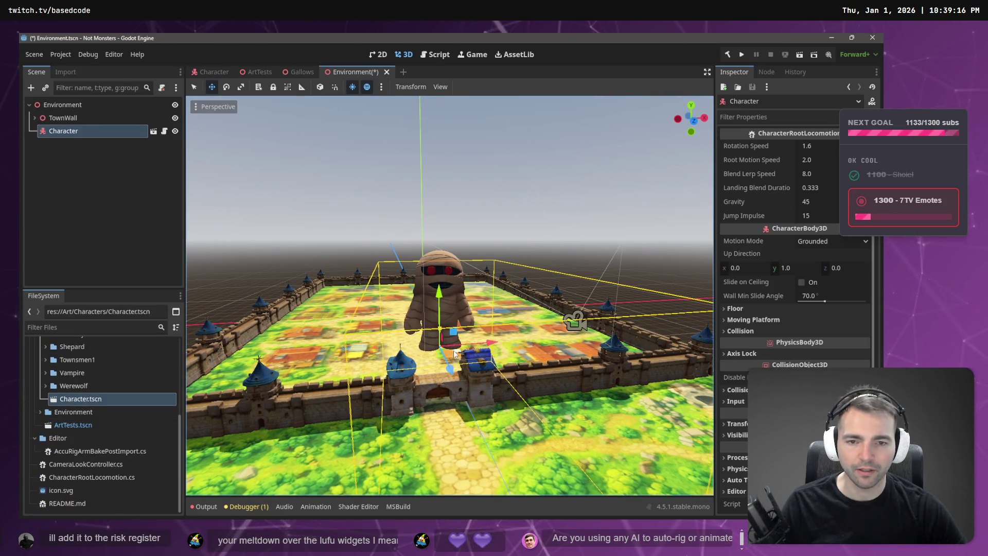
pyautogui.hotkey('ctrl', 'z')
pyautogui.scroll(8, 454, 353)
pyautogui.scroll(-8, 452, 350)
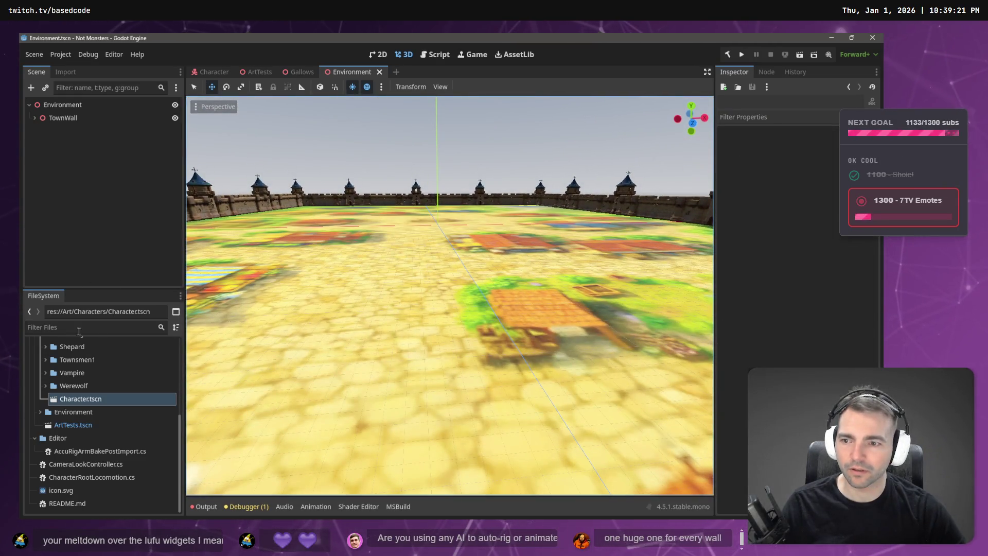
pyautogui.moveTo(64, 403); pyautogui.dragTo(398, 354)
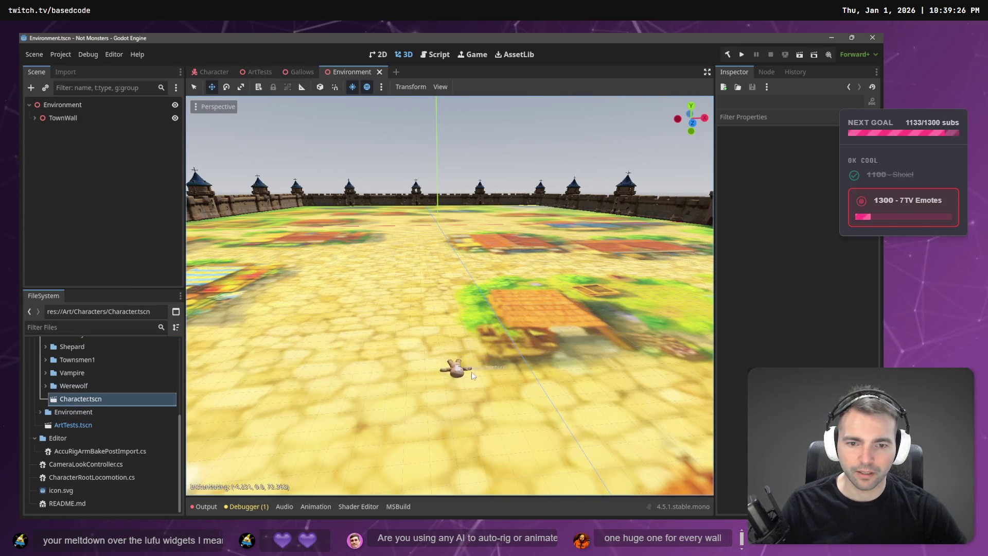
pyautogui.moveTo(470, 373); pyautogui.dragTo(478, 379)
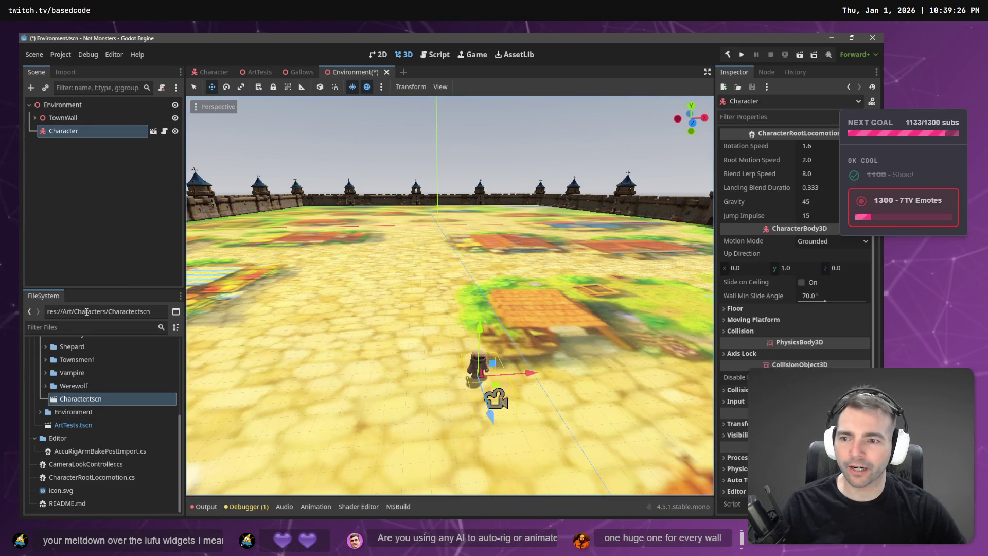
pyautogui.click(257, 72)
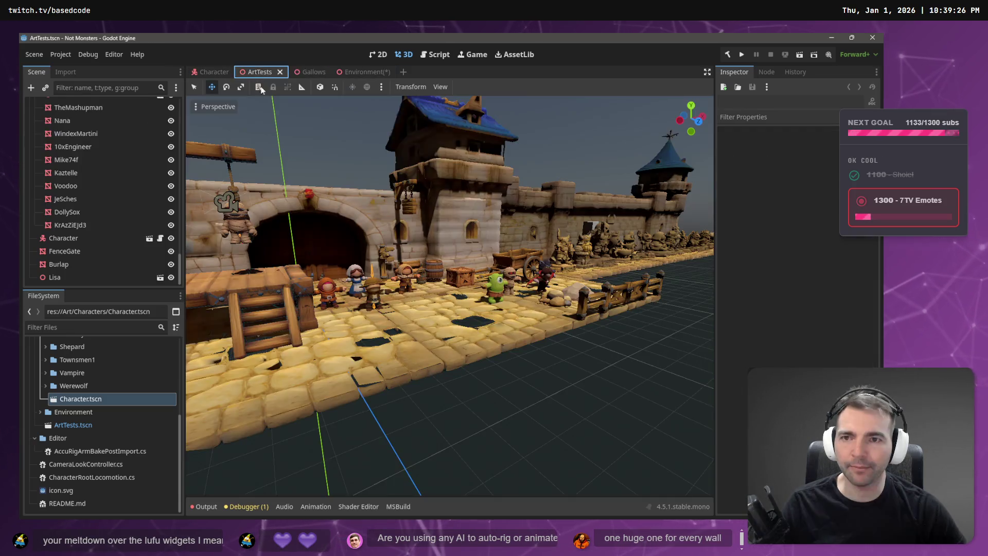
# - Collapse Rendering, Characters and Ground in ArtTests and select FloorStaticBody3D
pyautogui.scroll(15, 85, 197)
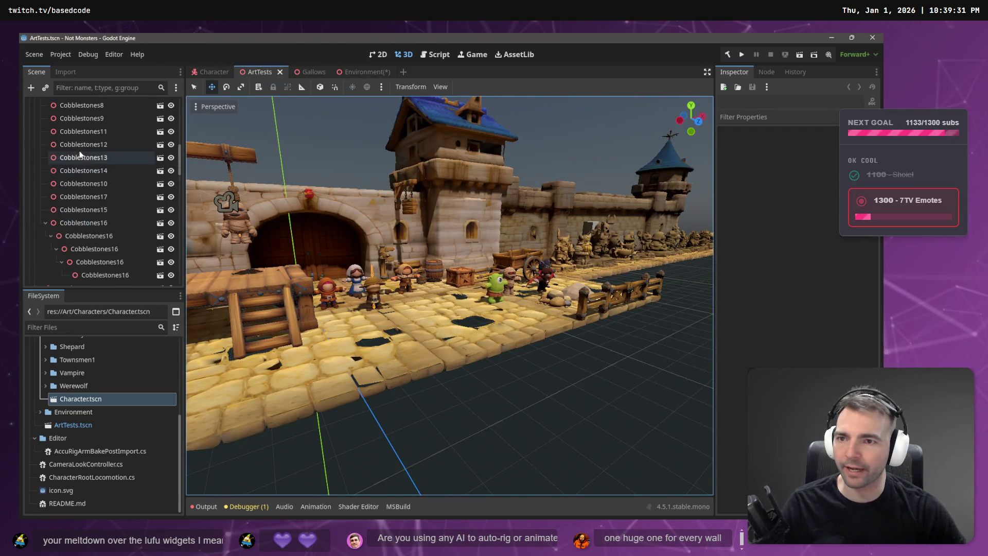
pyautogui.click(33, 117)
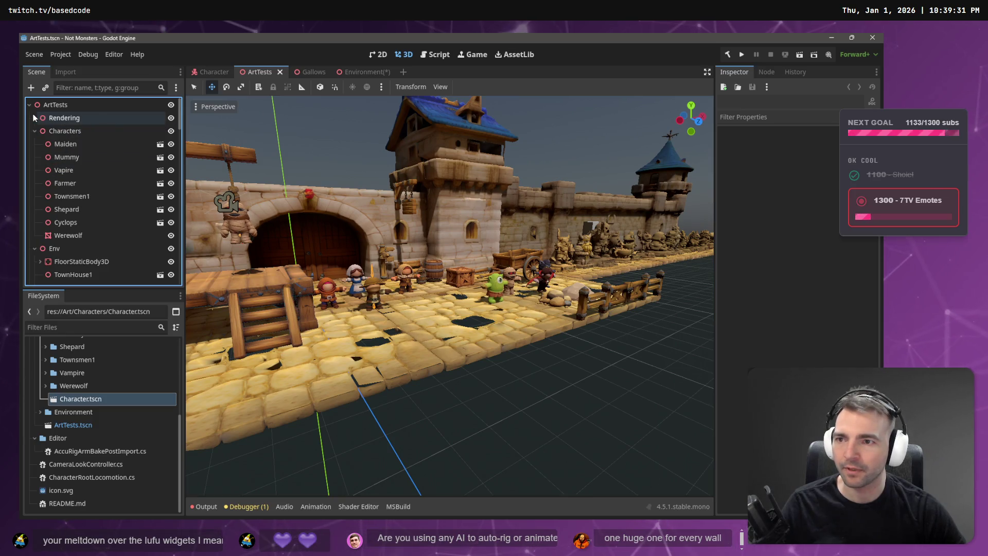
pyautogui.click(34, 131)
pyautogui.click(39, 183)
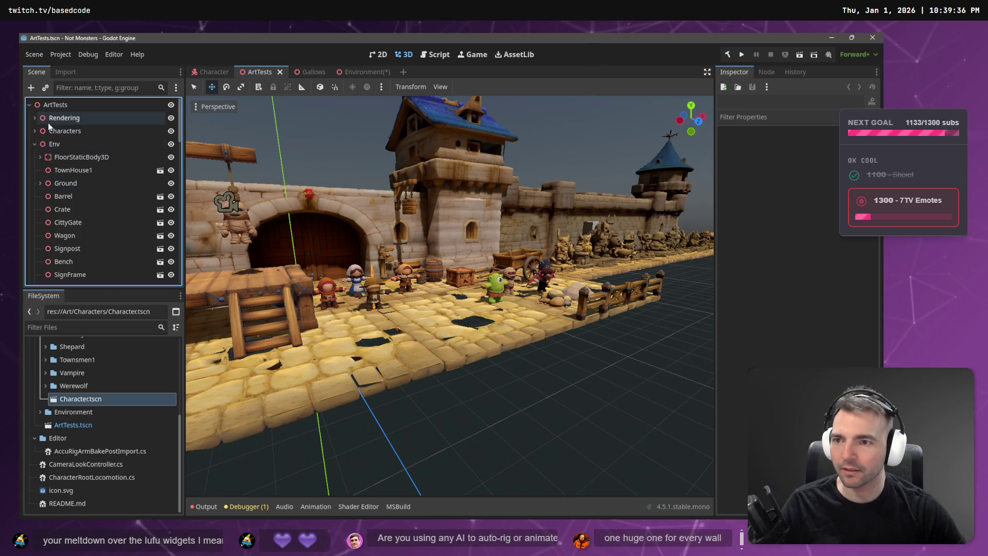
pyautogui.click(86, 156)
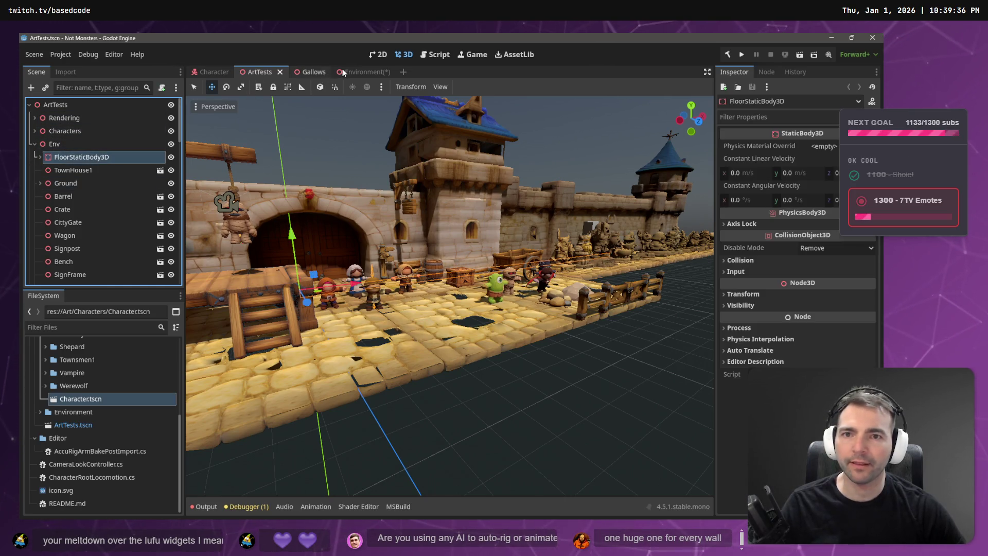
# - In the Environment scene, move FloorStaticBody3D to the top of the node list
pyautogui.click(341, 74)
pyautogui.click(360, 202)
pyautogui.scroll(-6, 360, 202)
pyautogui.scroll(3, 359, 202)
pyautogui.moveTo(58, 145)
pyautogui.mouseDown()
pyautogui.moveTo(56, 199)
pyautogui.moveTo(65, 106)
pyautogui.moveTo(62, 116)
pyautogui.mouseUp()
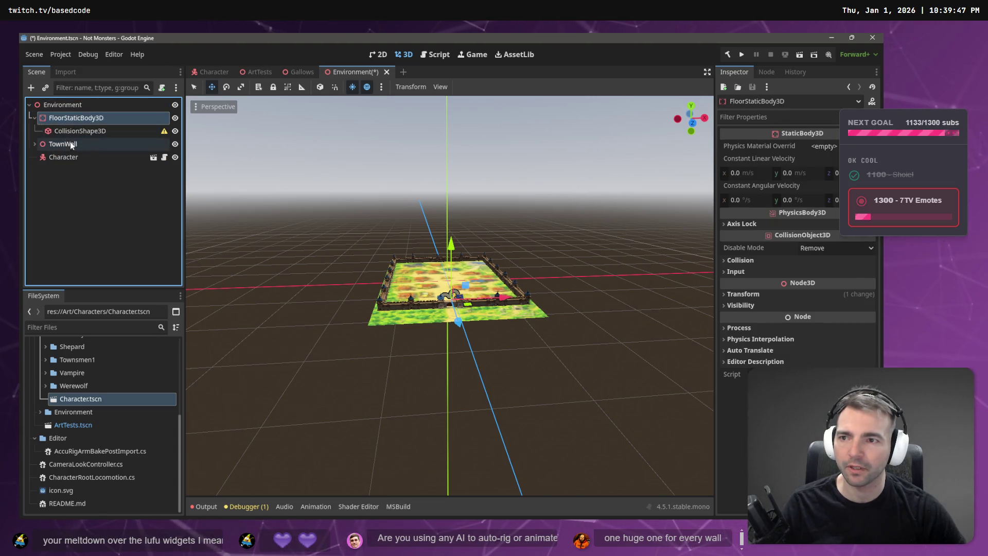
# - Slide TownWall to the right with the move gizmo and check its Transform values
pyautogui.click(62, 132)
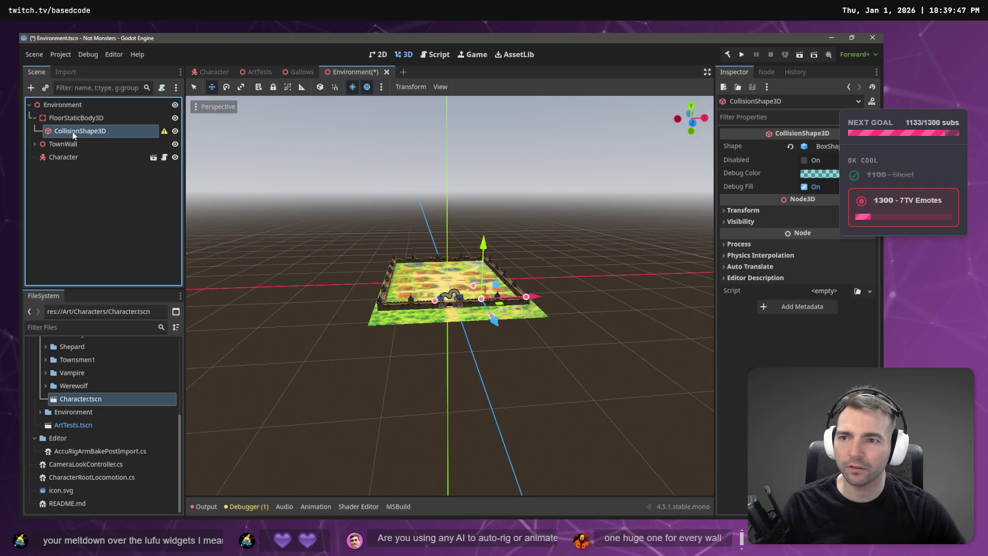
pyautogui.click(35, 118)
pyautogui.moveTo(447, 308); pyautogui.dragTo(380, 293)
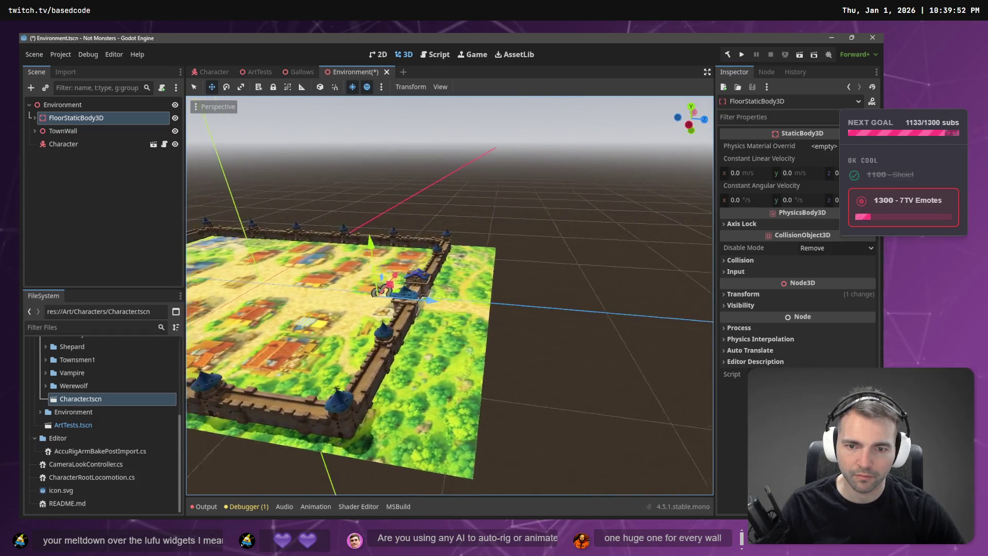
pyautogui.click(63, 130)
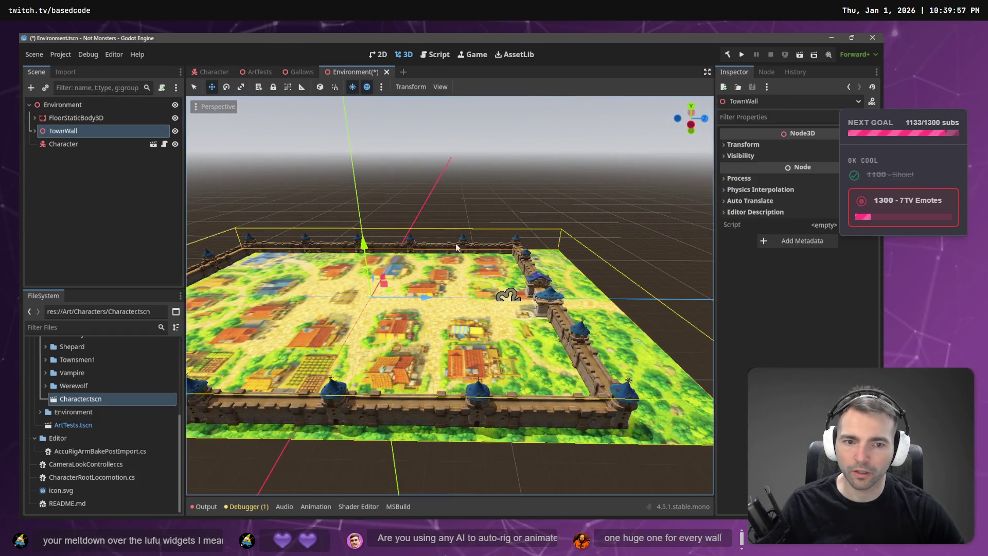
pyautogui.scroll(-3, 478, 261)
pyautogui.doubleClick(82, 131)
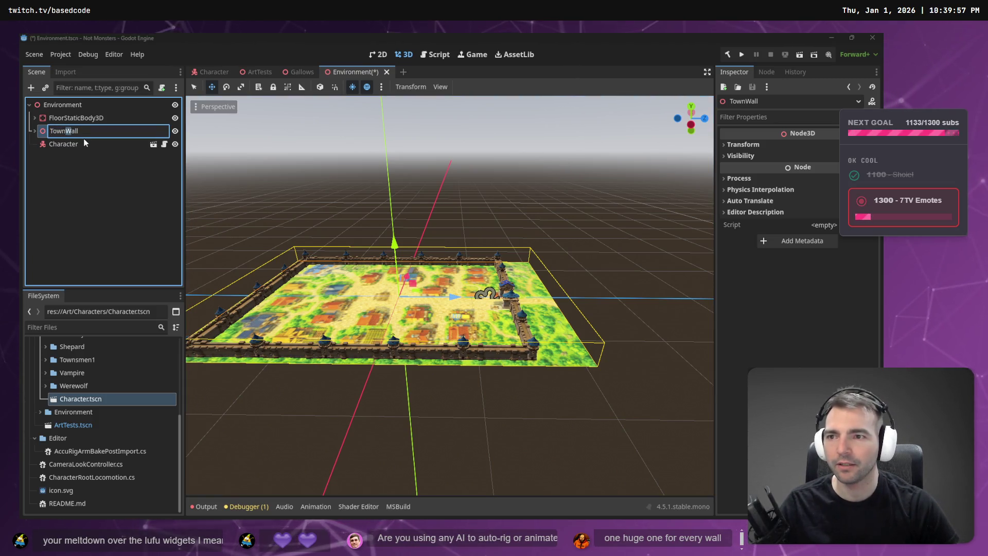
pyautogui.press('Escape')
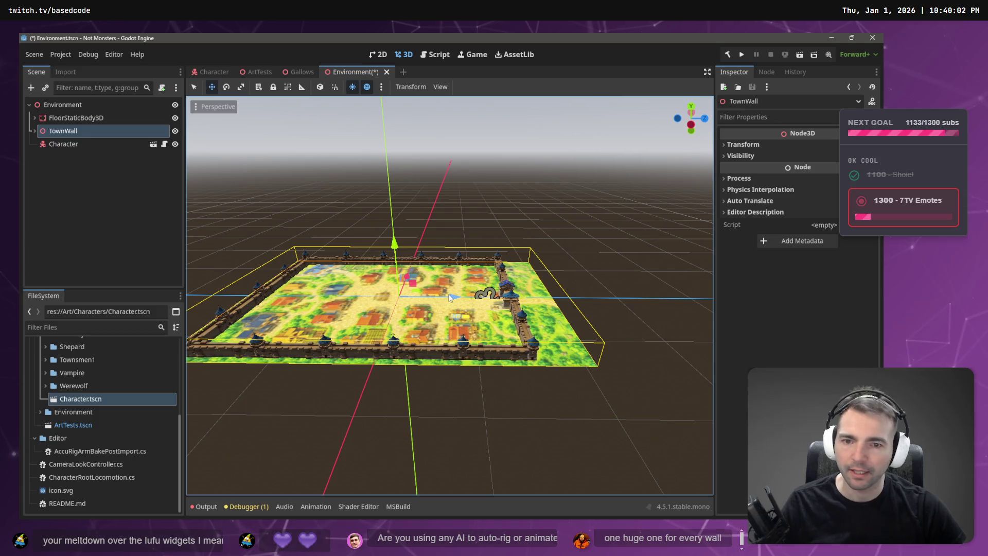
pyautogui.moveTo(451, 300)
pyautogui.mouseDown()
pyautogui.moveTo(546, 309)
pyautogui.moveTo(597, 275)
pyautogui.mouseUp()
pyautogui.click(746, 145)
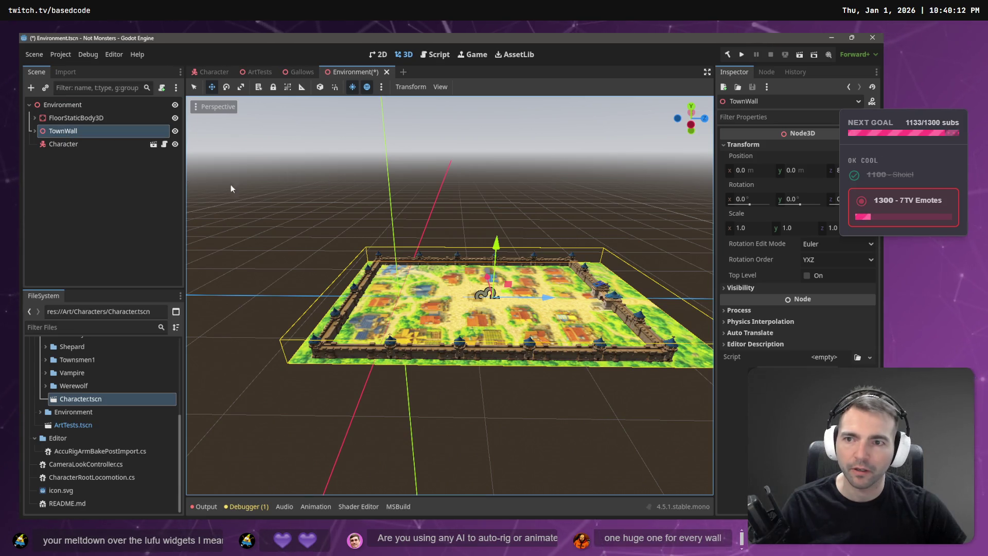
pyautogui.click(92, 190)
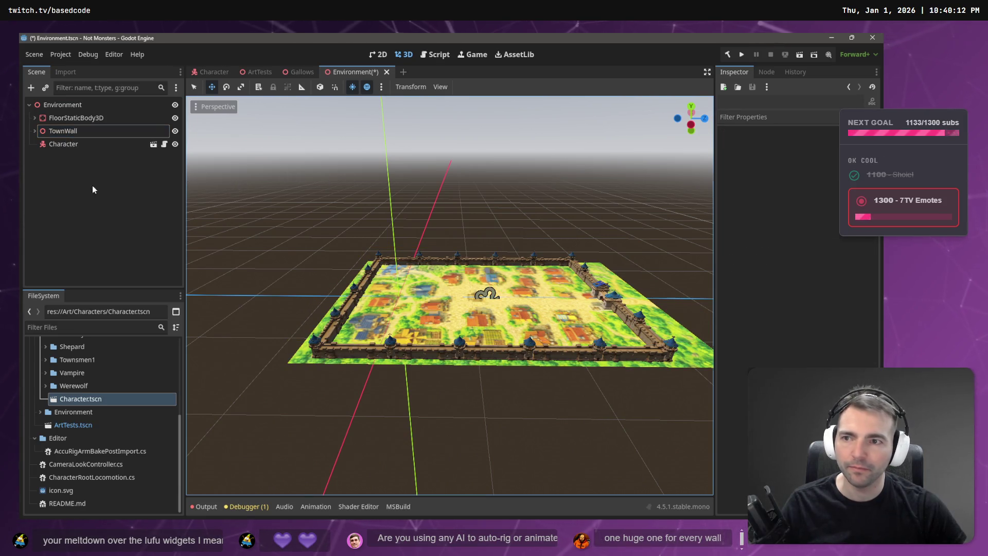
# - Browse the main menus, then bring up the Scene dock's add-node options
pyautogui.click(60, 54)
pyautogui.moveTo(137, 54)
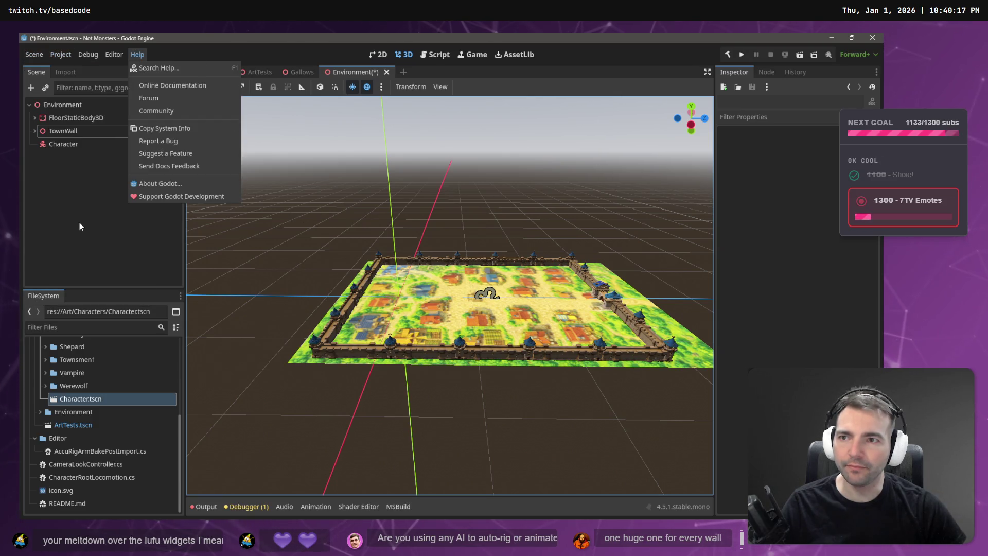
pyautogui.click(237, 149)
pyautogui.rightClick(135, 190)
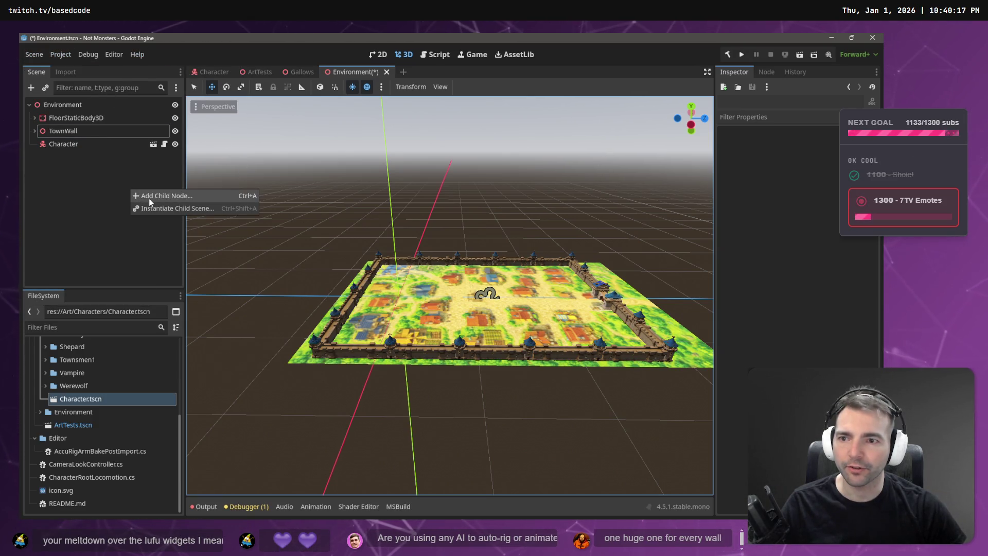
# - Add a MeshInstance3D with a BoxMesh under Environment and frame it in view
pyautogui.click(149, 199)
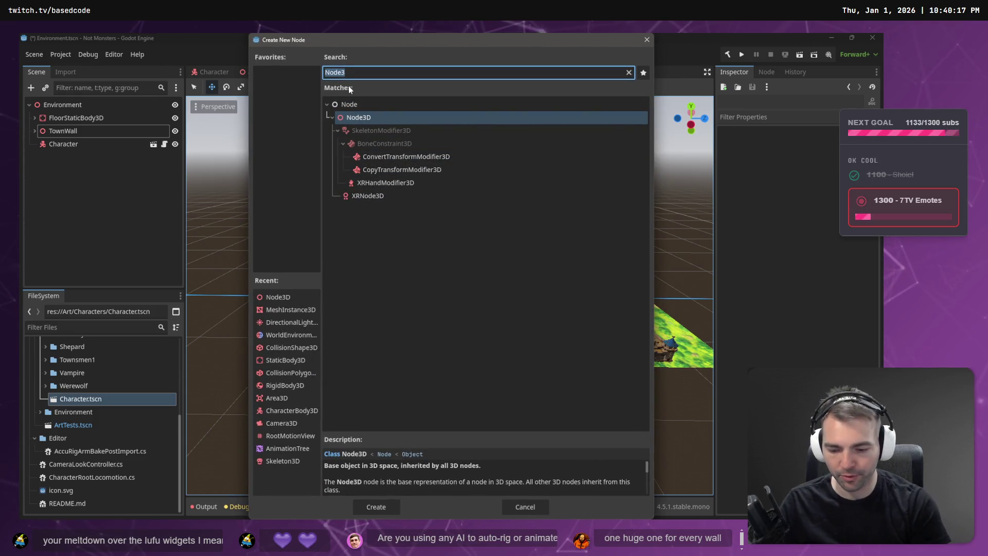
pyautogui.write('mesh')
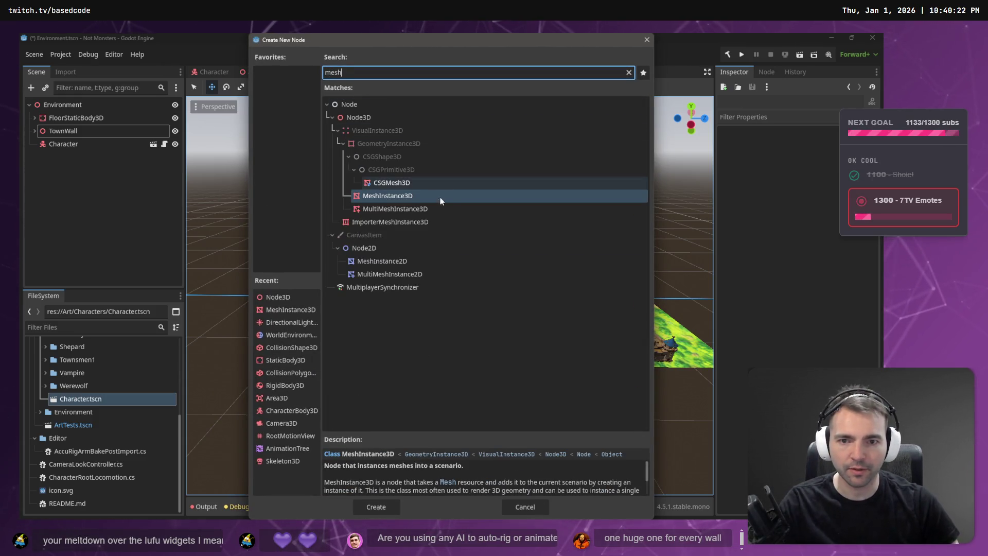
pyautogui.doubleClick(409, 195)
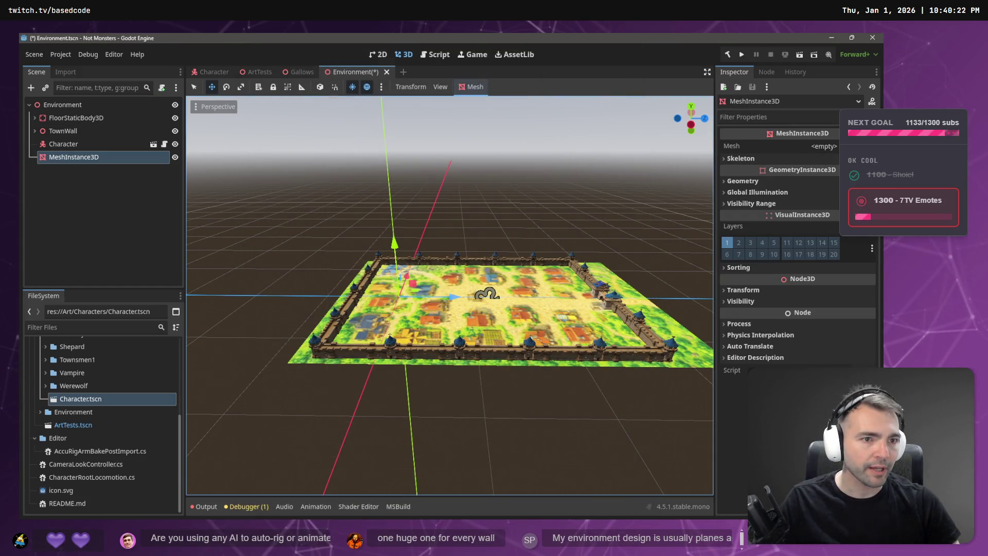
pyautogui.click(823, 146)
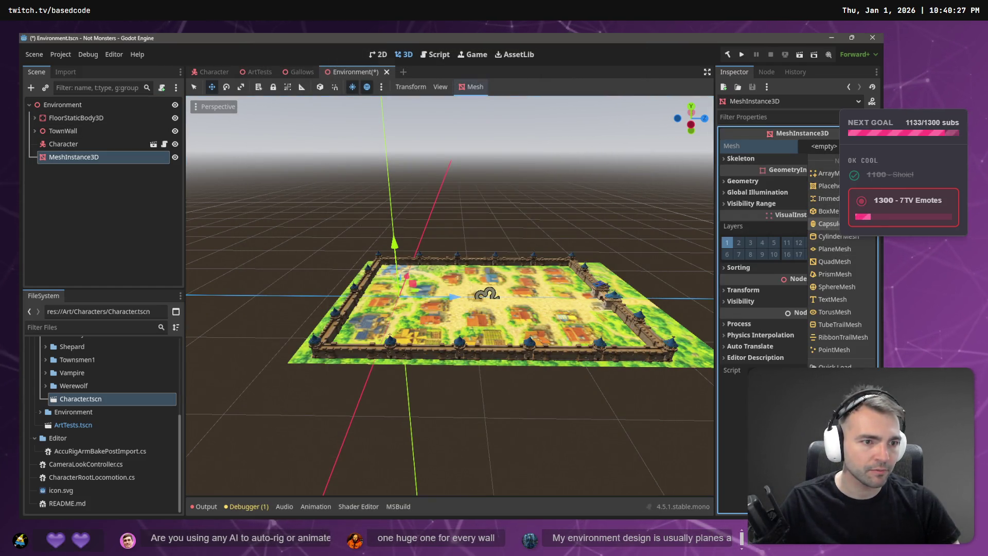
pyautogui.click(828, 210)
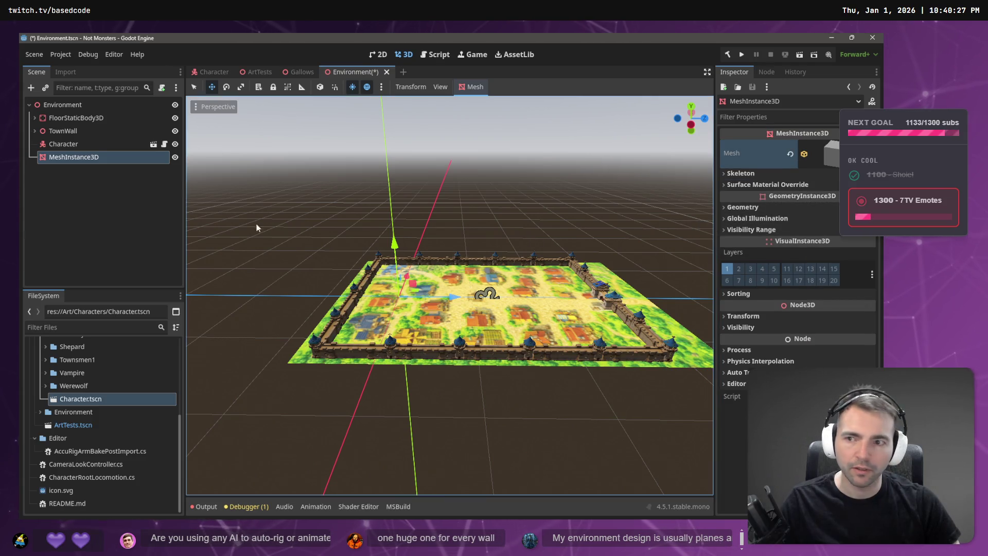
pyautogui.click(65, 203)
pyautogui.click(99, 163)
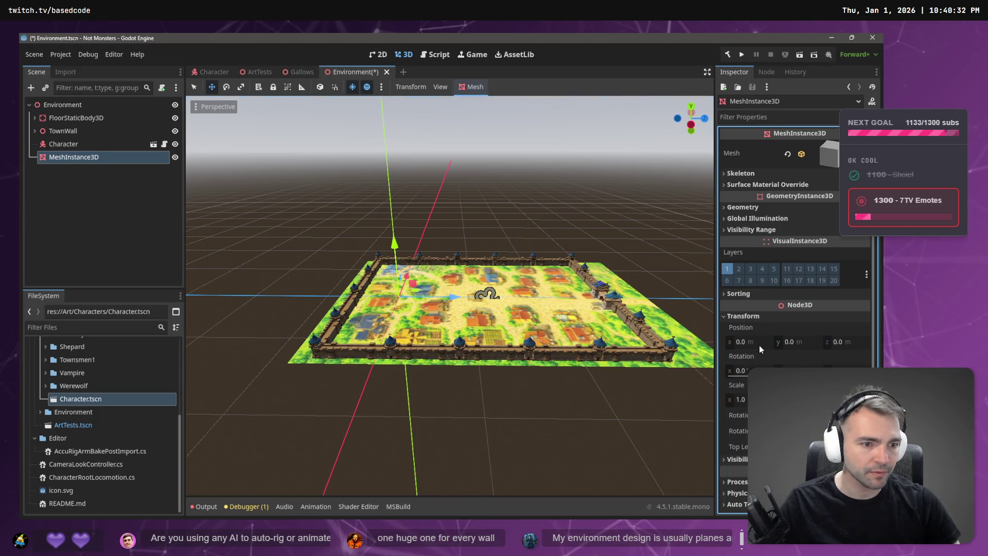
pyautogui.click(64, 186)
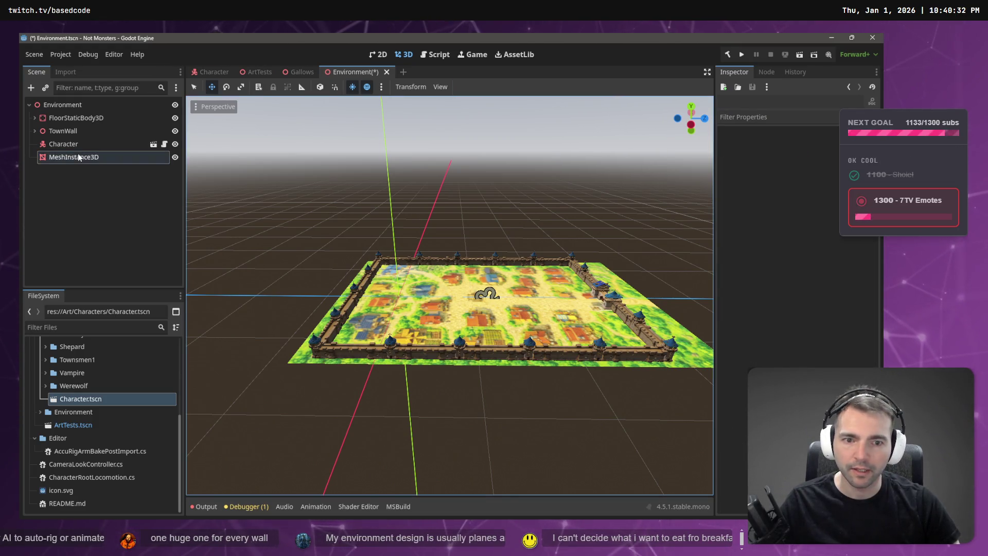
pyautogui.doubleClick(78, 156)
pyautogui.scroll(8, 438, 294)
pyautogui.scroll(15, 438, 294)
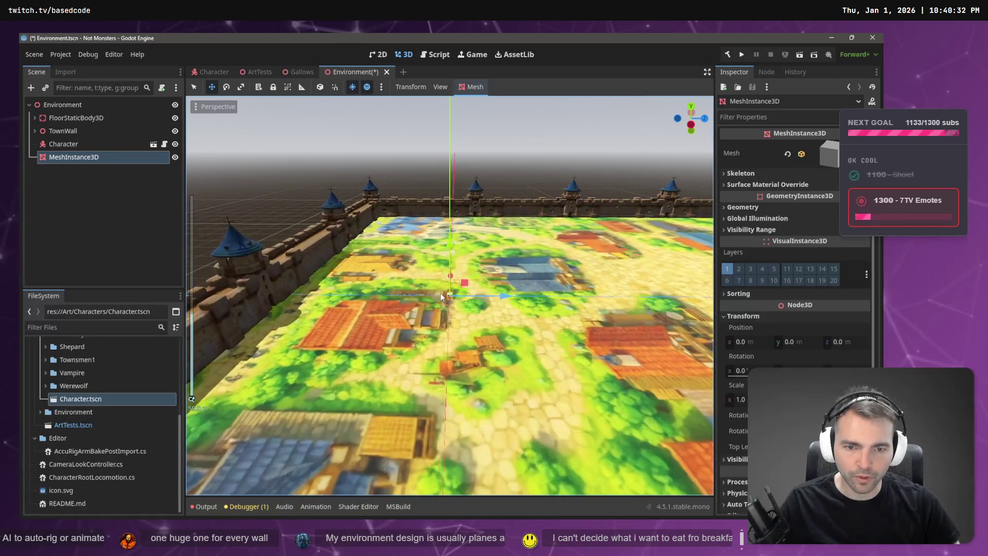
# - Move TownWall about 12 m along Z
pyautogui.click(78, 131)
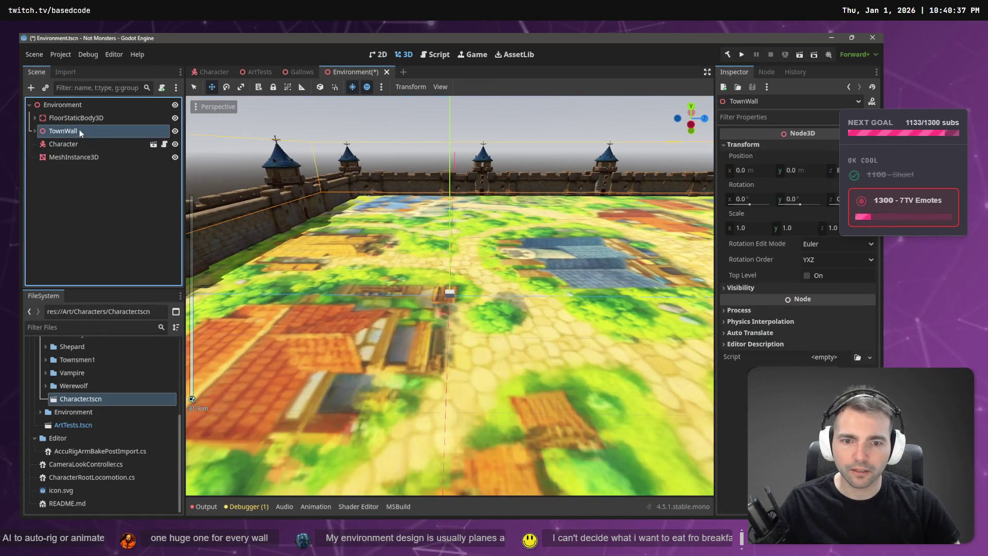
pyautogui.scroll(-15, 607, 186)
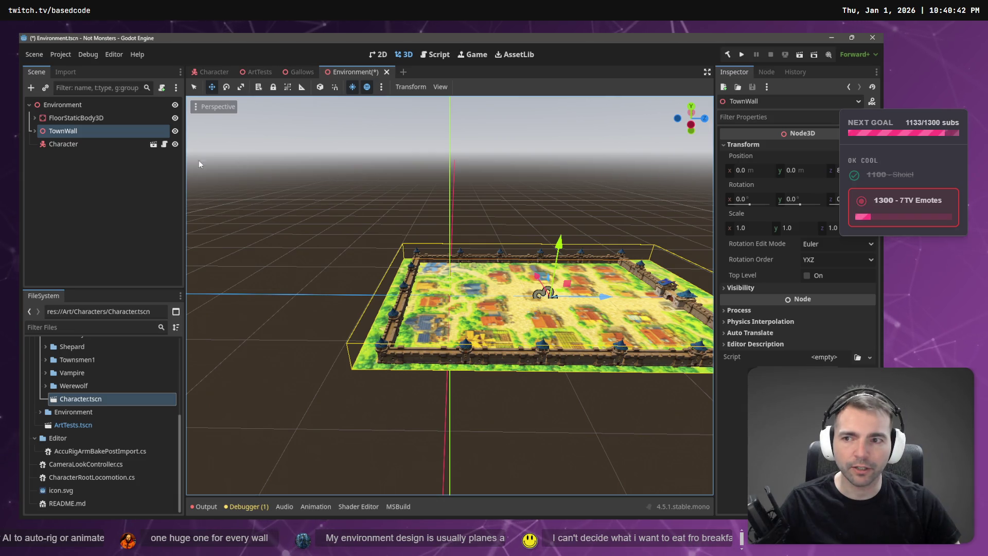
pyautogui.press('f')
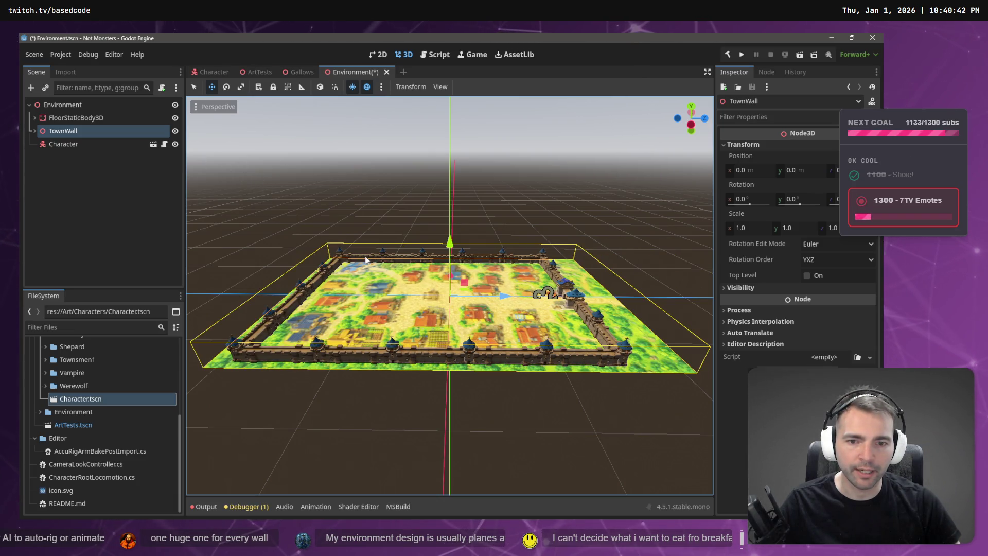
pyautogui.scroll(10, 365, 254)
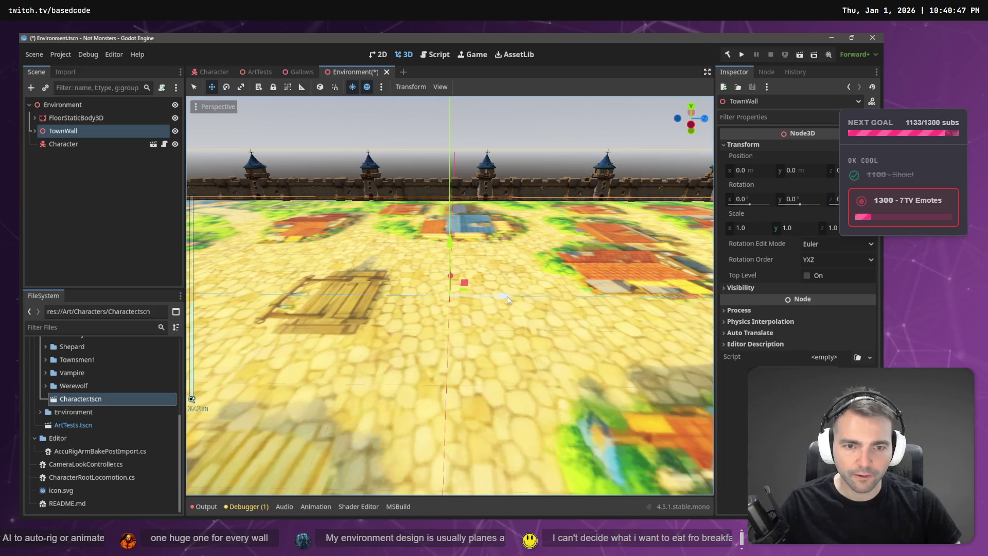
pyautogui.moveTo(507, 295); pyautogui.dragTo(603, 307)
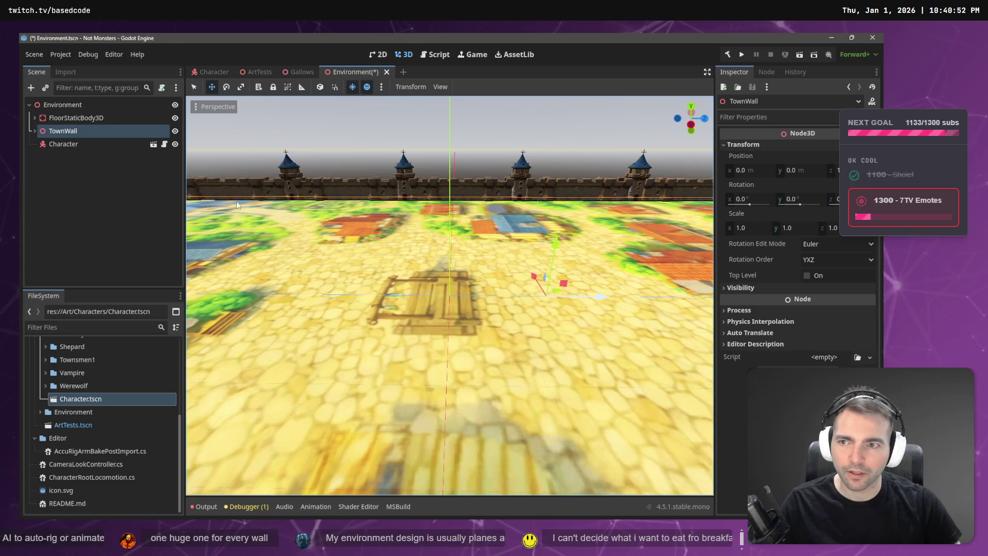
pyautogui.click(76, 118)
pyautogui.click(79, 207)
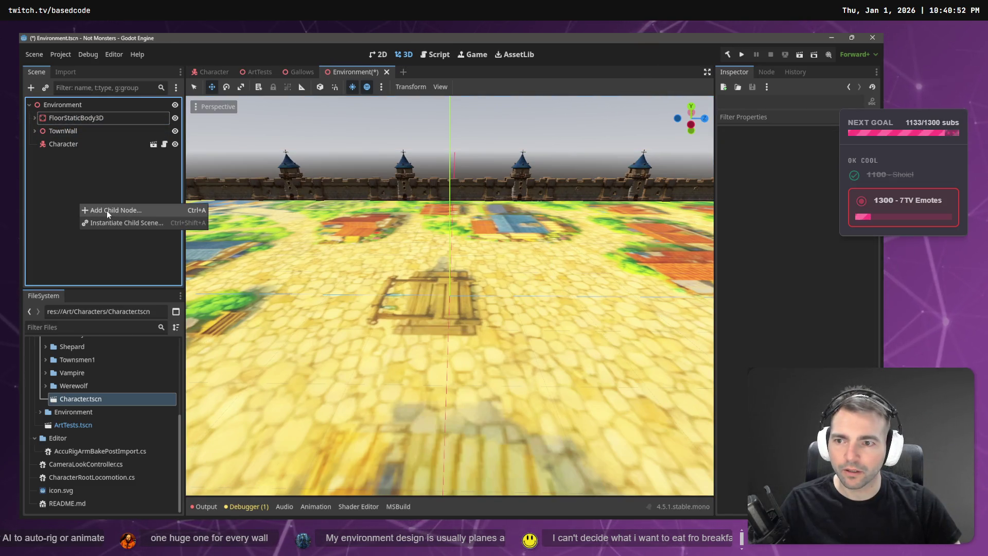
# - Add a second MeshInstance3D with a BoxMesh under Environment
pyautogui.click(106, 210)
pyautogui.doubleClick(384, 196)
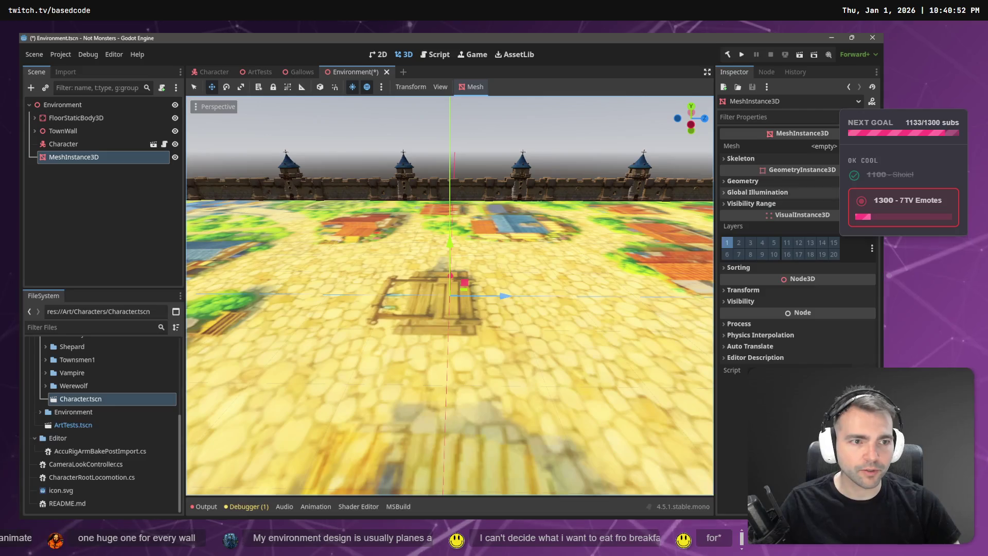
pyautogui.click(823, 146)
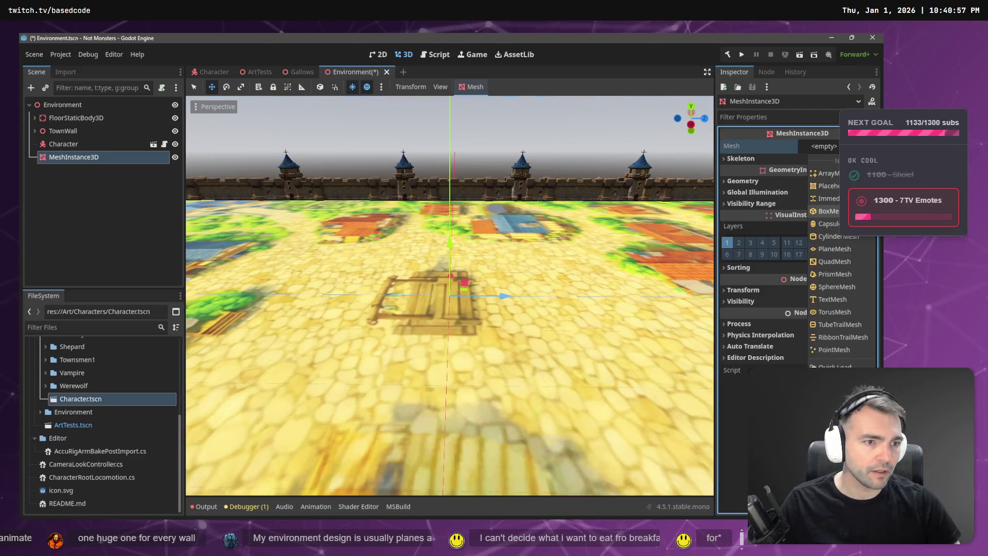
pyautogui.click(828, 211)
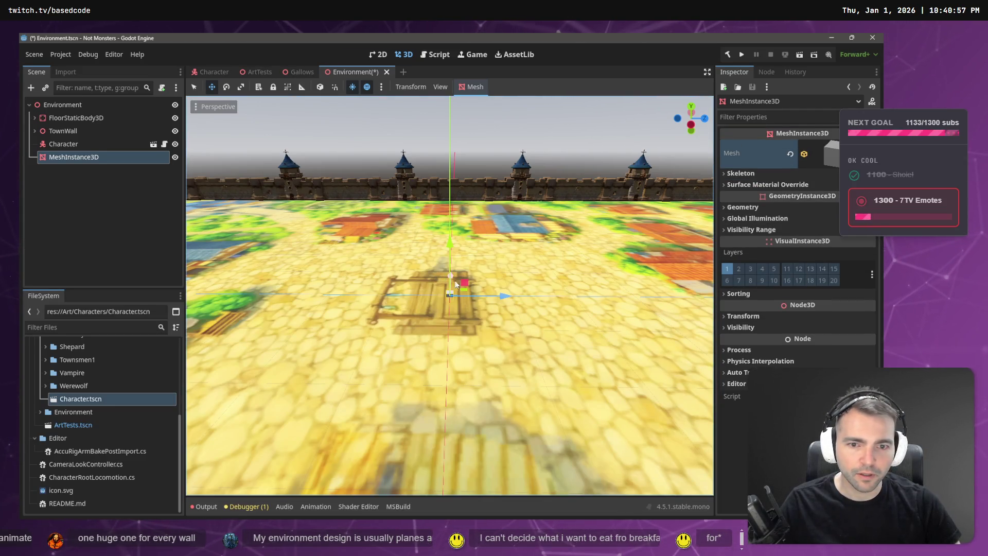
# - Clear the selection and bring up the add-child-node options in the Scene dock
pyautogui.click(77, 107)
pyautogui.click(93, 117)
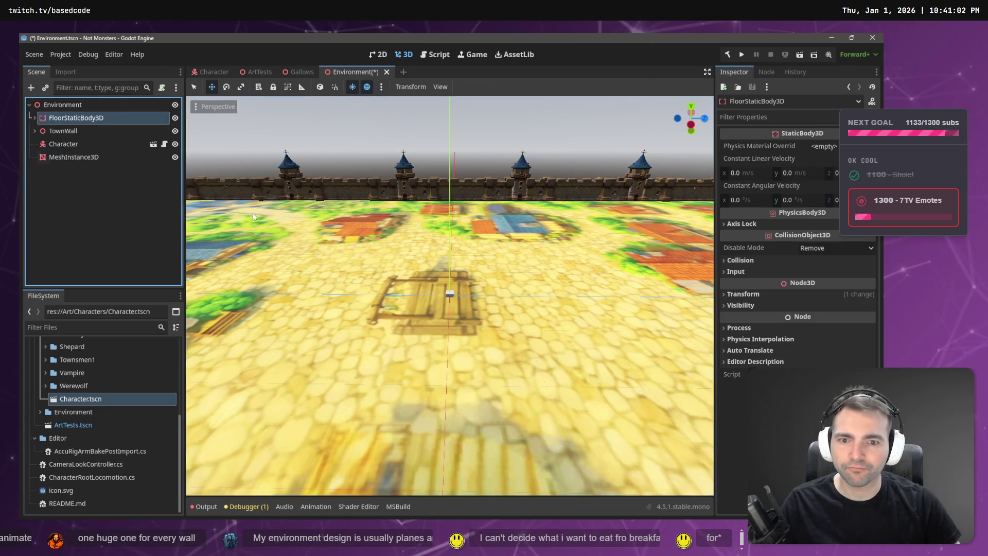
pyautogui.click(269, 237)
pyautogui.rightClick(68, 187)
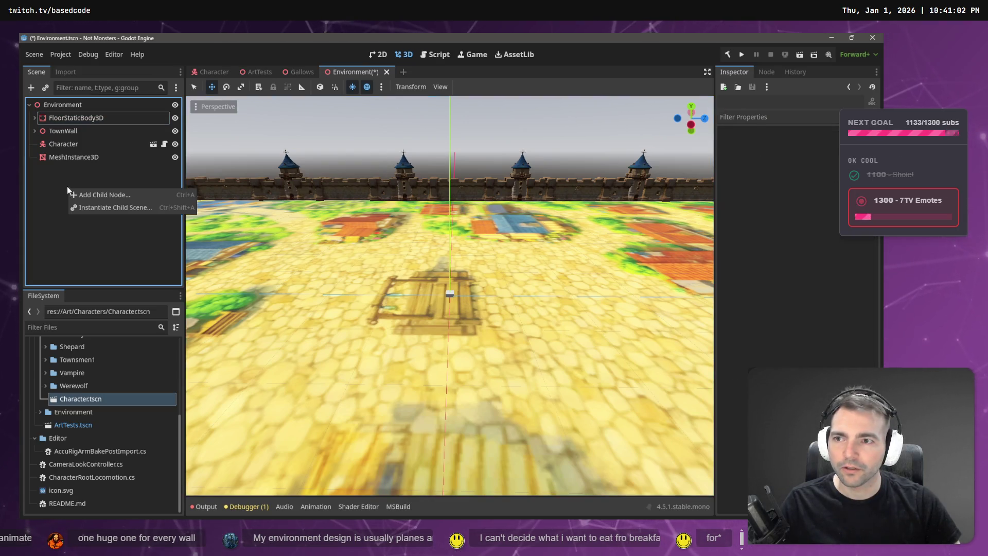
# - Create a new Node3D under the Environment root
pyautogui.rightClick(42, 180)
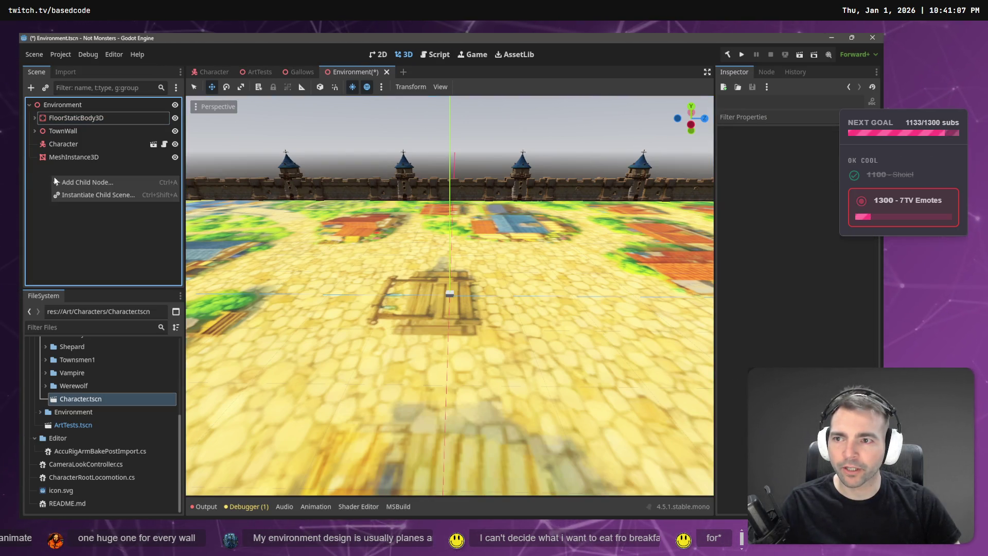
pyautogui.click(72, 188)
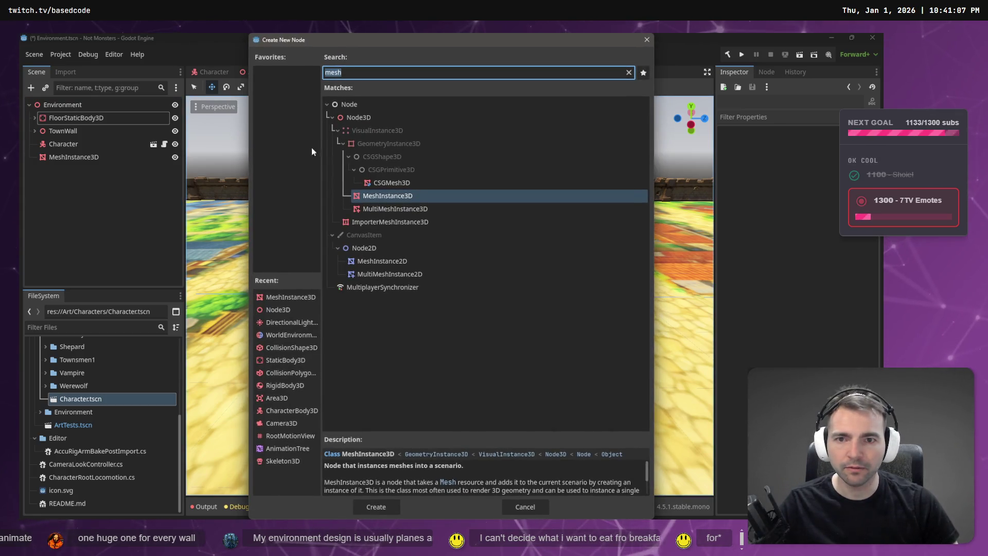
pyautogui.click(383, 107)
pyautogui.press('Down')
pyautogui.click(381, 71)
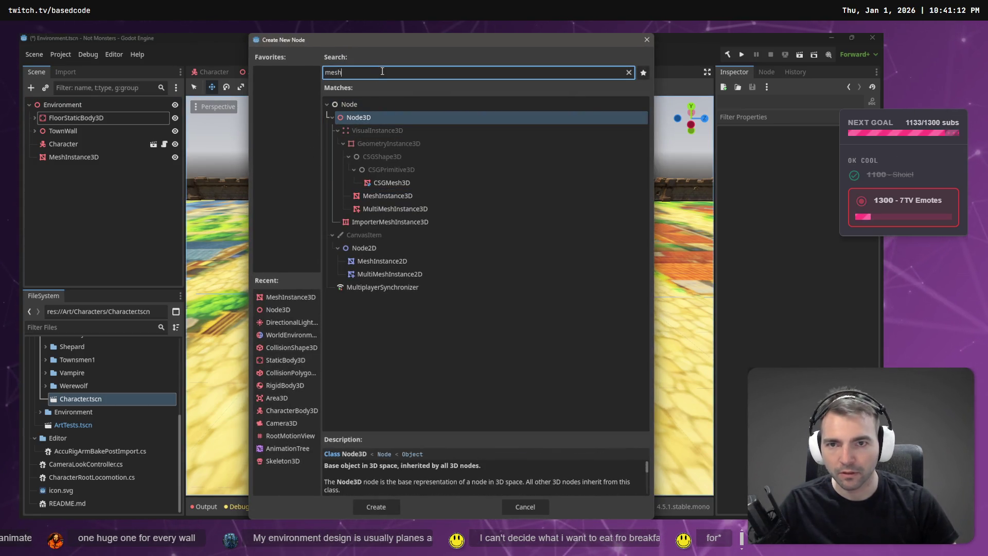
pyautogui.press('BackSpace')
pyautogui.press('BackSpace')
pyautogui.press('BackSpace')
pyautogui.write('Architecture')
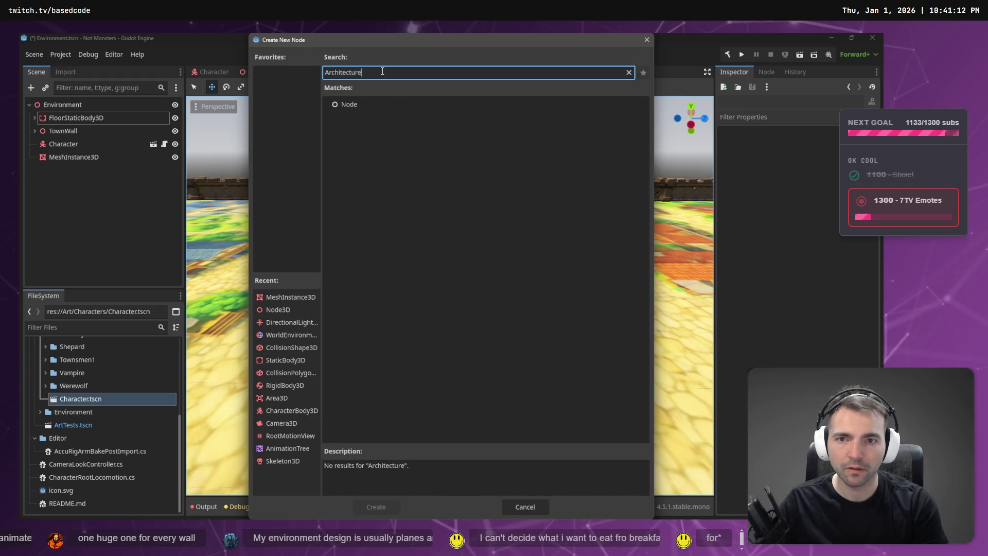
pyautogui.press('BackSpace')
pyautogui.press('BackSpace')
pyautogui.press('BackSpace')
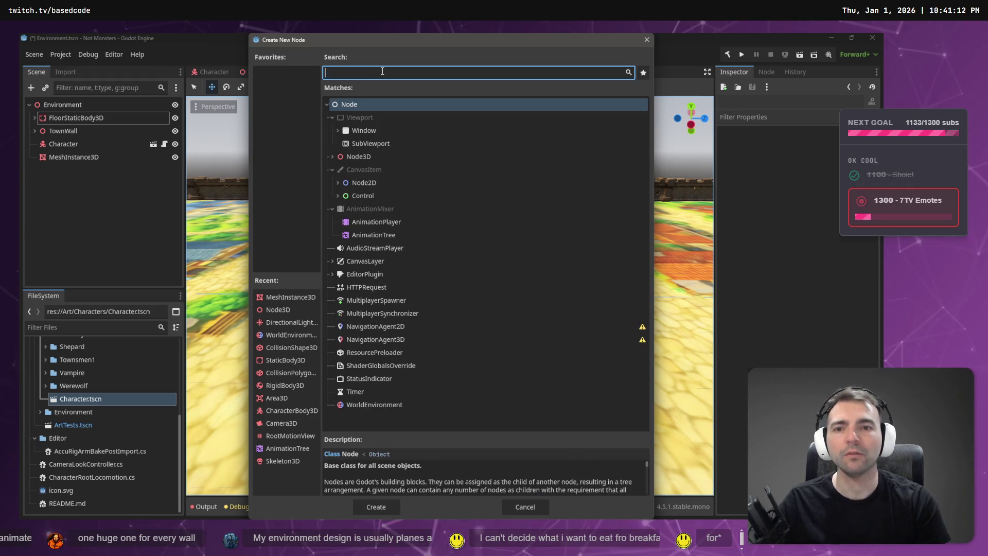
pyautogui.press('Down')
pyautogui.press('Down')
pyautogui.press('Down')
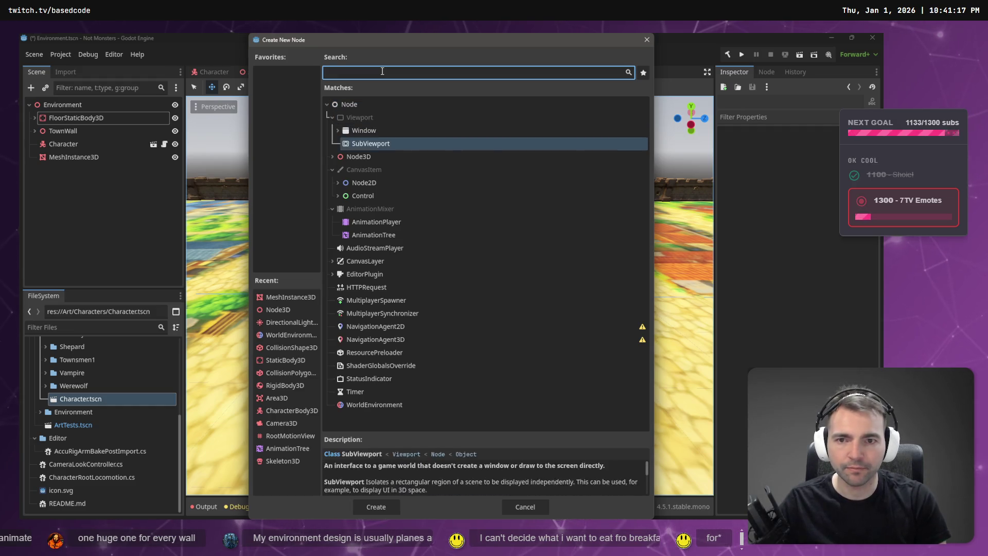
pyautogui.press('Return')
# - Rename the new Node3D to Architecture
pyautogui.press('F2')
pyautogui.write('A')
pyautogui.press('BackSpace')
pyautogui.press('BackSpace')
pyautogui.press('BackSpace')
pyautogui.write('chie')
pyautogui.press('BackSpace')
pyautogui.write('tecture')
pyautogui.press('Return')
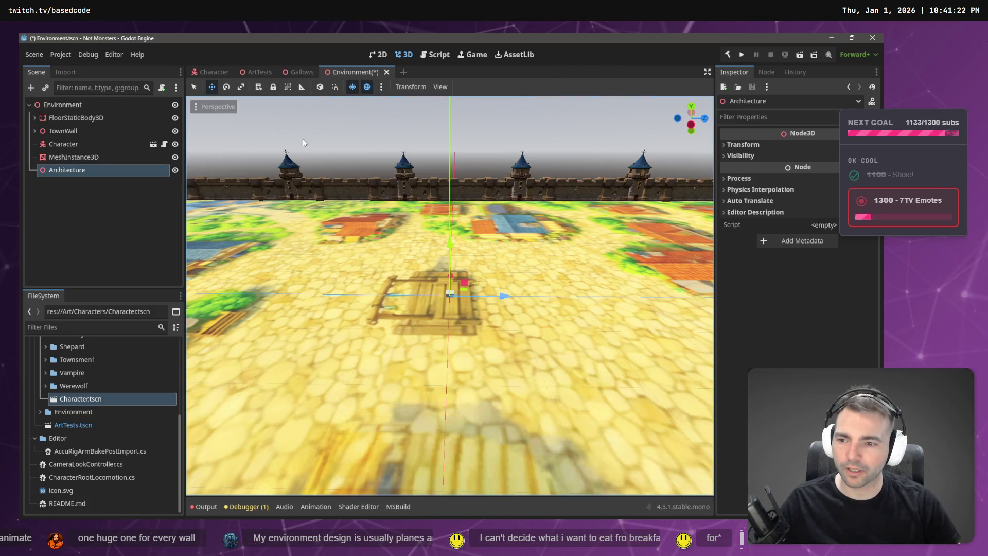
# - Drop a Gallows.tscn instance into the town square, lifting it and sliding it along X
pyautogui.click(83, 325)
pyautogui.write('Gallows')
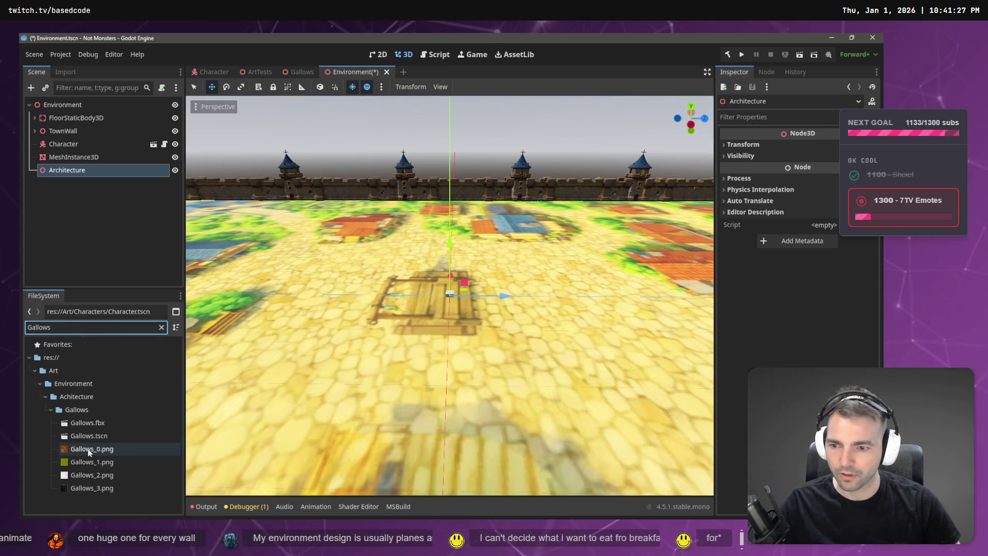
pyautogui.moveTo(84, 437)
pyautogui.mouseDown()
pyautogui.moveTo(350, 297)
pyautogui.moveTo(432, 292)
pyautogui.moveTo(435, 283)
pyautogui.mouseUp()
pyautogui.moveTo(429, 242); pyautogui.dragTo(428, 210)
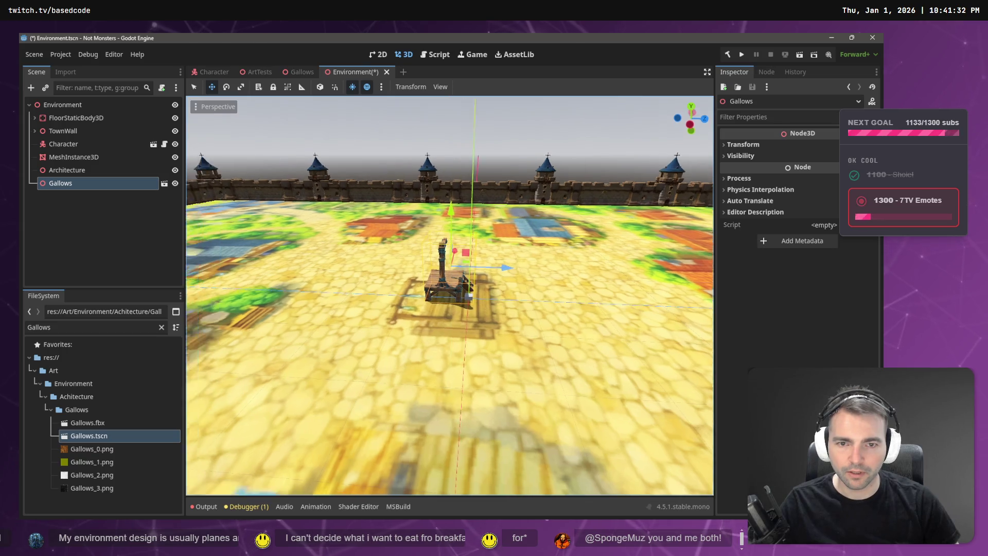
pyautogui.press('w')
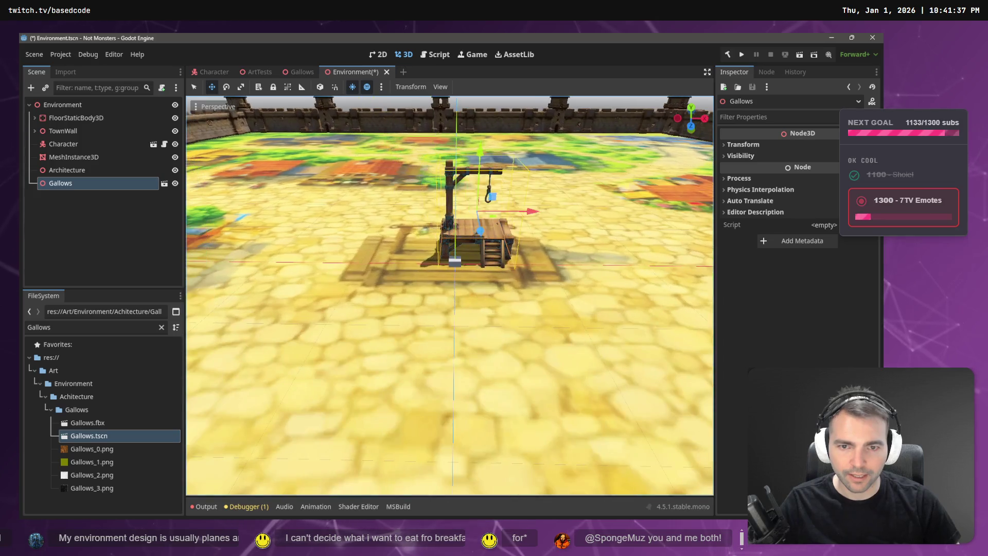
pyautogui.moveTo(529, 226); pyautogui.dragTo(482, 230)
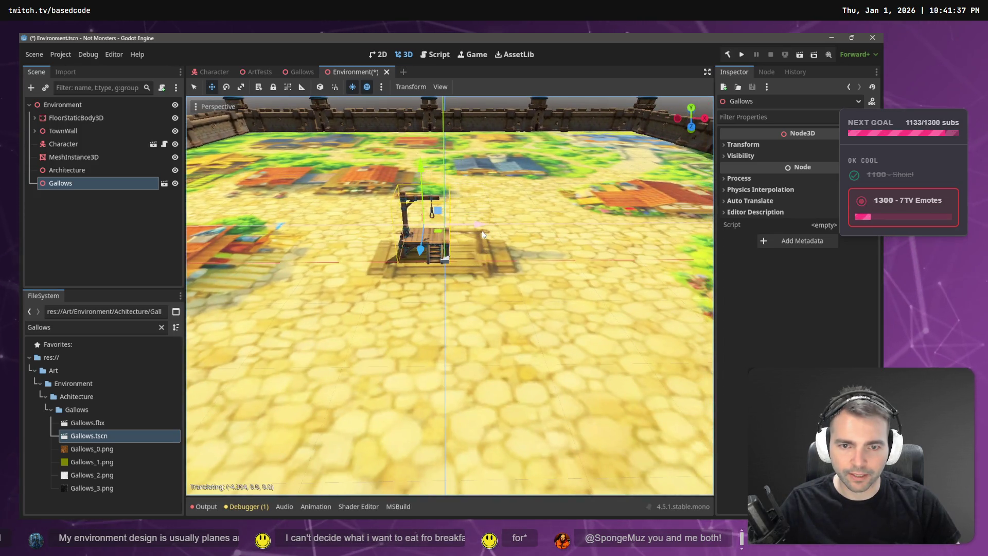
pyautogui.scroll(-8, 480, 230)
pyautogui.scroll(-10, 449, 296)
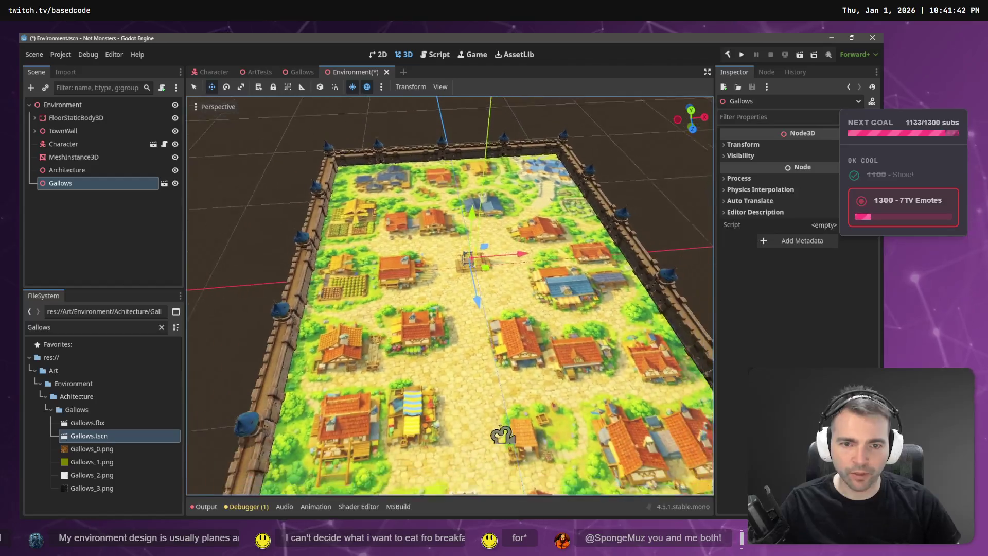
pyautogui.scroll(10, 449, 296)
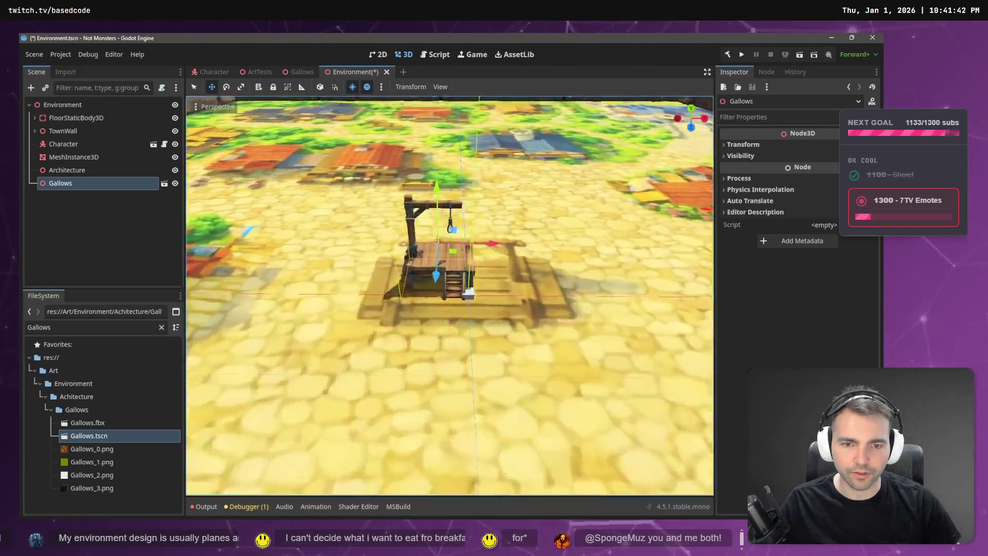
pyautogui.scroll(-10, 449, 296)
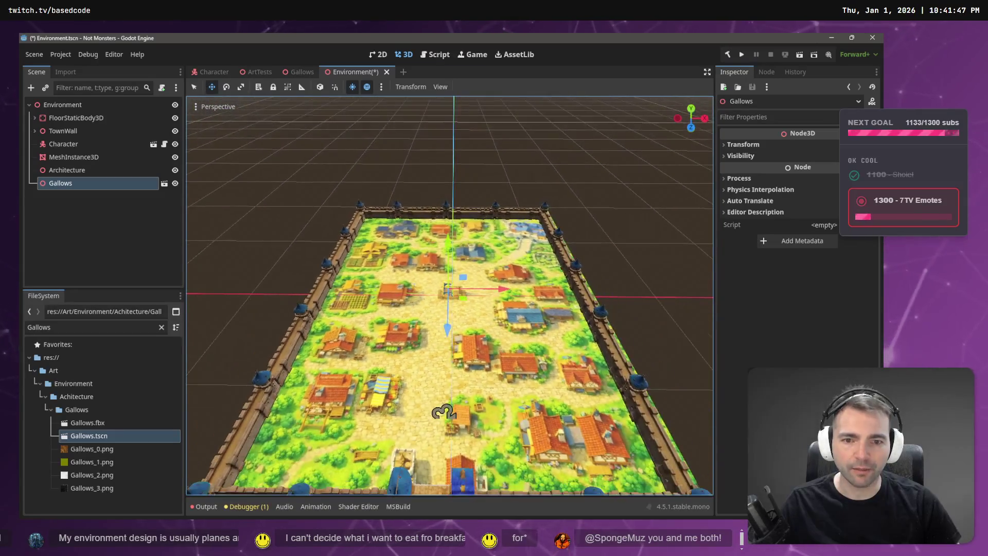
pyautogui.scroll(6, 450, 295)
pyautogui.scroll(-8, 444, 259)
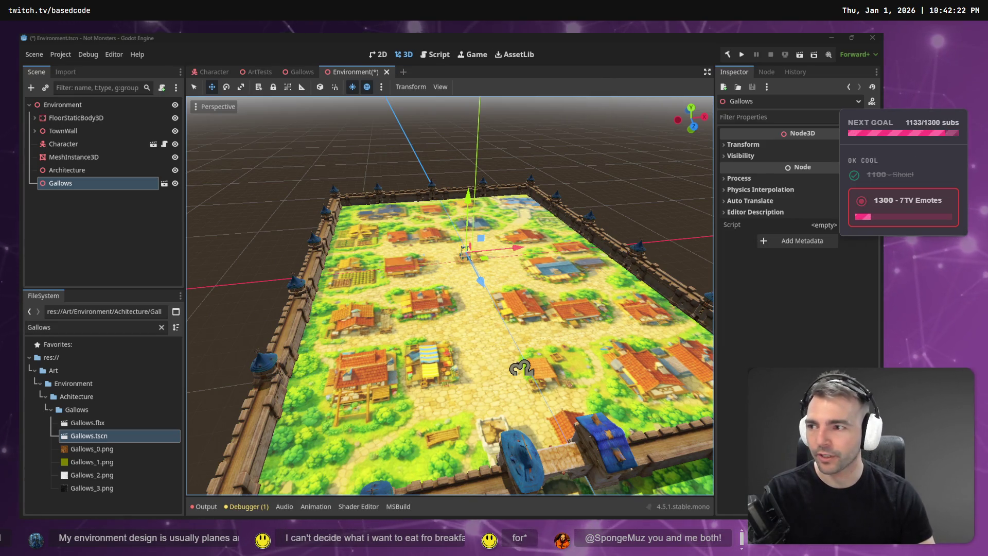
# - Deselect the gallows and fly the camera over the town for a closer look
pyautogui.click(517, 128)
pyautogui.moveTo(517, 132)
pyautogui.mouseDown()
pyautogui.moveTo(486, 139)
pyautogui.moveTo(493, 144)
pyautogui.mouseUp()
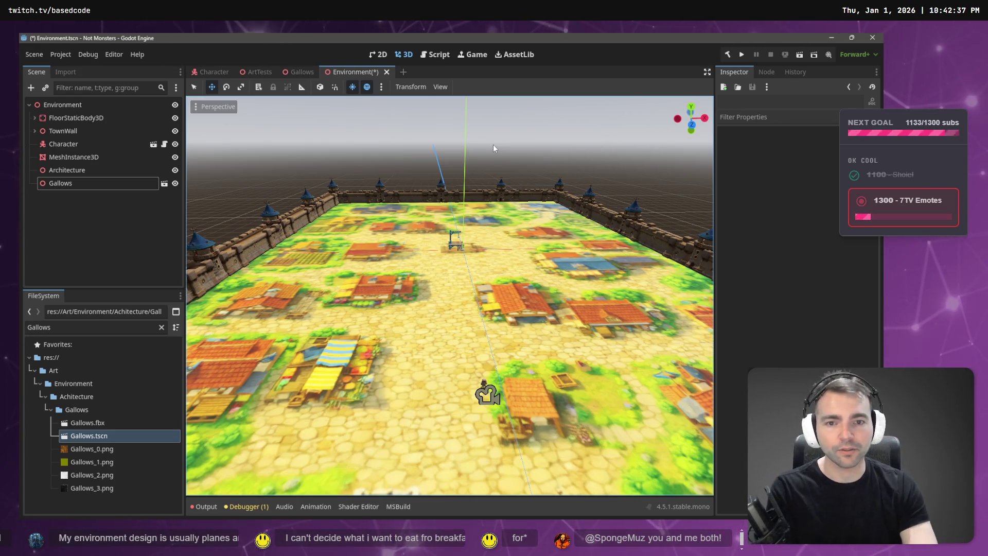
pyautogui.moveTo(492, 144); pyautogui.dragTo(520, 160)
# - Frame the floor static body and inspect its collision shape's Shape property
pyautogui.press('w')
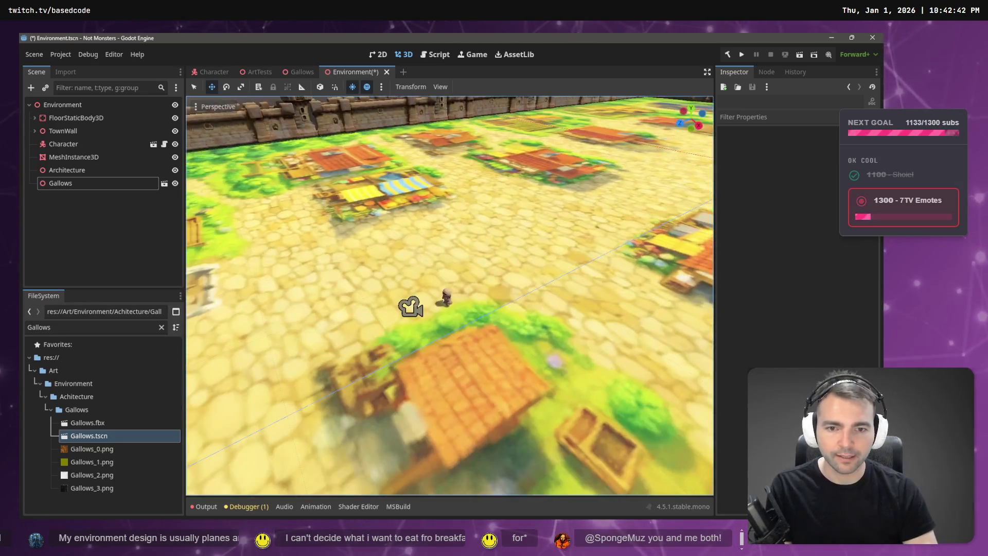
pyautogui.press('s')
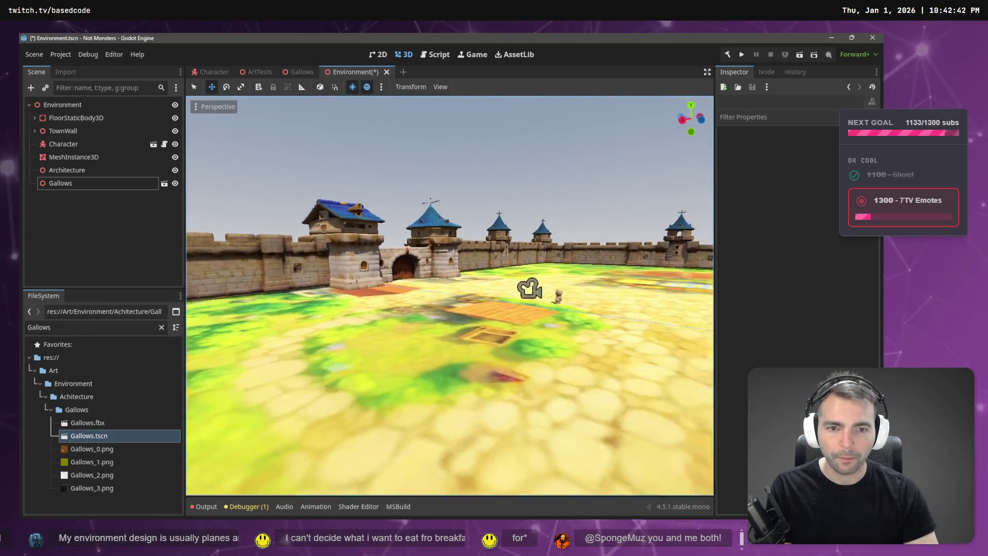
pyautogui.click(76, 118)
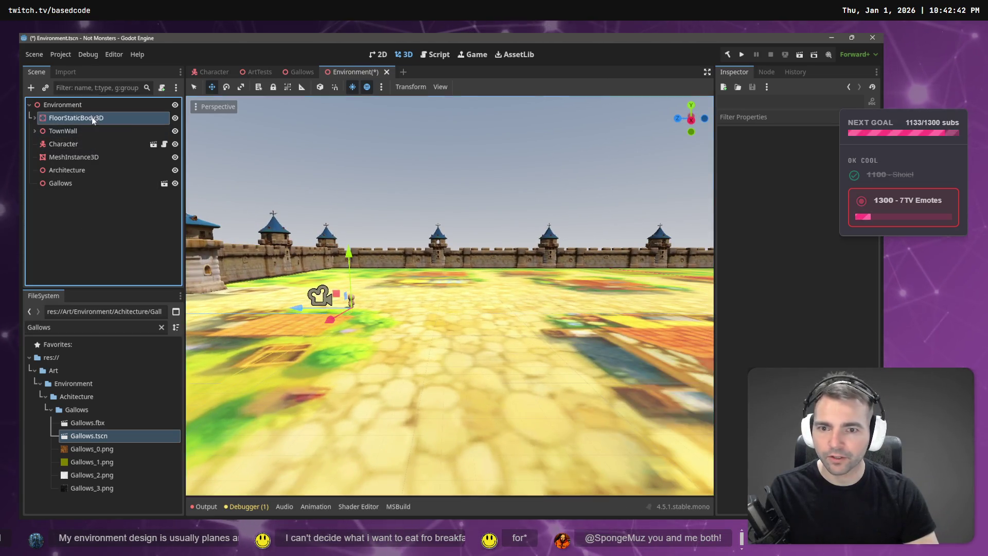
pyautogui.press('f')
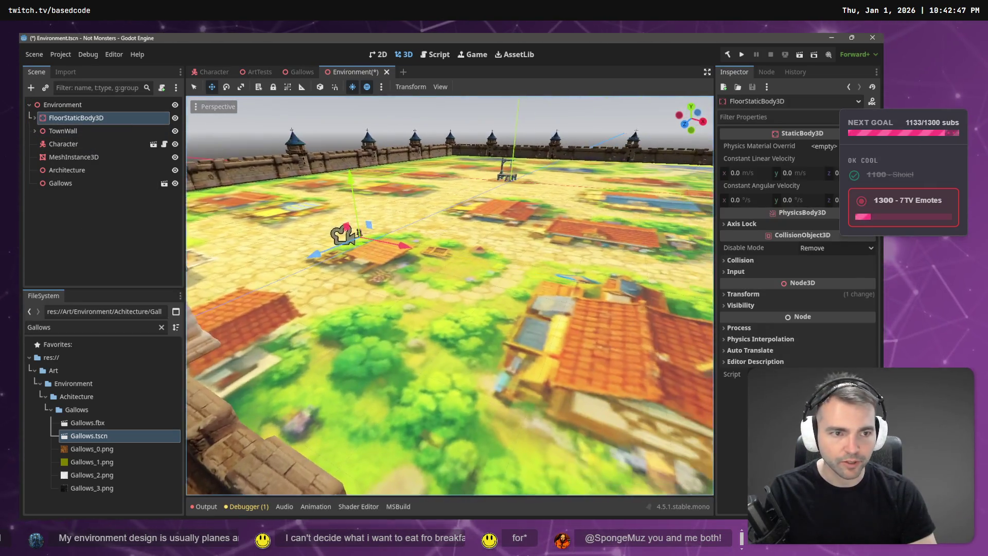
pyautogui.click(34, 118)
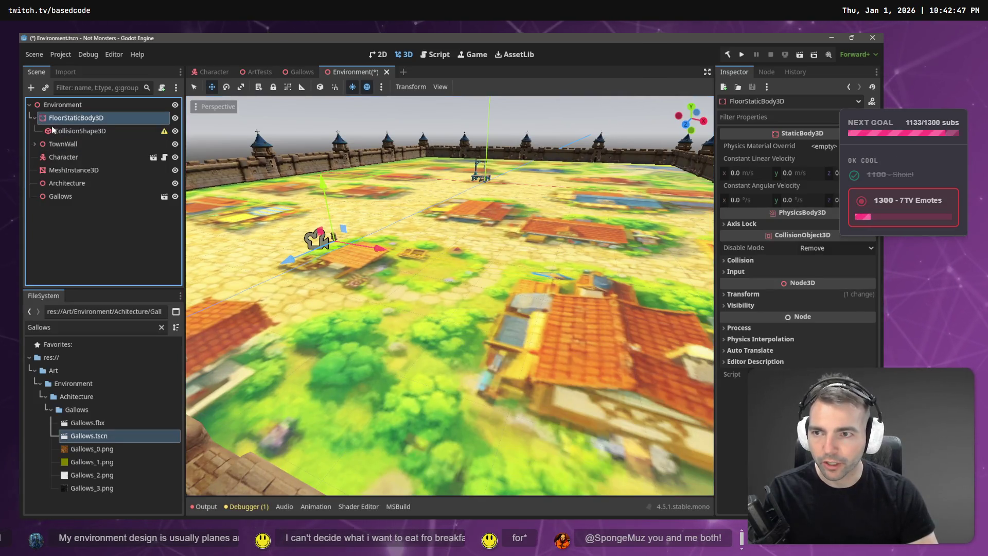
pyautogui.click(80, 131)
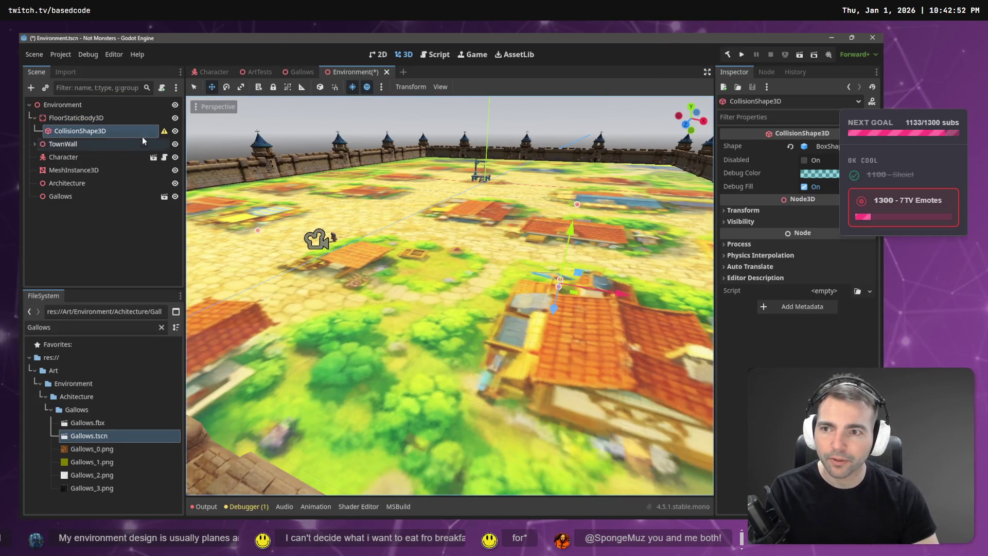
pyautogui.moveTo(165, 133)
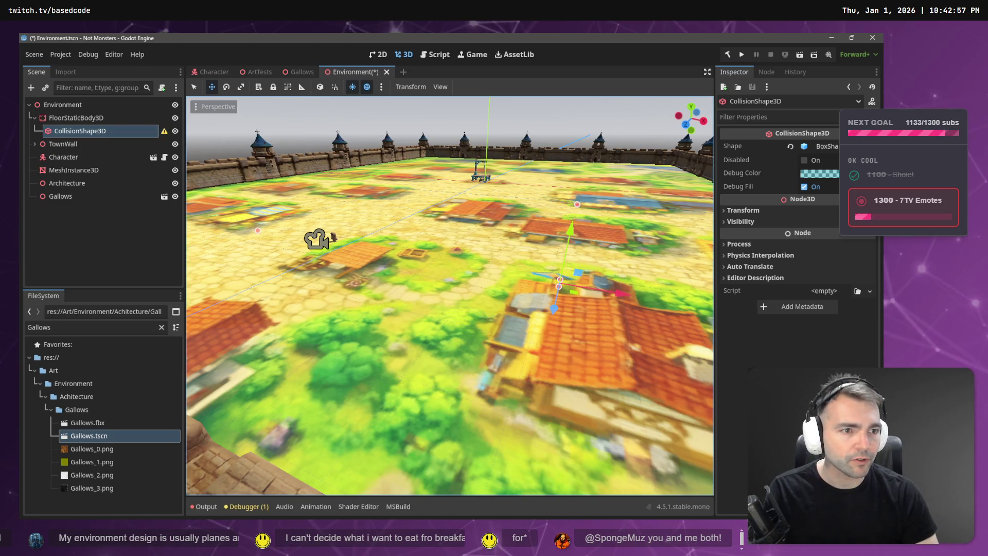
pyautogui.click(733, 147)
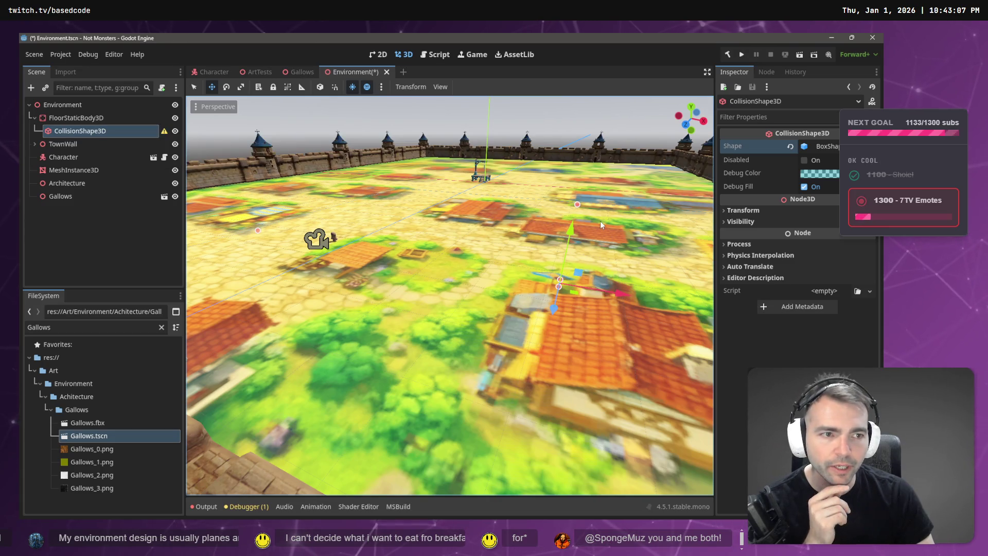
# - Set the floor collision shape's position to 0, 0, 0
pyautogui.click(77, 117)
pyautogui.click(79, 130)
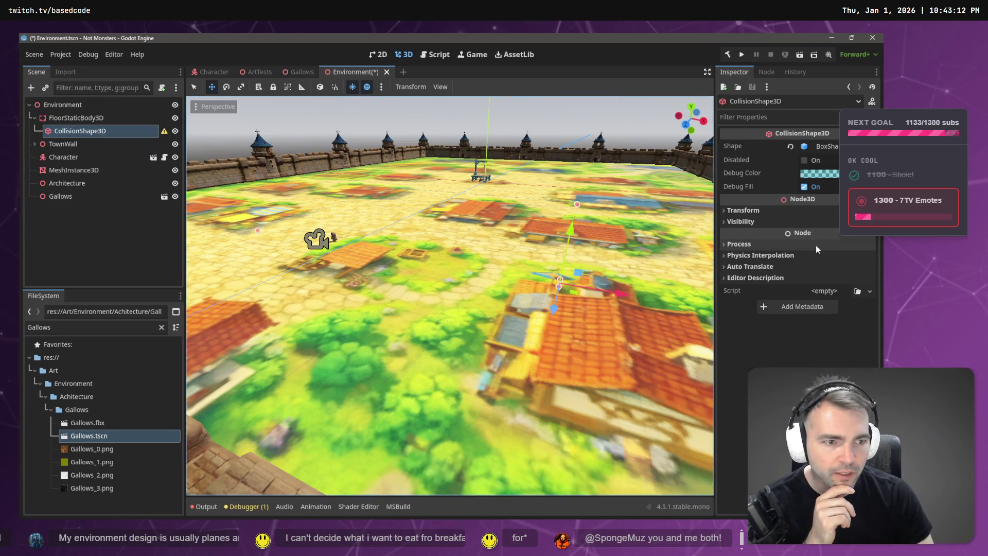
pyautogui.click(740, 211)
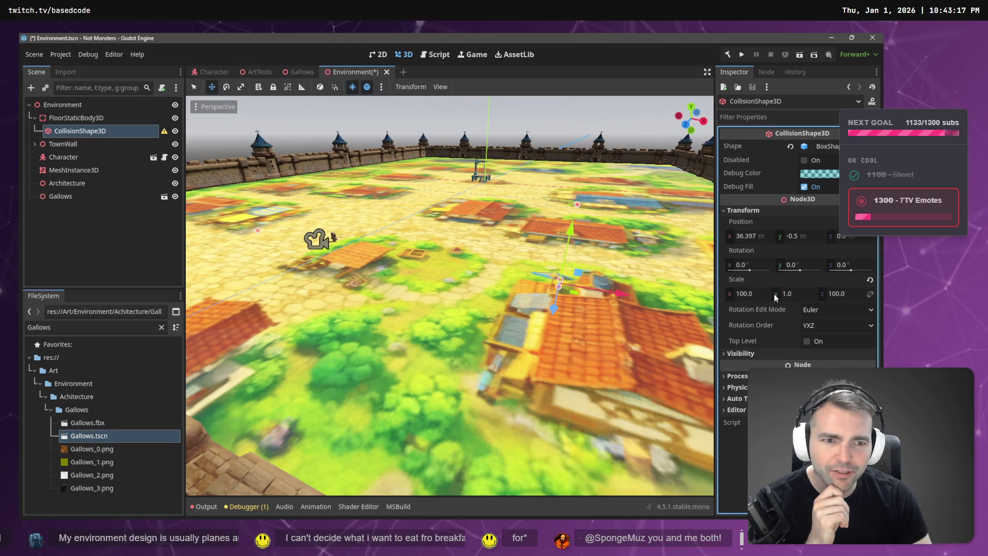
pyautogui.click(761, 237)
pyautogui.write('0')
pyautogui.press('Tab')
pyautogui.write('0')
pyautogui.press('Tab')
pyautogui.write('0')
pyautogui.press('Return')
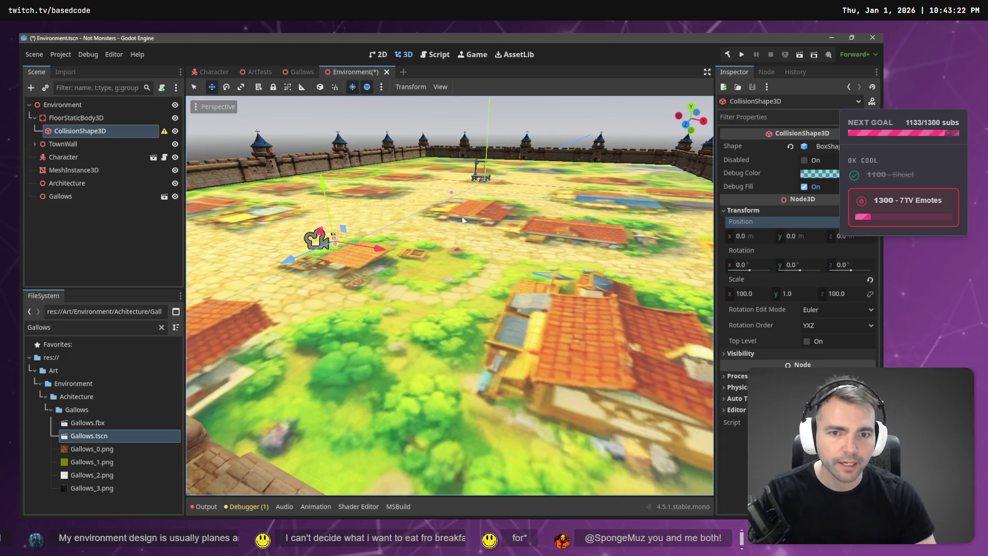
# - Zero the FloorStaticBody3D position fields so it sits at the origin
pyautogui.scroll(-1, 465, 220)
pyautogui.scroll(-5, 465, 220)
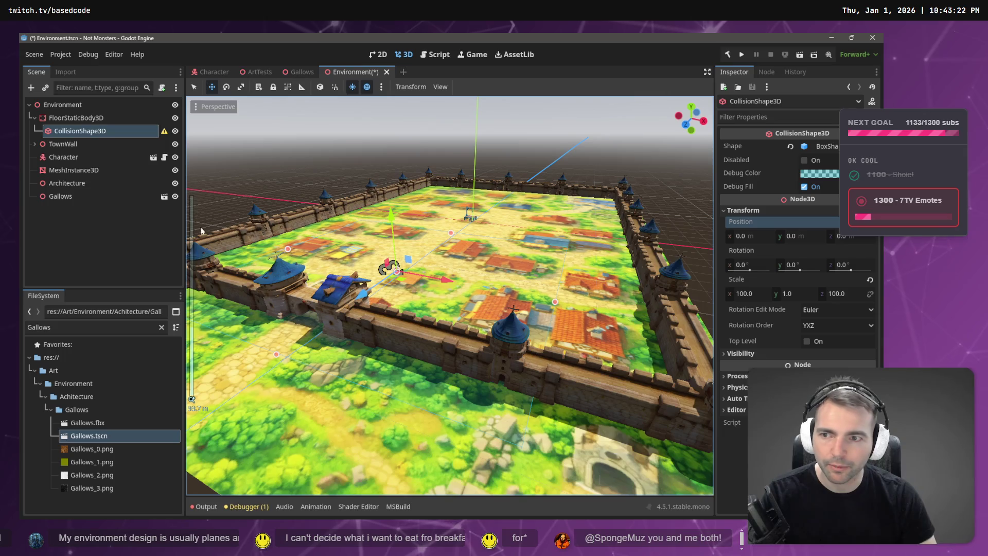
pyautogui.click(76, 119)
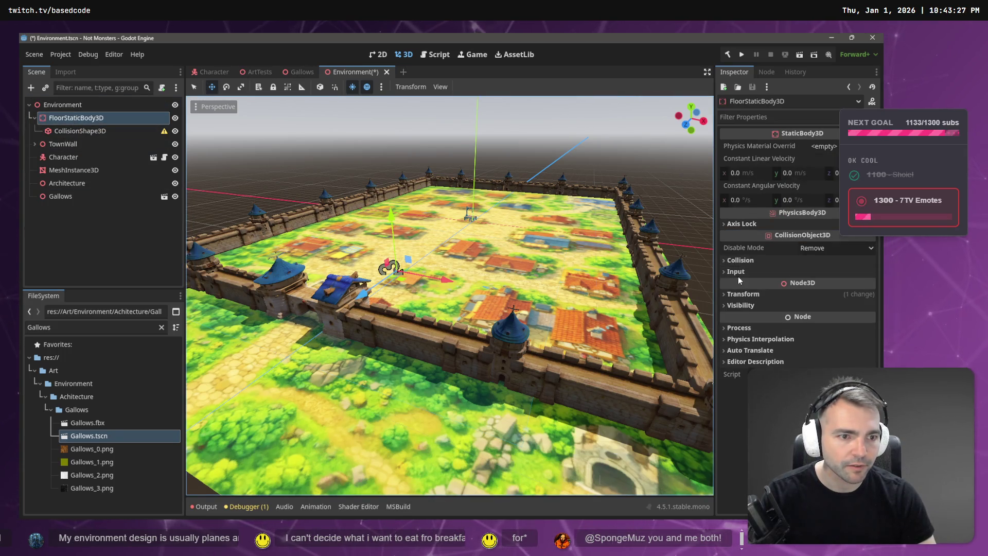
pyautogui.click(749, 295)
pyautogui.click(755, 323)
pyautogui.write('0')
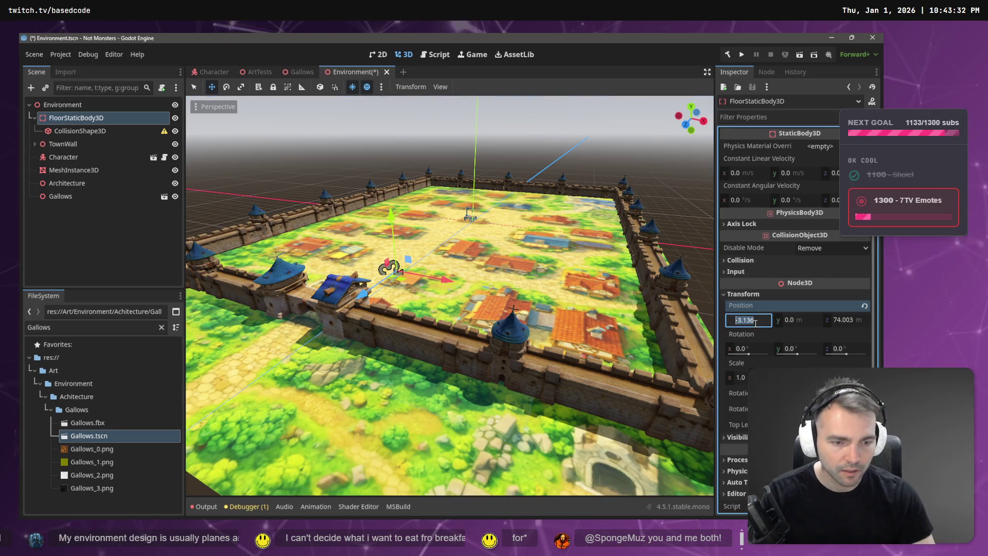
pyautogui.press('Tab')
pyautogui.press('Tab')
pyautogui.write('0')
pyautogui.press('Return')
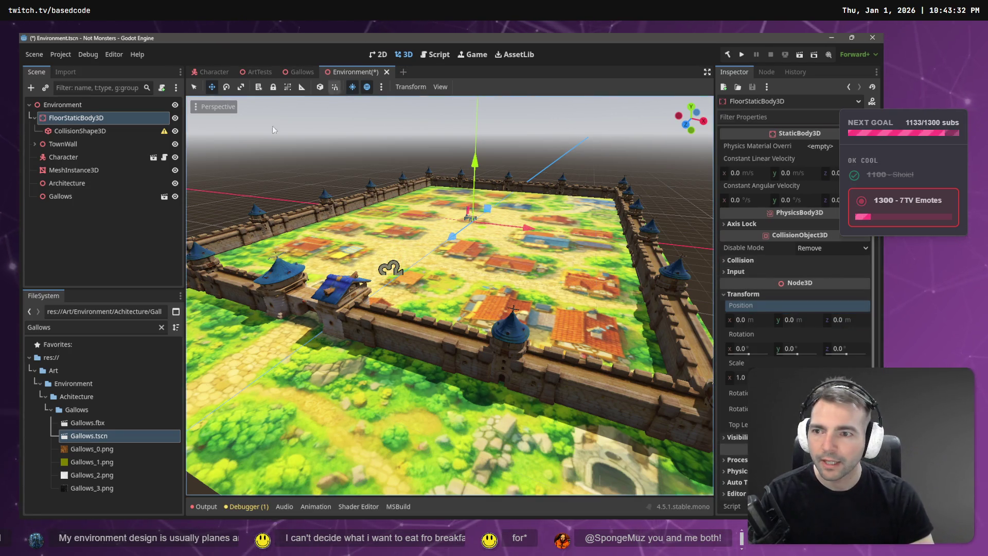
pyautogui.click(77, 157)
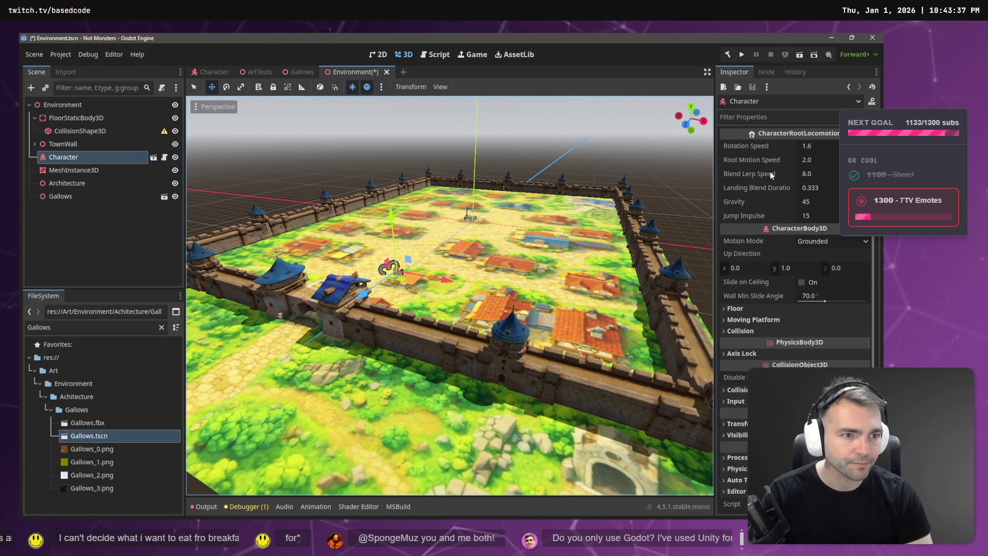
# - Reset the Character's position to the origin
pyautogui.scroll(-1, 769, 161)
pyautogui.click(741, 408)
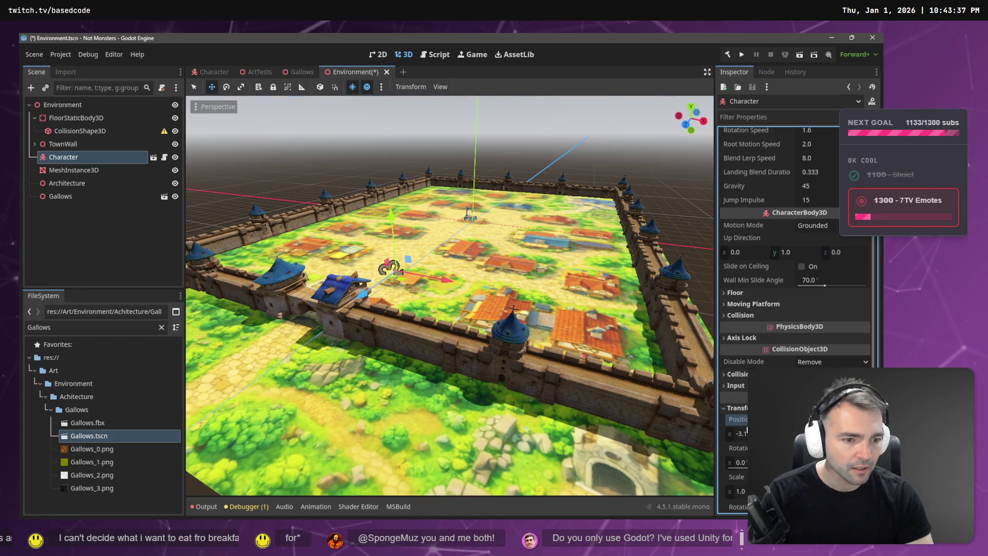
pyautogui.write('0')
pyautogui.press('Return')
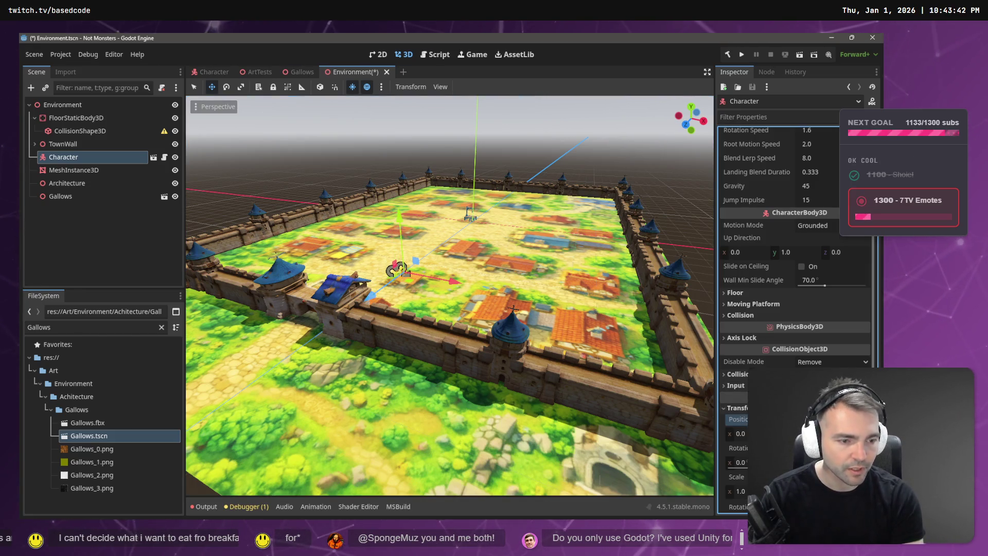
pyautogui.press('Return')
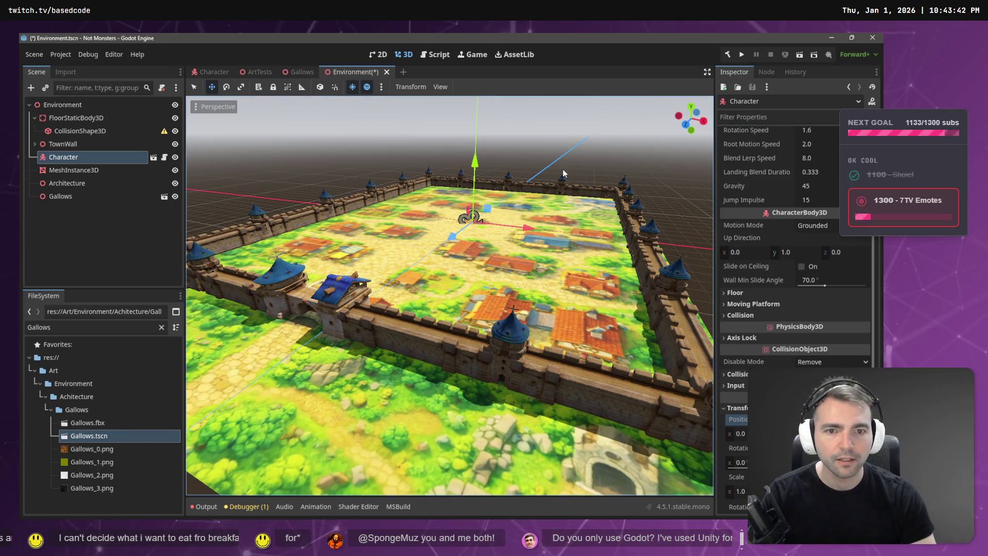
# - Drag the Character along X beside the gallows and save the Environment scene
pyautogui.click(546, 140)
pyautogui.doubleClick(64, 157)
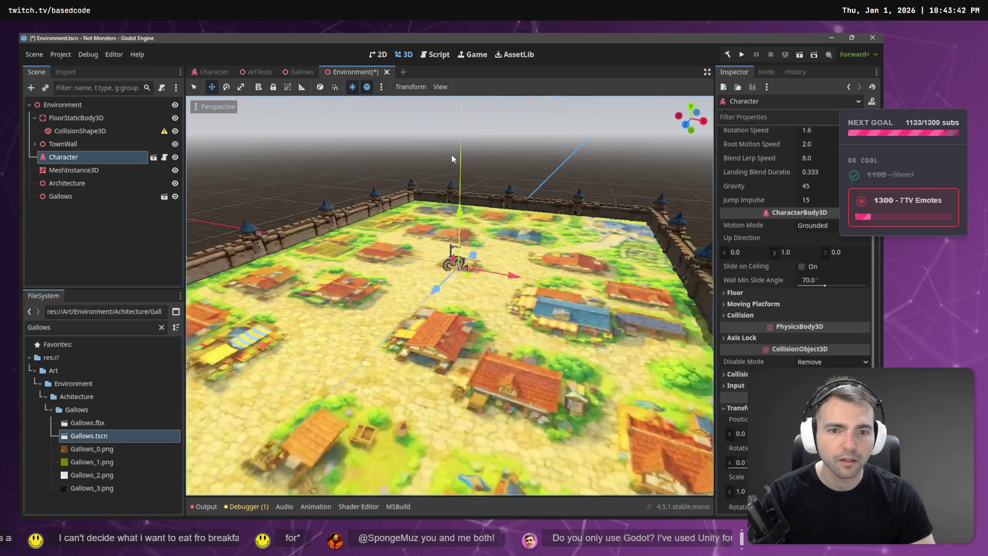
pyautogui.scroll(6, 473, 292)
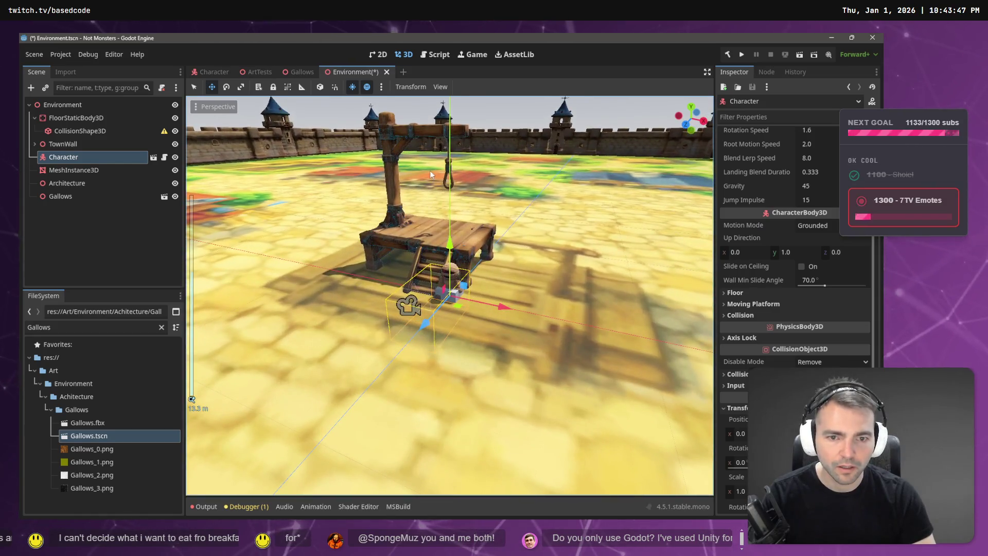
pyautogui.scroll(-2, 391, 243)
pyautogui.moveTo(497, 306); pyautogui.dragTo(558, 319)
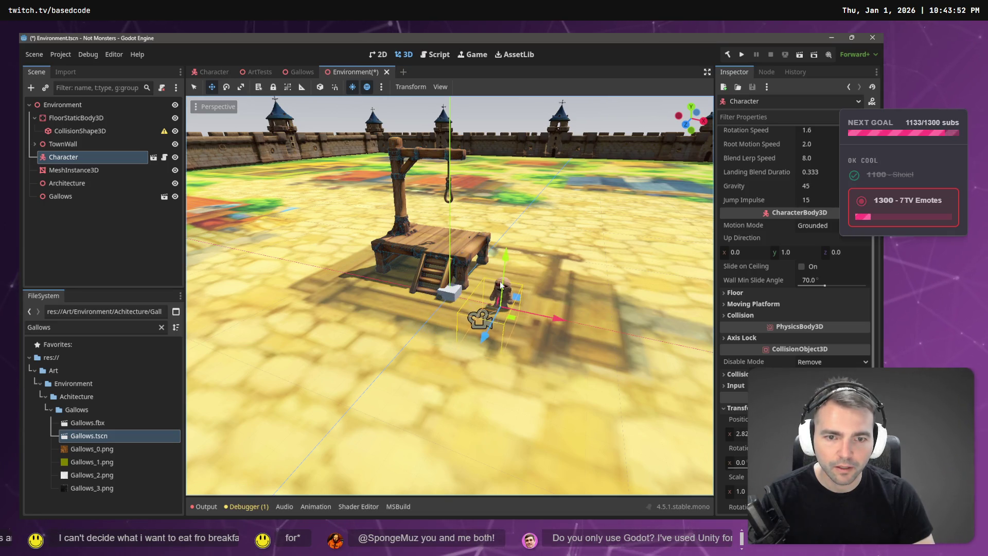
pyautogui.scroll(-10, 509, 129)
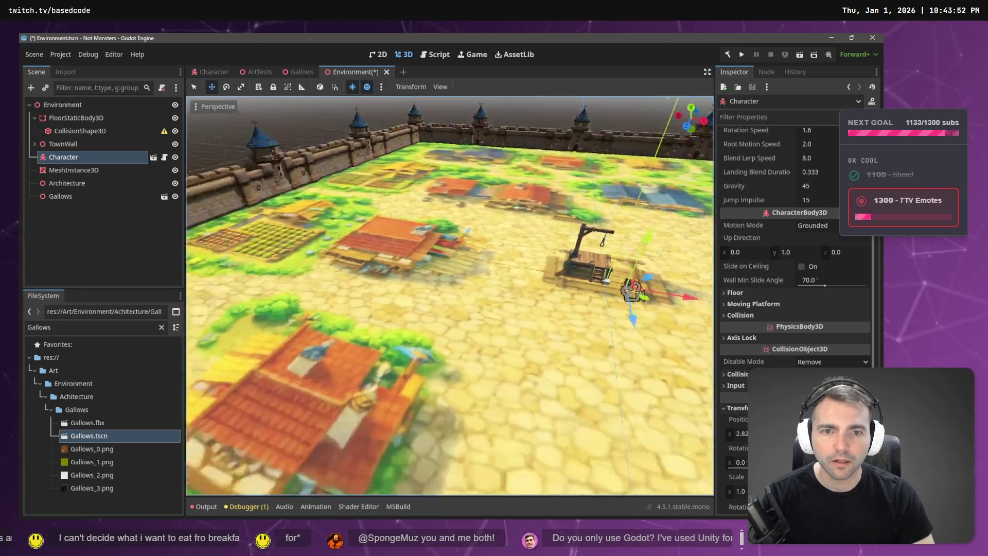
pyautogui.click(508, 129)
pyautogui.hotkey('ctrl', 's')
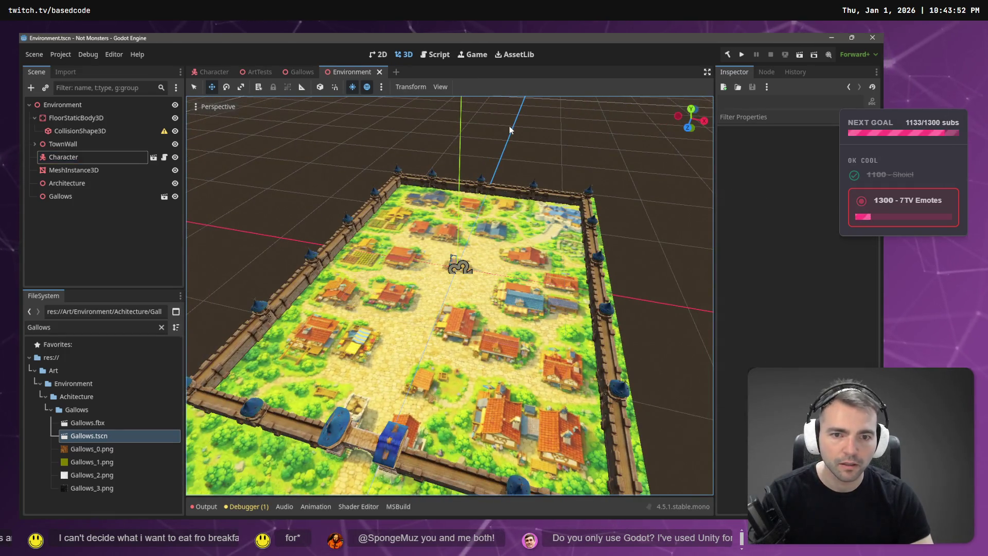
# - Stretch the floor collision box along X and Z to cover the town floor
pyautogui.click(66, 130)
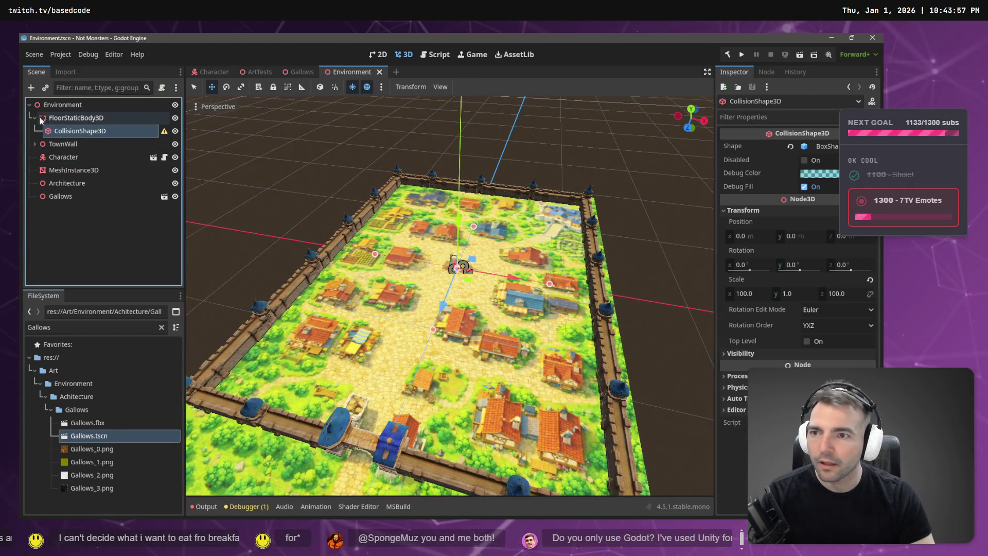
pyautogui.click(53, 119)
pyautogui.click(59, 129)
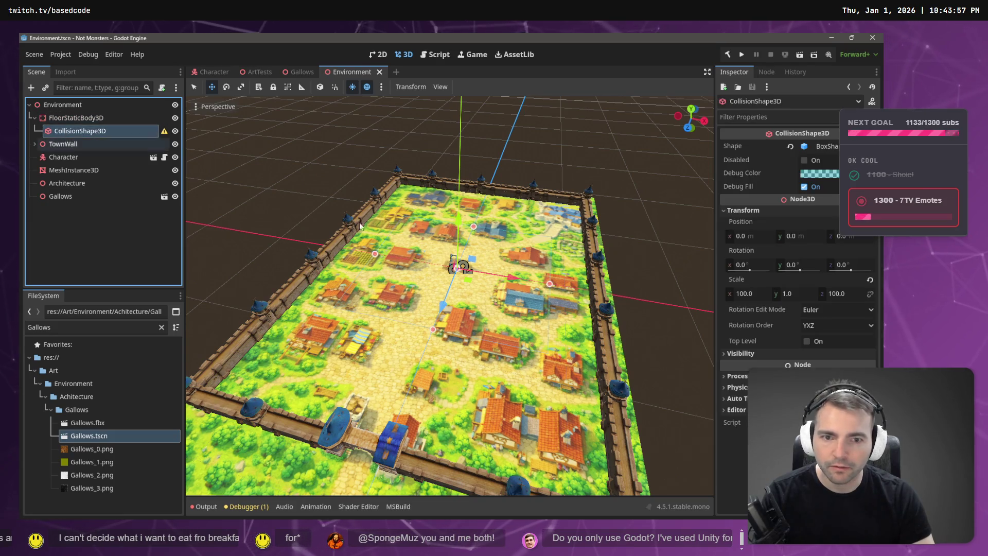
pyautogui.moveTo(550, 284); pyautogui.dragTo(600, 293)
pyautogui.moveTo(363, 255); pyautogui.dragTo(336, 247)
pyautogui.moveTo(433, 333); pyautogui.dragTo(397, 478)
pyautogui.moveTo(474, 227); pyautogui.dragTo(498, 198)
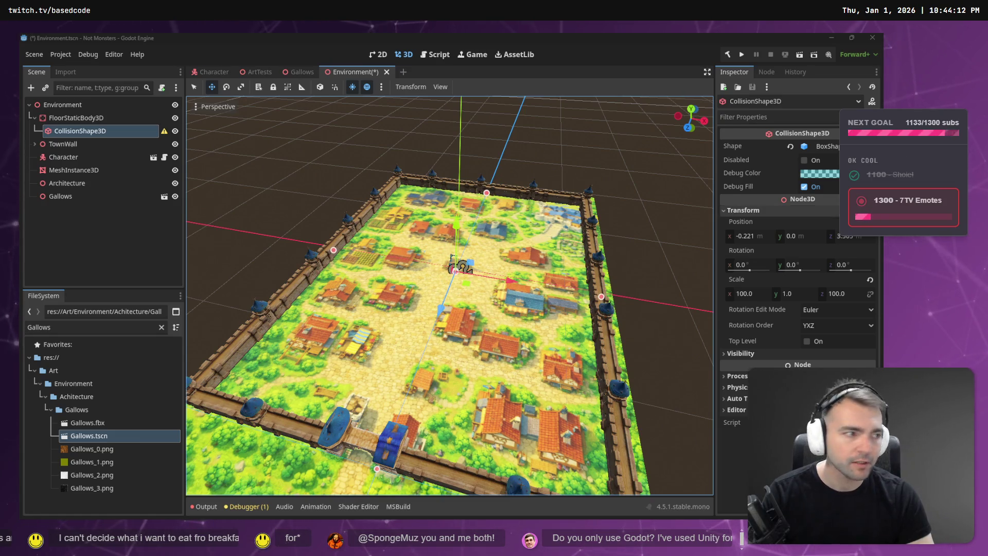
# - Check the reference town maps in the browser before returning to Godot
pyautogui.hotkey('alt', 'Tab')
pyautogui.scroll(5, 490, 181)
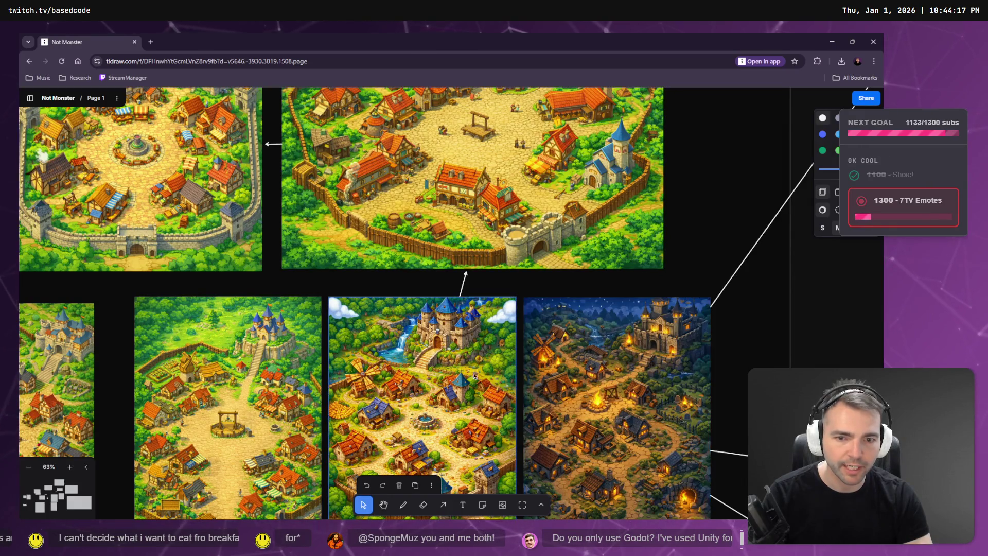
pyautogui.scroll(-3, 390, 309)
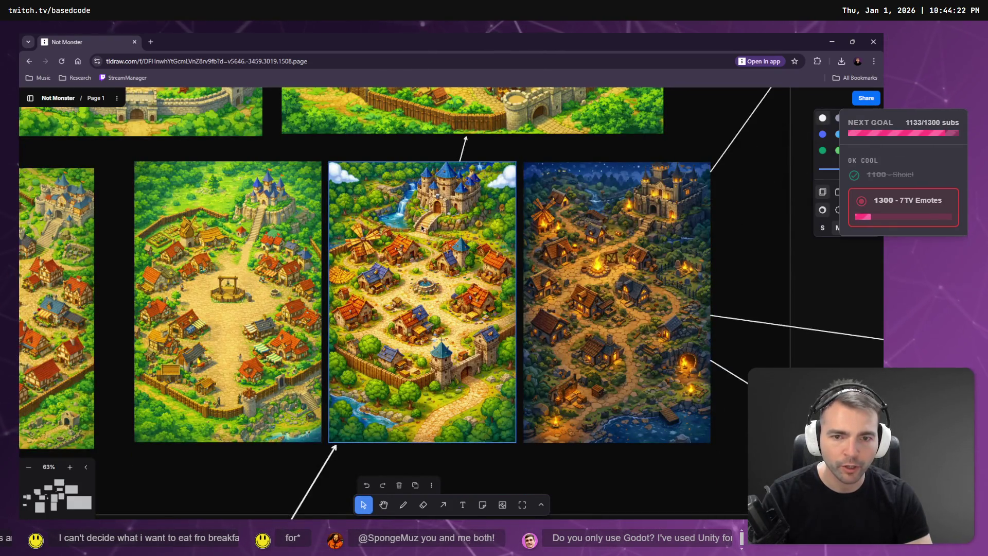
pyautogui.hotkey('alt', 'Tab')
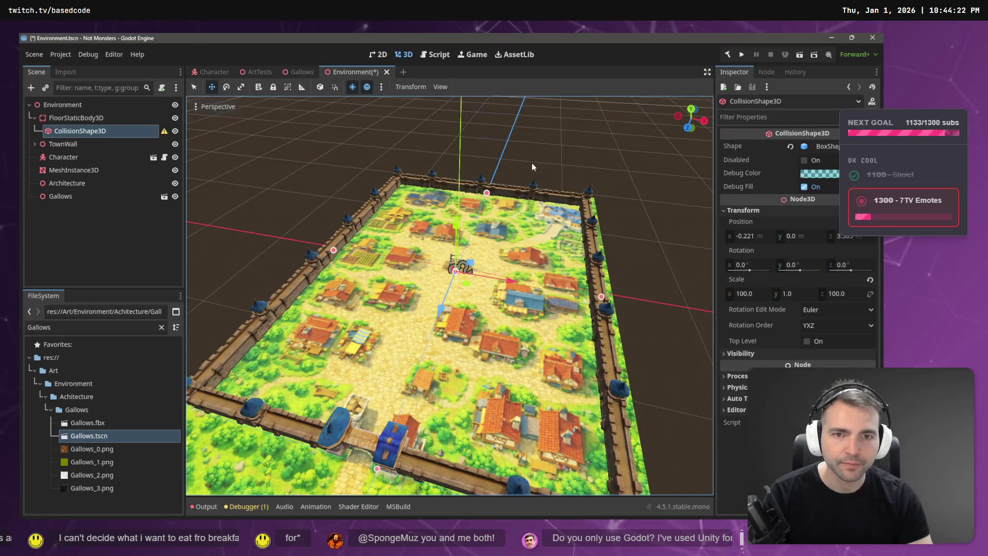
# - Save the Environment scene, run the game twice, and walk the mummy forward with W
pyautogui.hotkey('ctrl', 's')
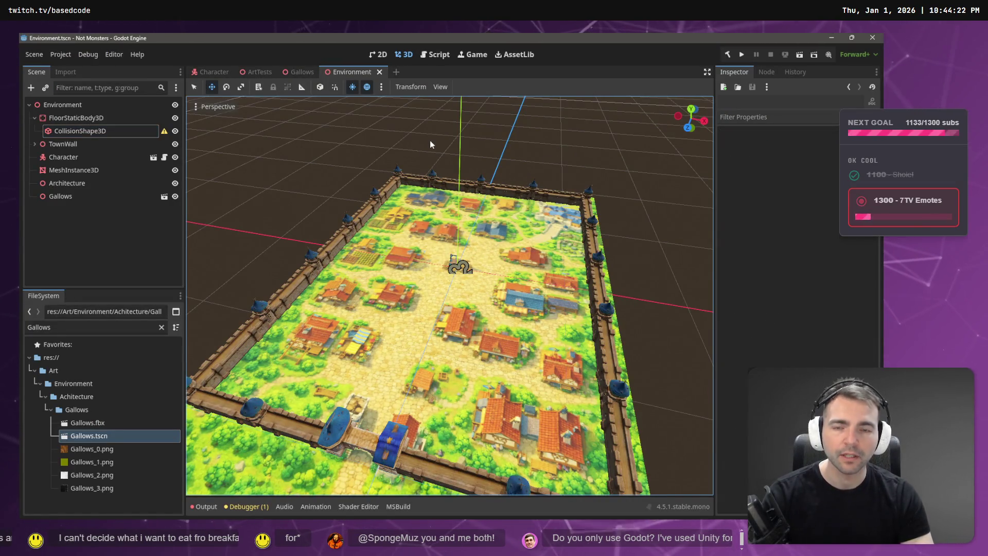
pyautogui.press('F5')
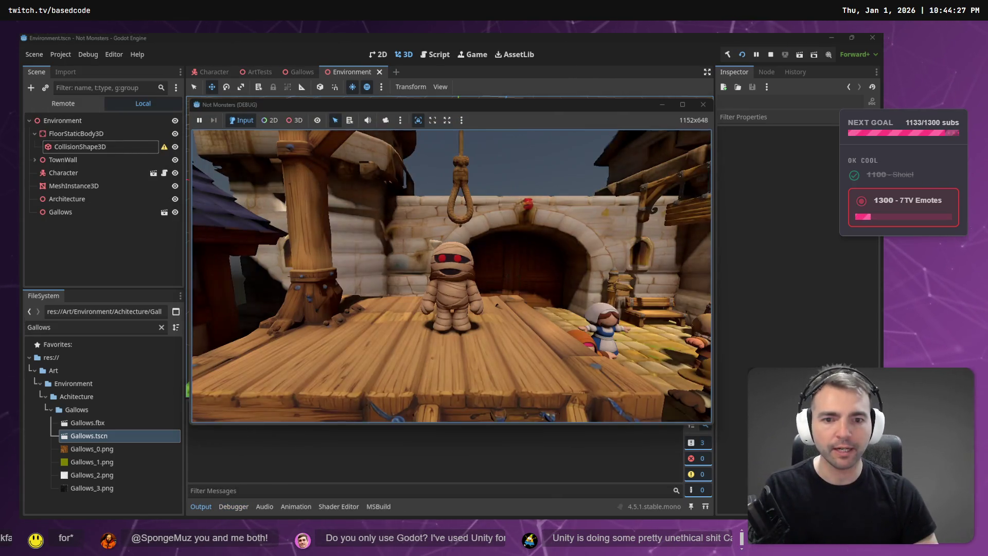
pyautogui.press('F8')
pyautogui.press('F5')
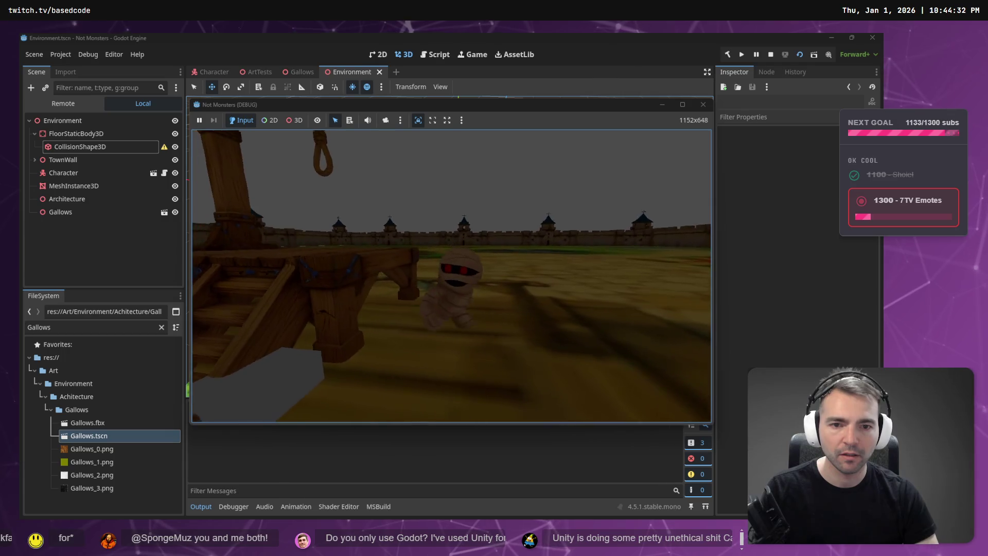
pyautogui.press('w')
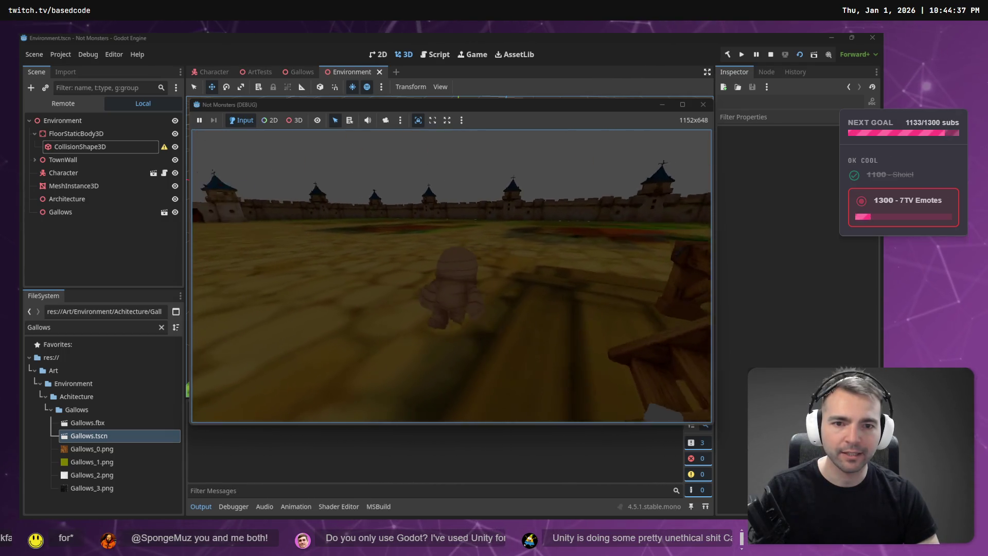